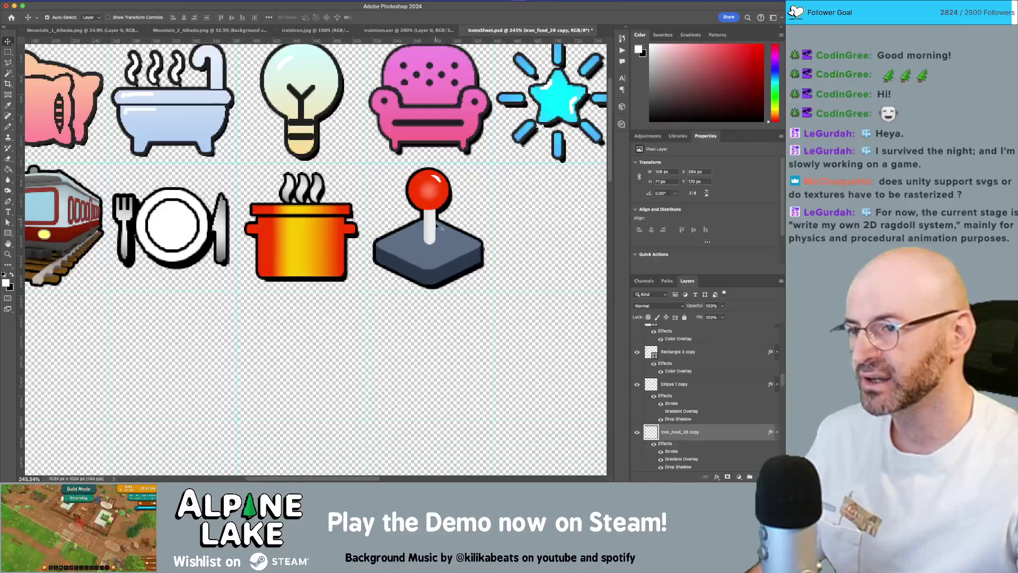
Reset default colours and review Rectangle 3's layer style, then close it.
key(d)
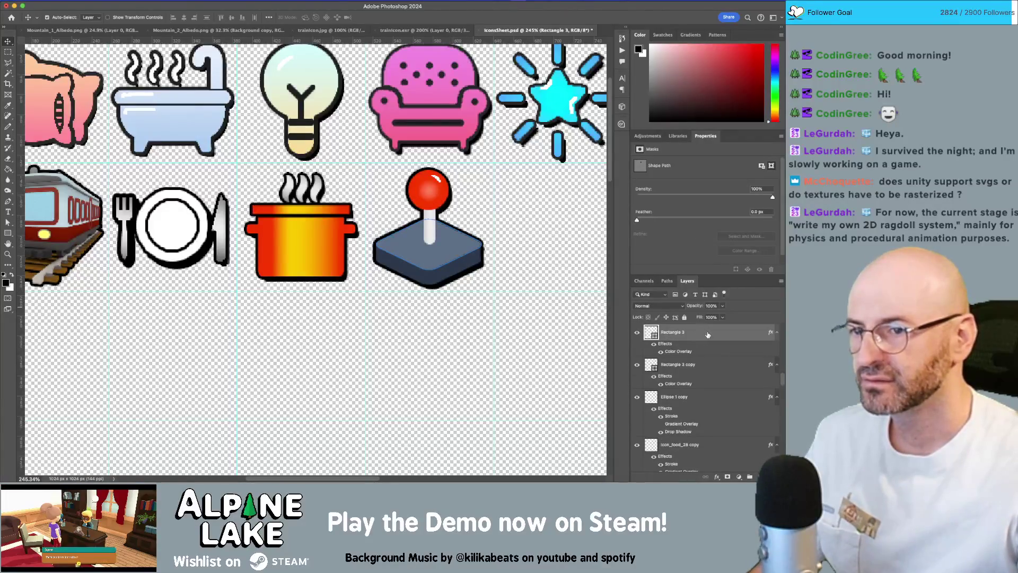
double_click(712, 333)
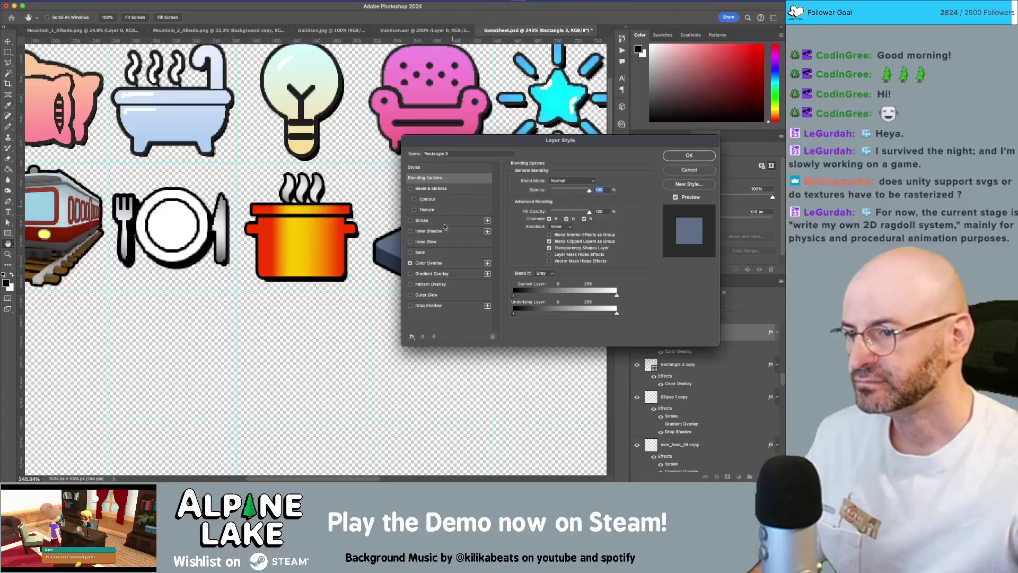
click(700, 159)
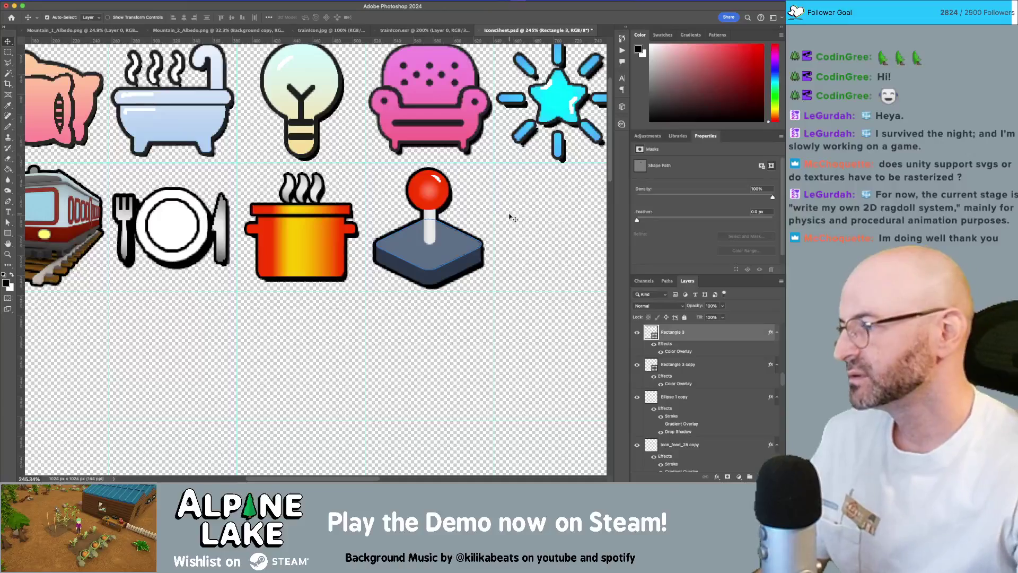
Zoom the view onto the cooking pot and joystick icons.
key(z)
mouse_move(490, 209)
mouse_down()
mouse_move(474, 212)
mouse_move(476, 224)
mouse_move(531, 215)
mouse_up()
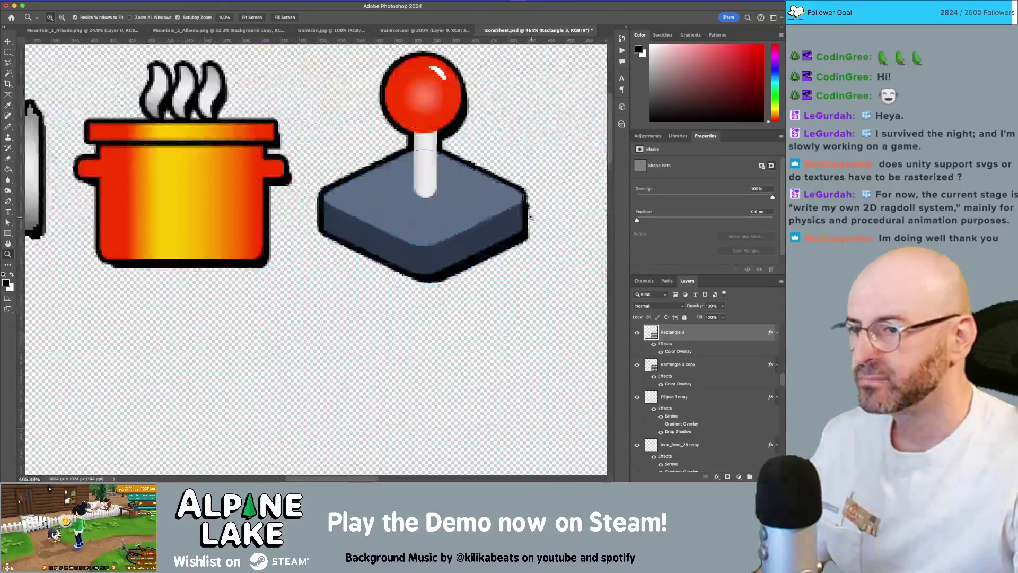
key(v)
click(495, 251)
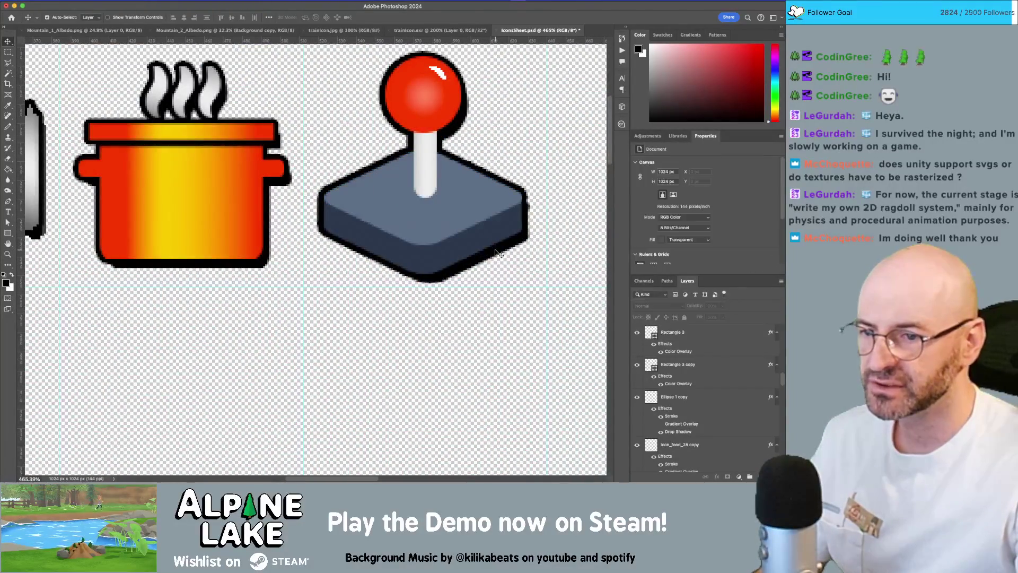
scroll(658, 394, up, 3)
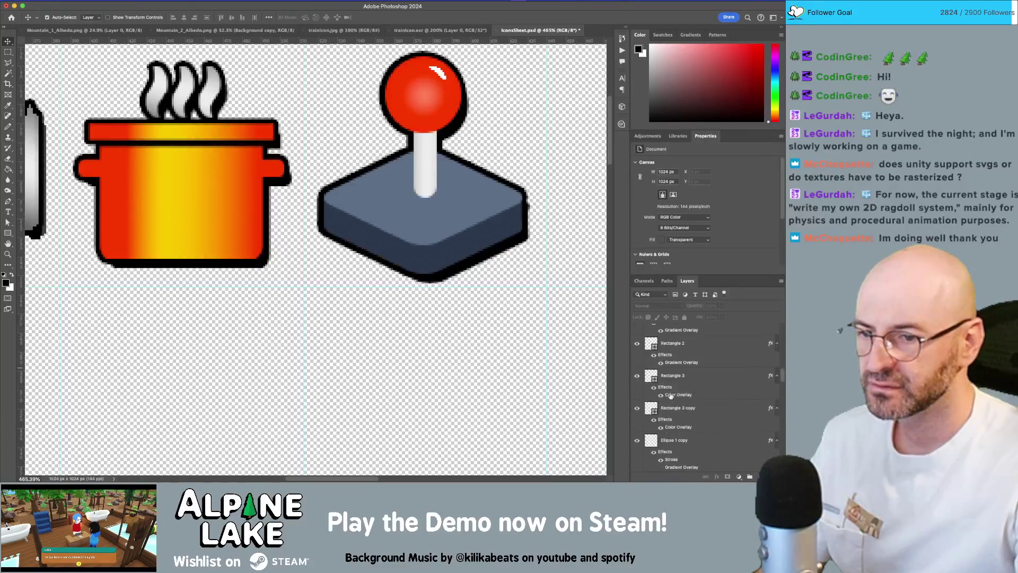
Toggle Rectangle 2 and Ellipse 1 copy to find the joystick base, then start renaming Ellipse 1 copy.
click(637, 344)
click(636, 343)
scroll(668, 355, down, 2)
scroll(663, 371, down, 2)
click(637, 370)
click(637, 369)
click(684, 370)
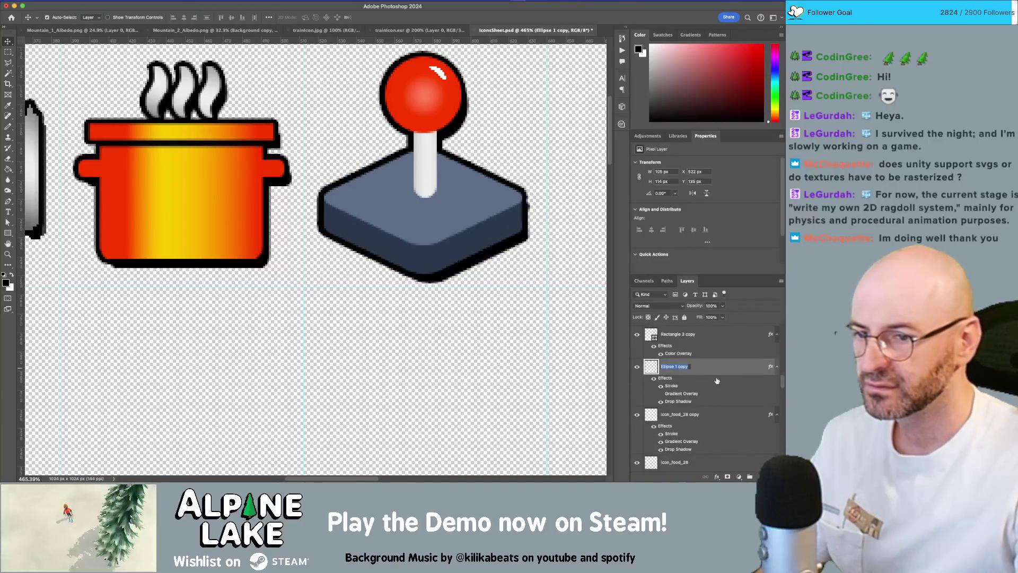
Rename the layer to 'arcade dropshadow' and inspect its Drop Shadow settings.
text(arcade)
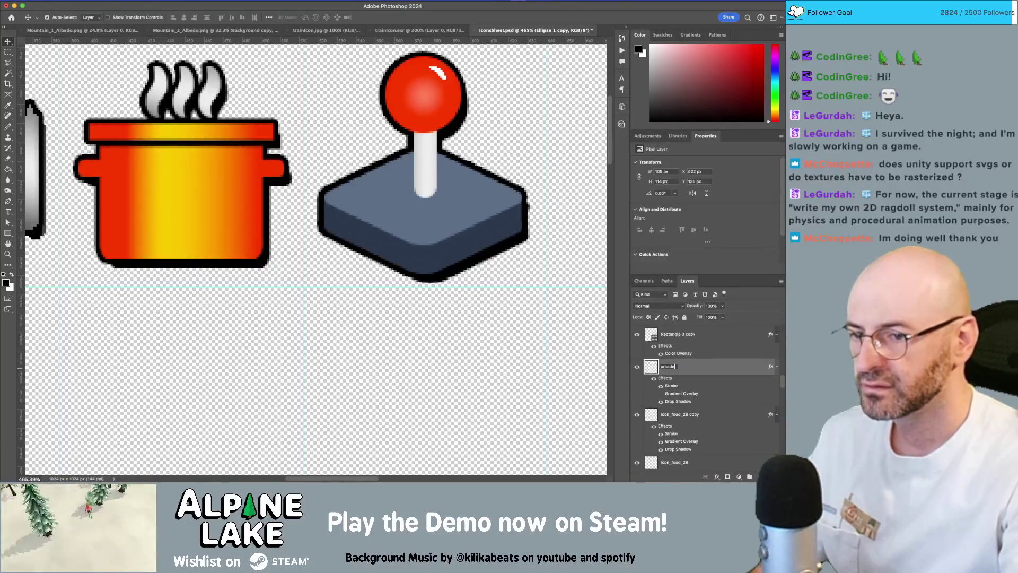
text( dropshadow)
key(Return)
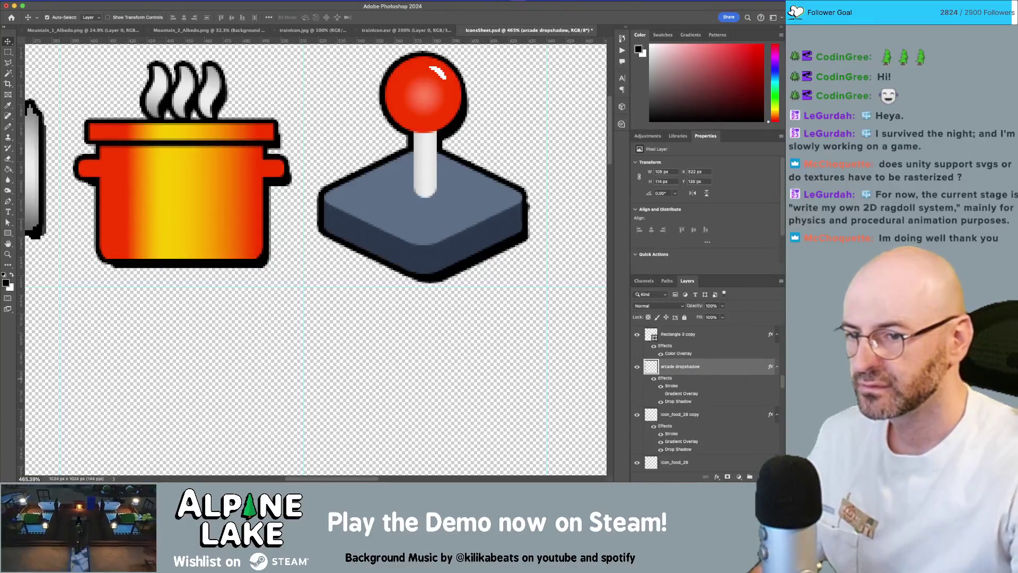
double_click(721, 366)
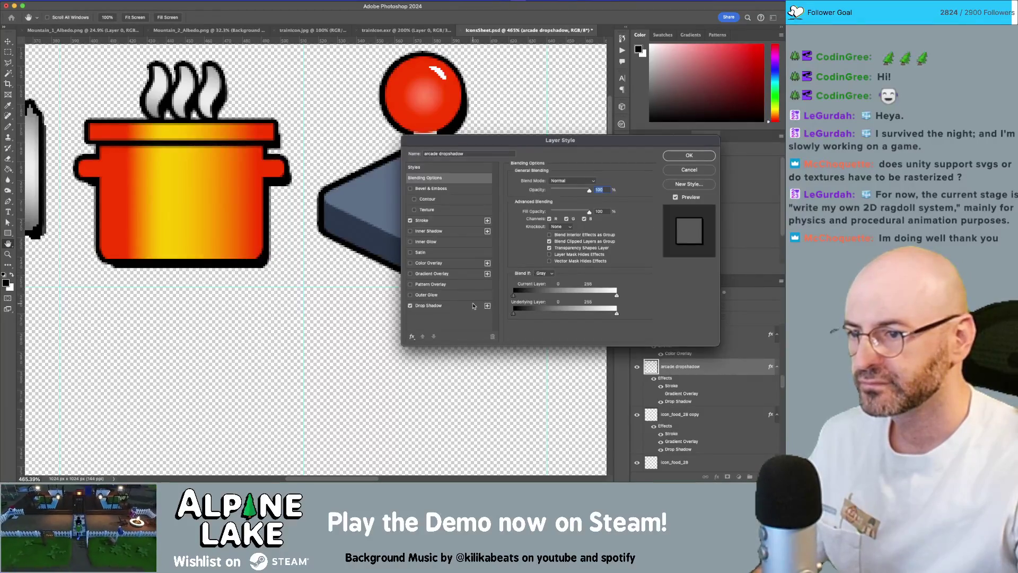
click(429, 305)
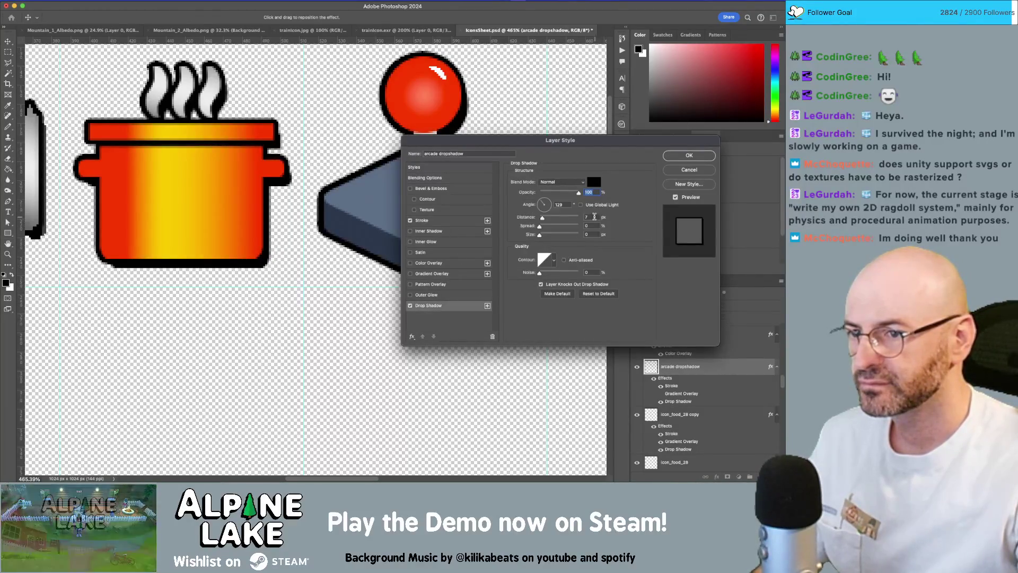
mouse_move(581, 142)
mouse_down()
mouse_move(298, 139)
mouse_move(161, 122)
mouse_up()
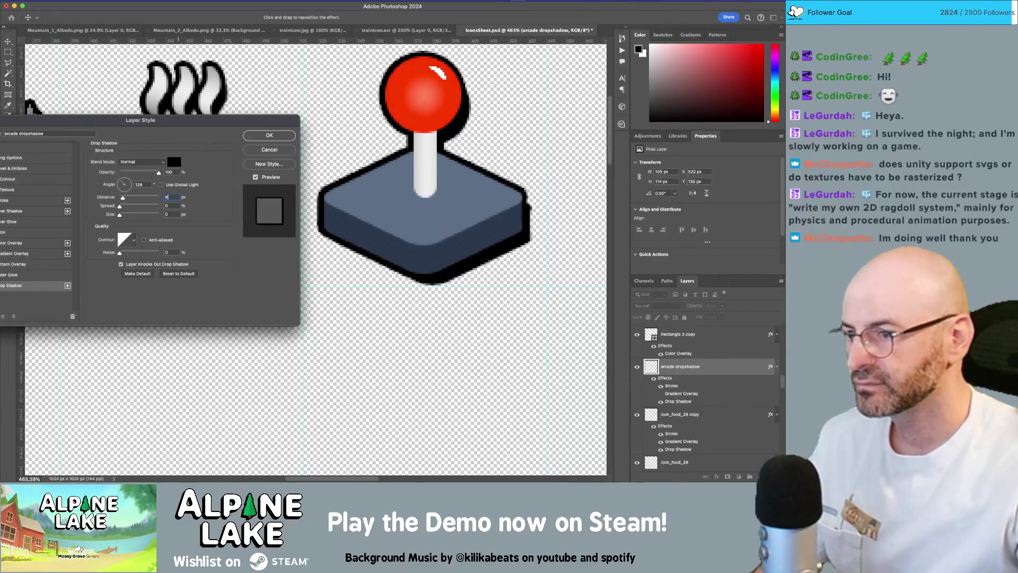
key(Return)
Set the Drop Shadow to distance 10 px at a 110° angle and zoom onto the base's edge.
double_click(736, 373)
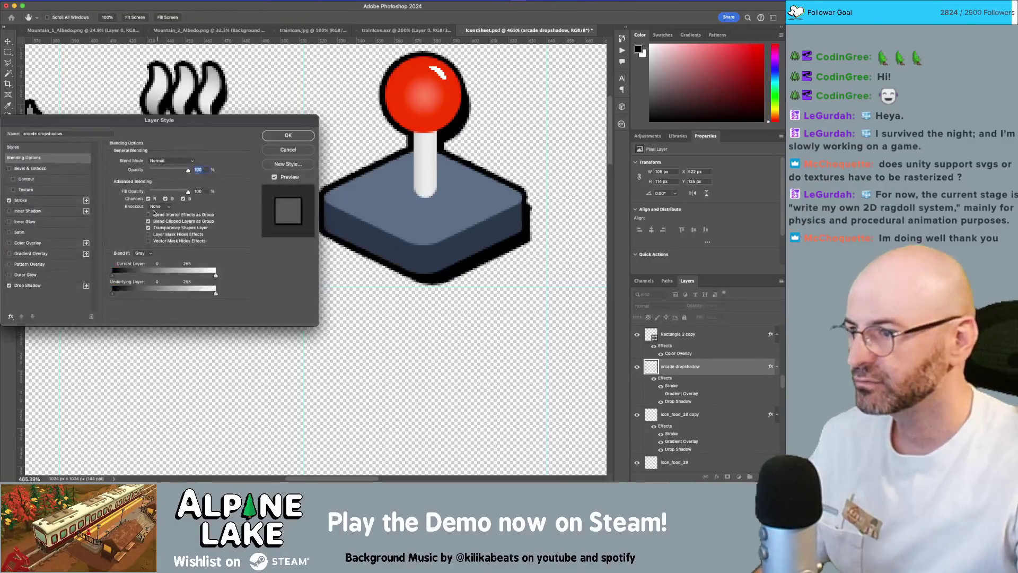
click(47, 286)
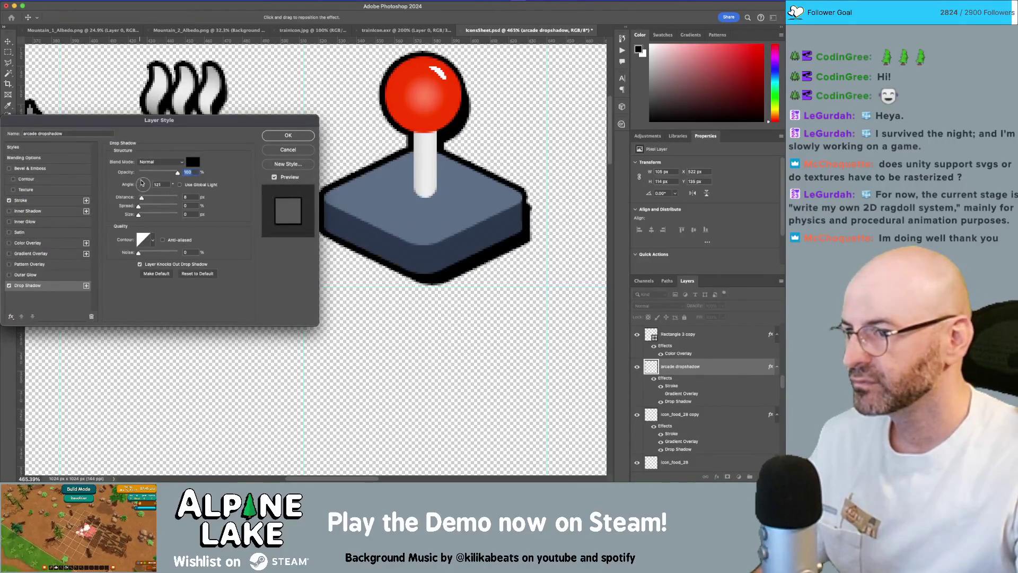
key(Tab)
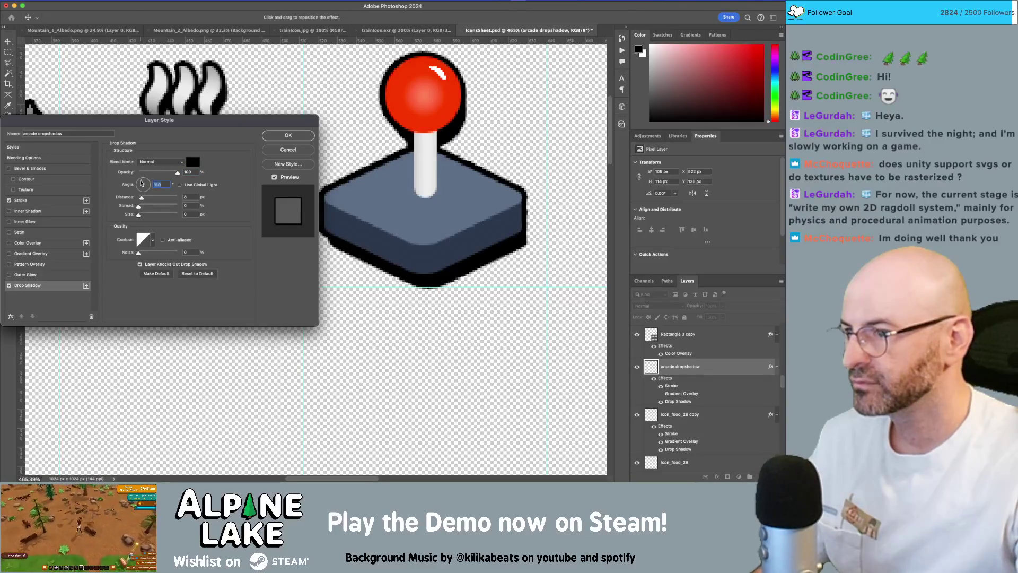
drag(141, 182, 141, 182)
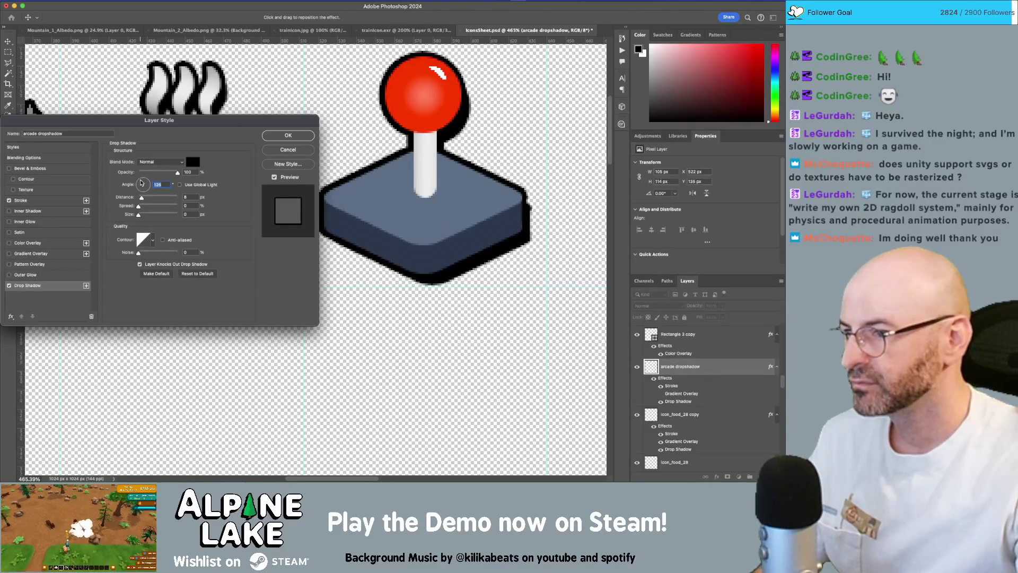
key(Down)
key(Down)
key(Down)
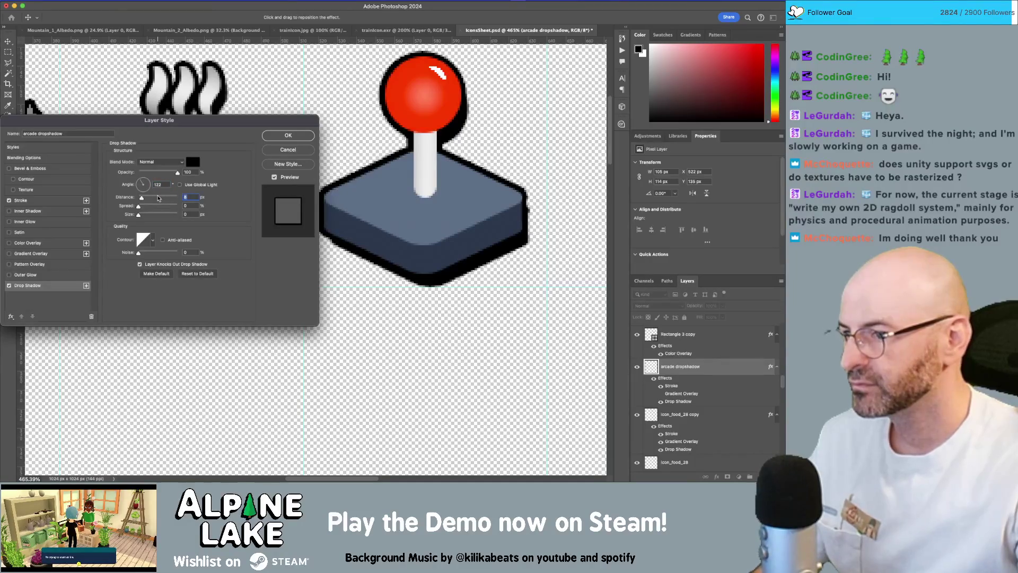
text(10)
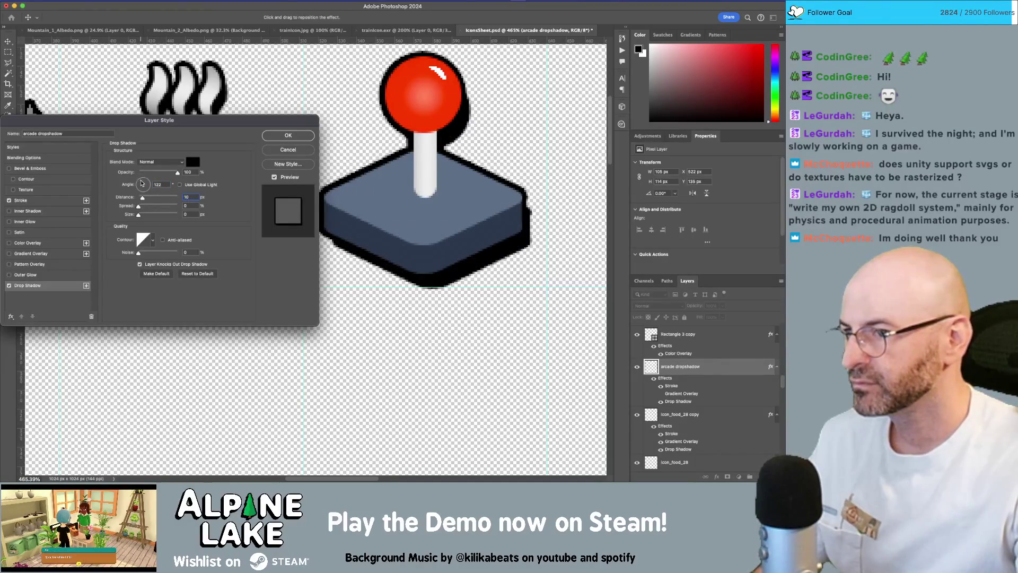
key(shift+Tab)
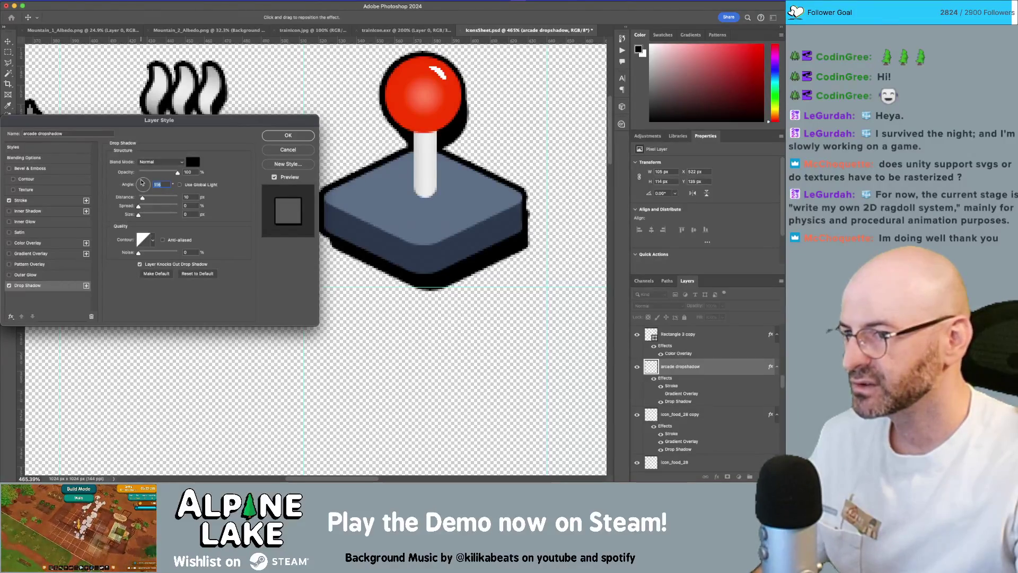
key(Down)
key(Down)
key(Down)
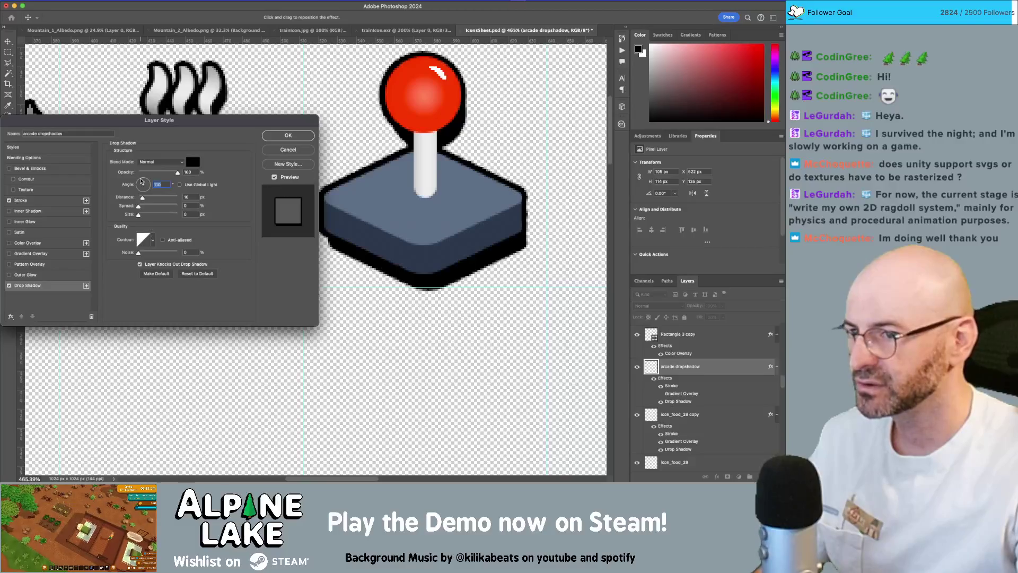
key(Return)
key(z)
drag(500, 217, 549, 258)
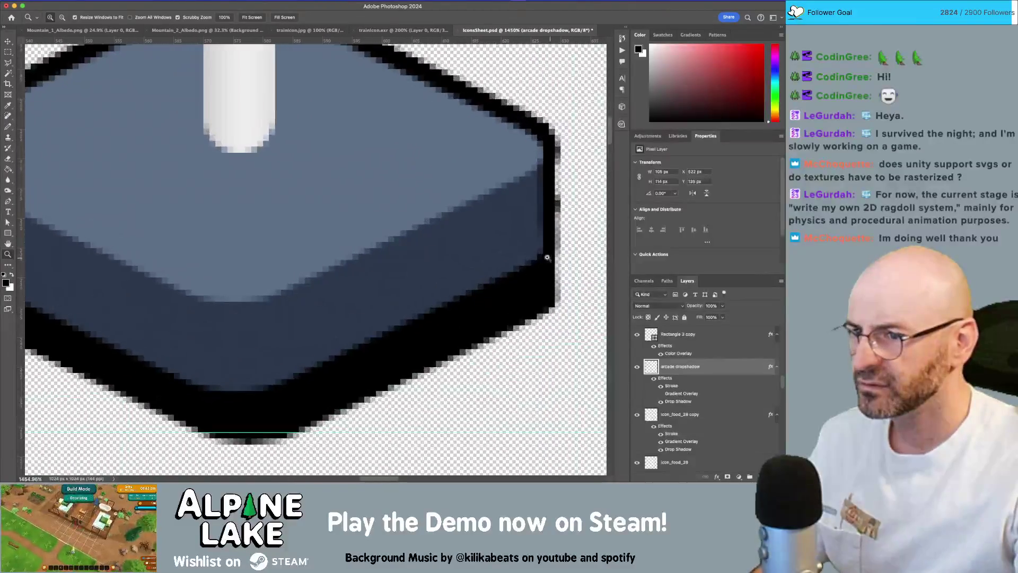
Select the arcade dropshadow layer and zoom further into the shadow's right edge.
scroll(549, 257, right, 5)
key(v)
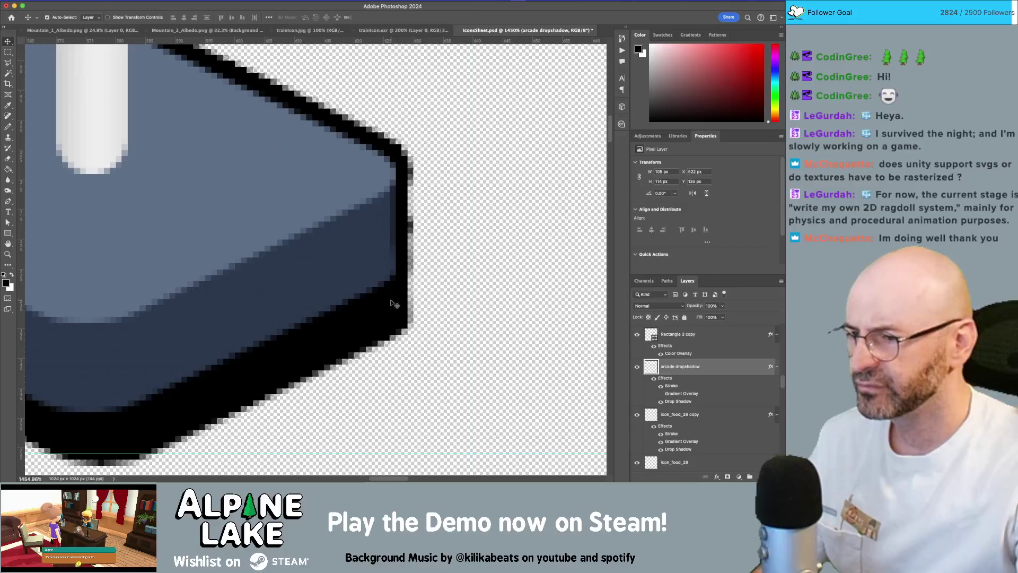
click(392, 303)
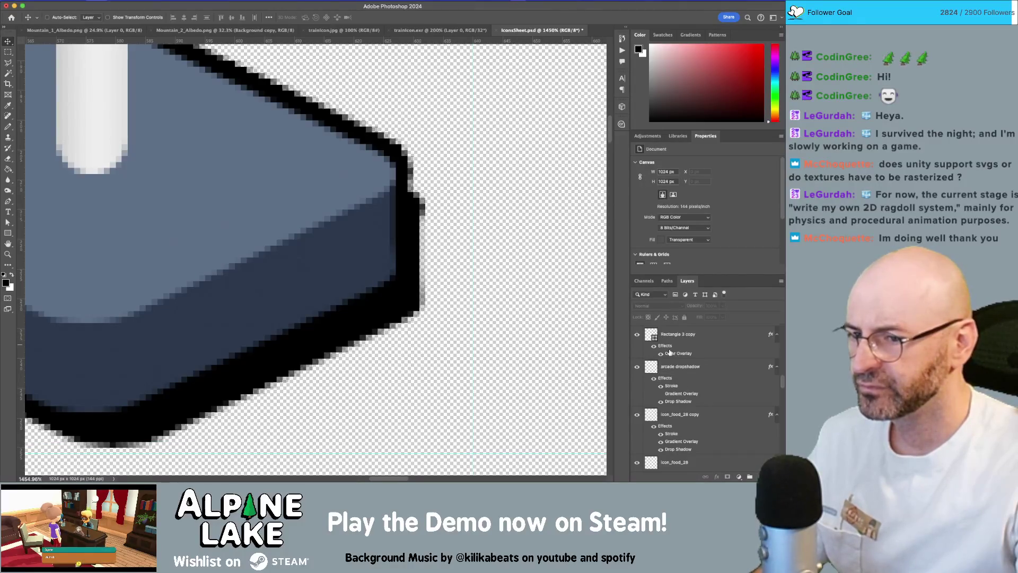
click(682, 367)
key(e)
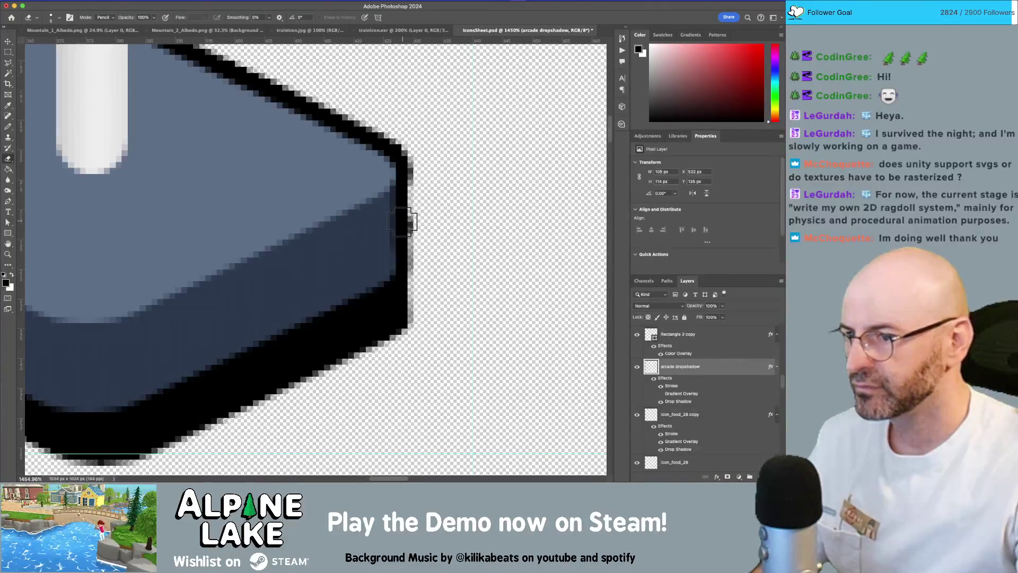
key(z)
drag(402, 221, 405, 239)
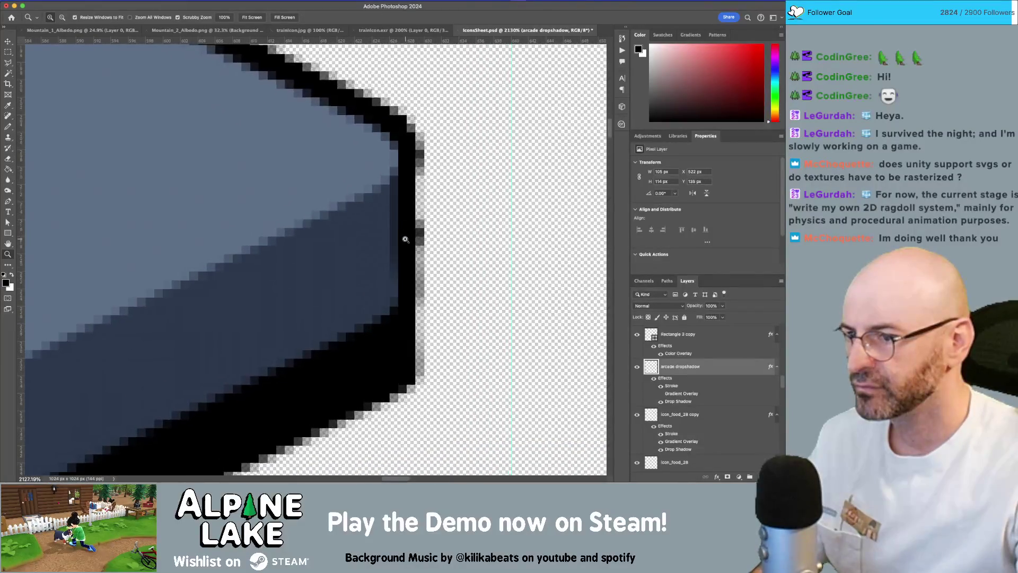
Paint the shadow's ragged right edge solid black with the Pencil.
key(b)
click(408, 251)
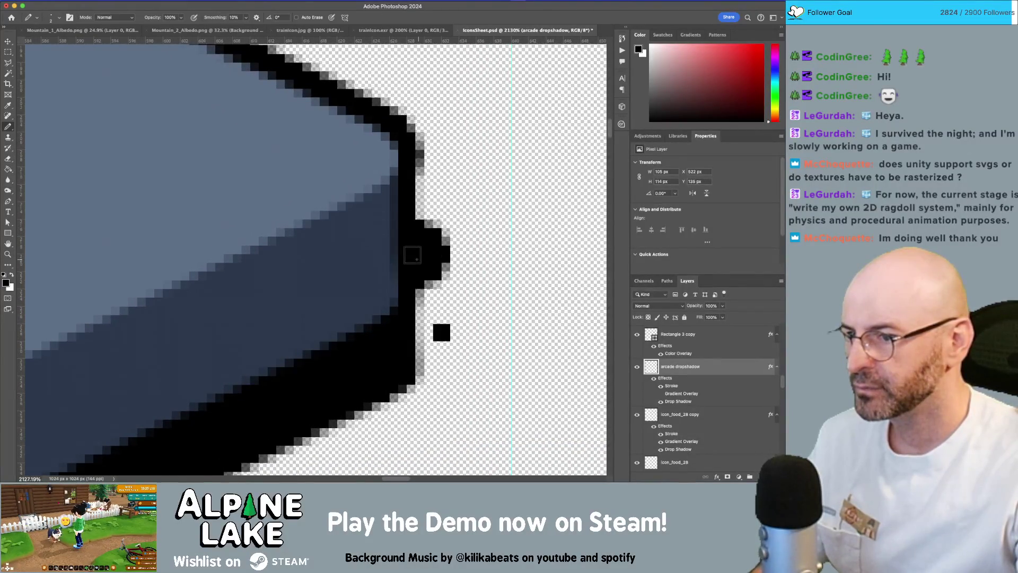
key(ctrl+z)
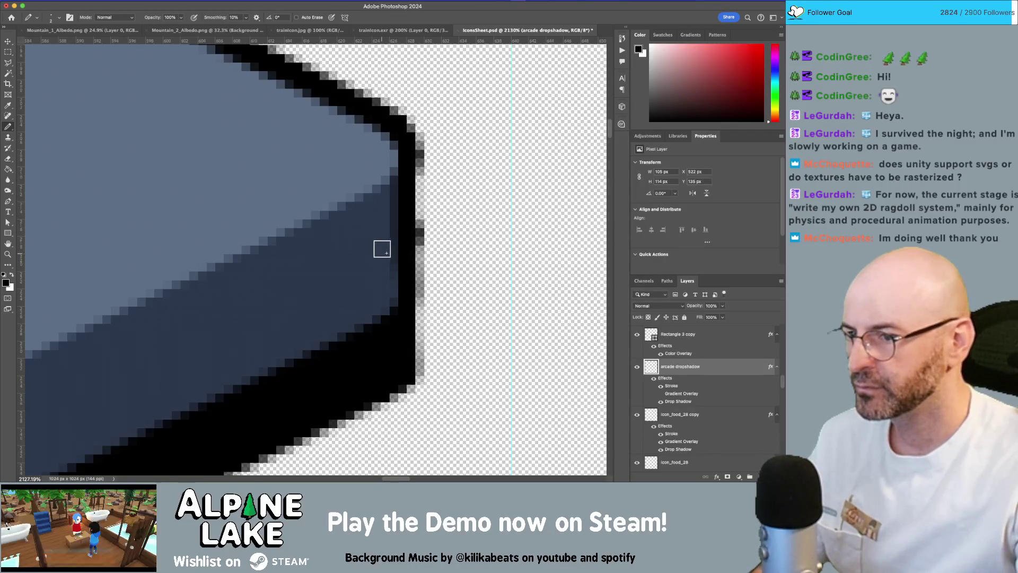
key(ctrl+shift+z)
key(ctrl+shift+z)
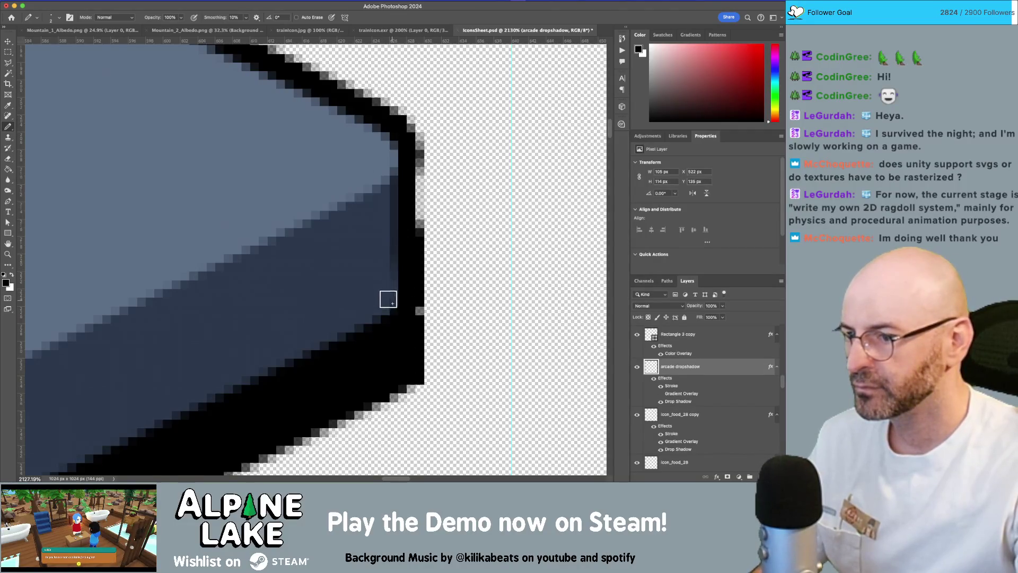
key(ctrl+shift+z)
key(ctrl+z)
key(ctrl+z)
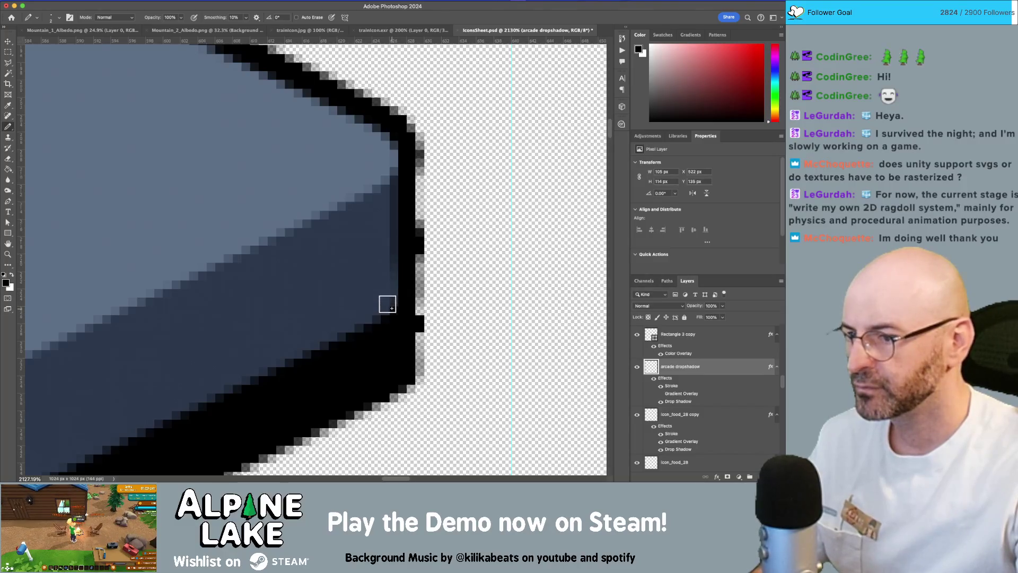
drag(388, 299, 380, 148)
Zoom back out to the whole joystick and save IconsSheet.psd.
key(z)
drag(466, 208, 409, 228)
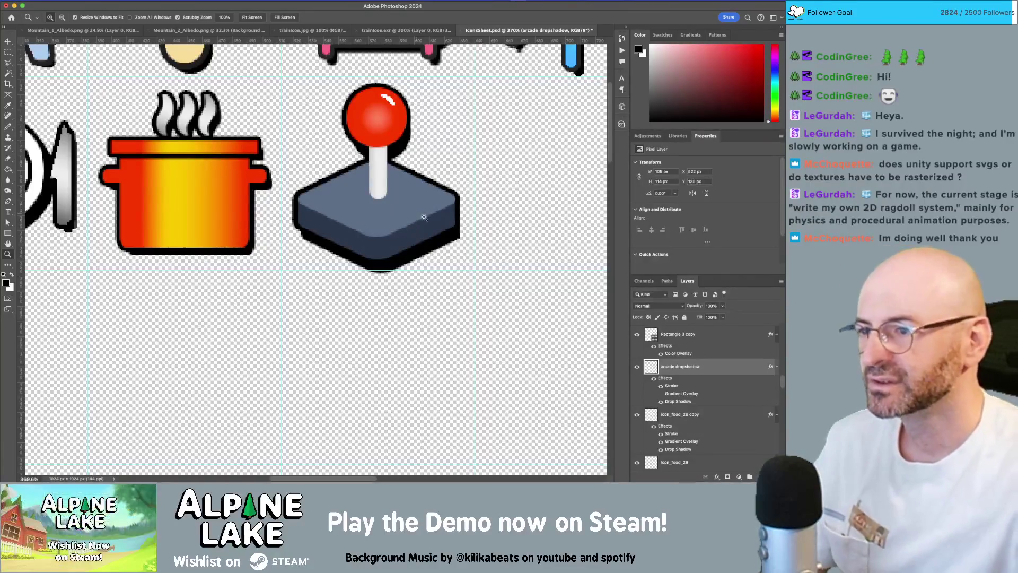
key(ctrl+s)
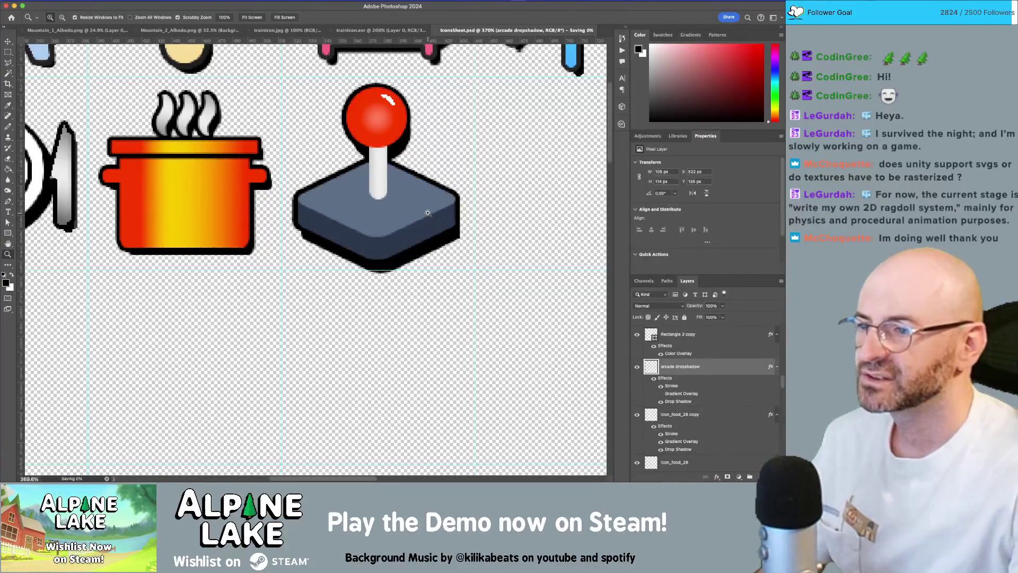
Reduce the arcade dropshadow Stroke size to 4 px and save the sheet.
key(v)
click(416, 192)
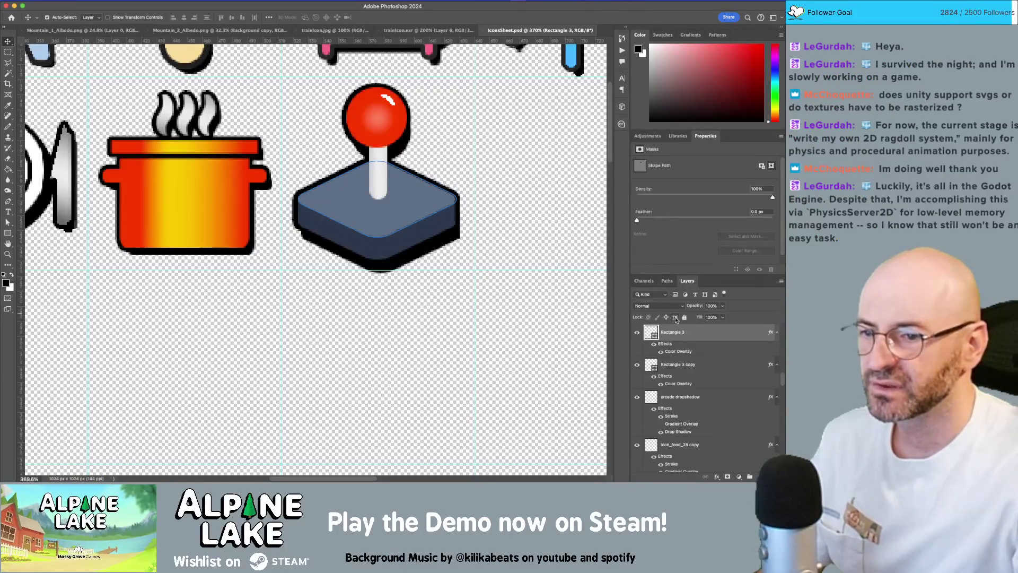
click(704, 399)
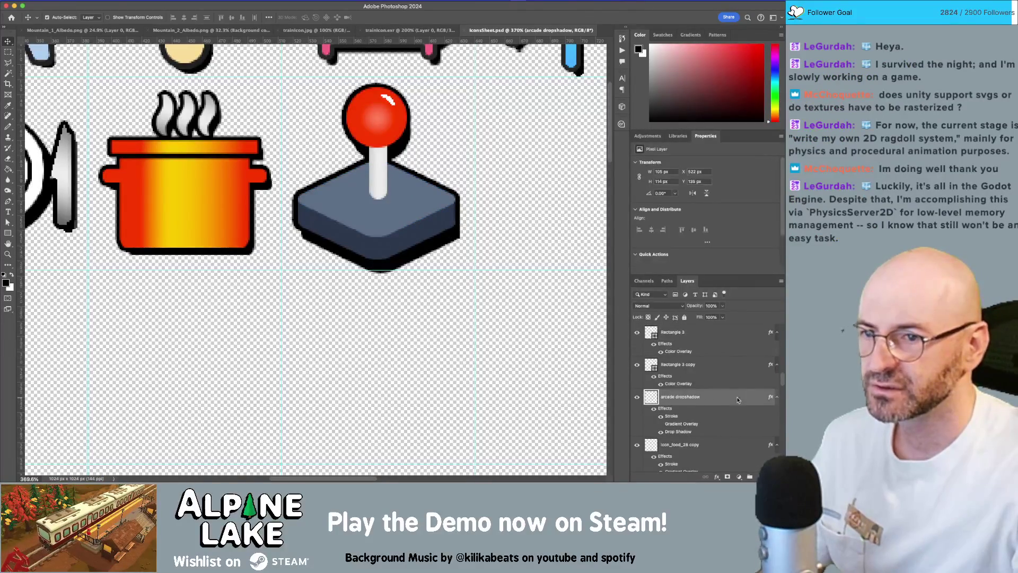
double_click(737, 399)
click(69, 201)
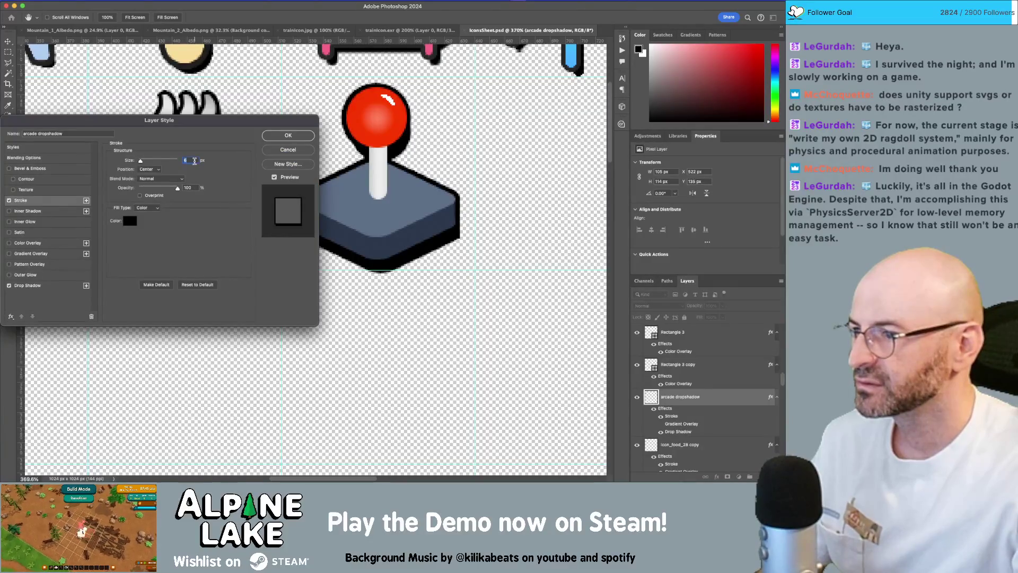
text(4)
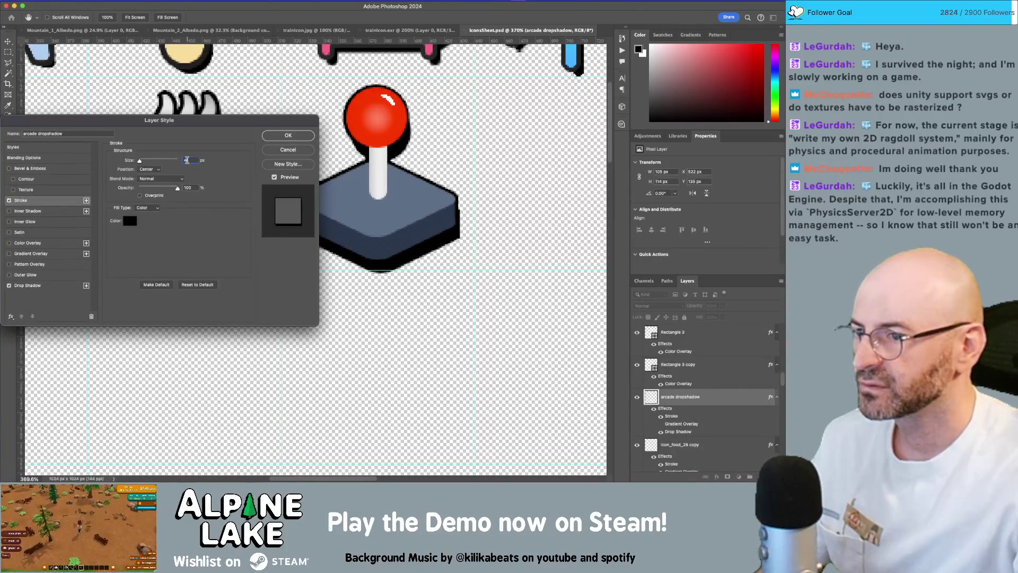
click(273, 137)
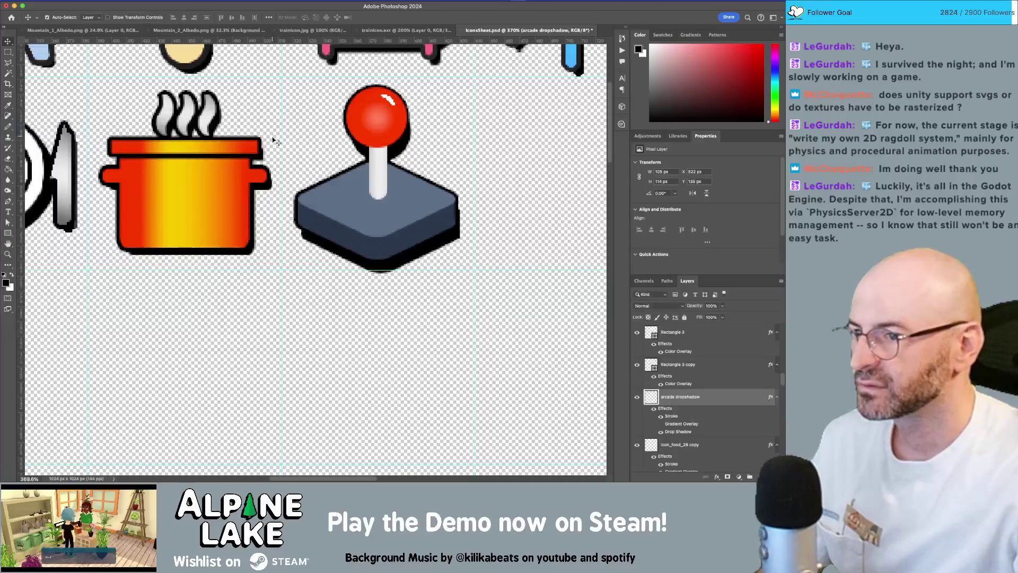
key(super+s)
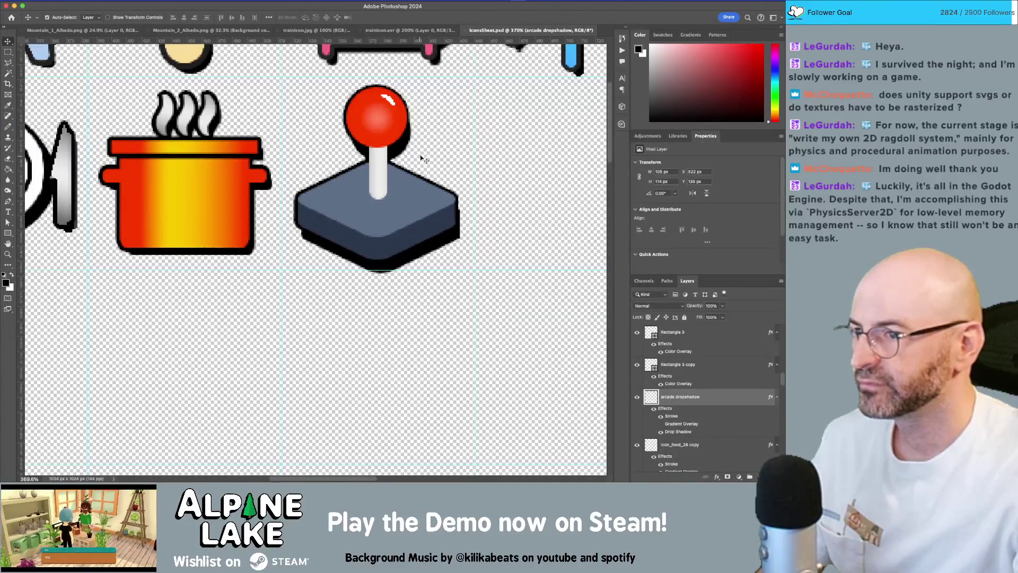
Marquee-select the joystick shapes, nudge them up two pixels, and switch to Unity.
click(330, 137)
key(m)
mouse_move(316, 97)
mouse_down()
mouse_move(421, 191)
mouse_move(435, 254)
mouse_up()
key(Up)
key(Up)
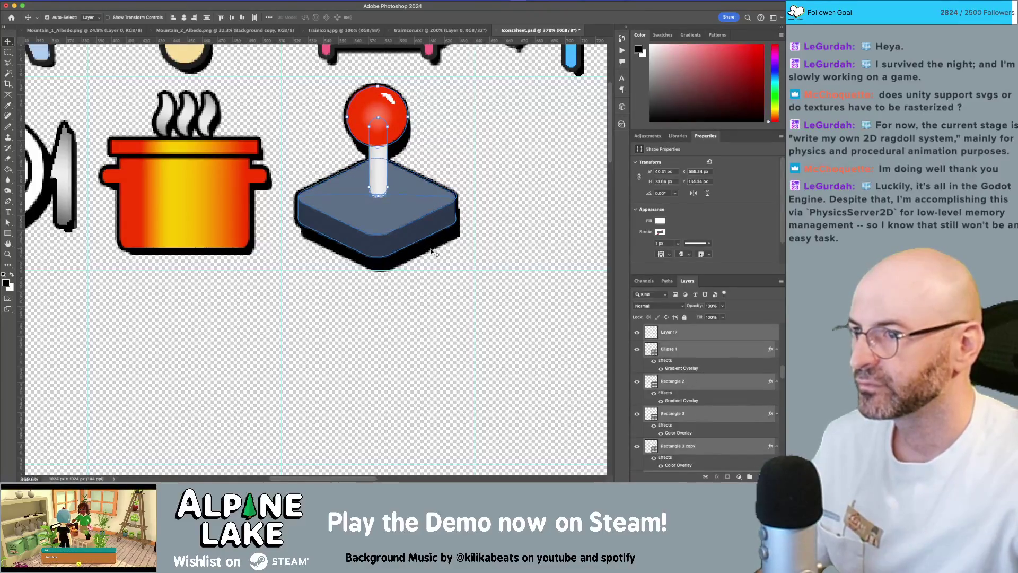
key(Up)
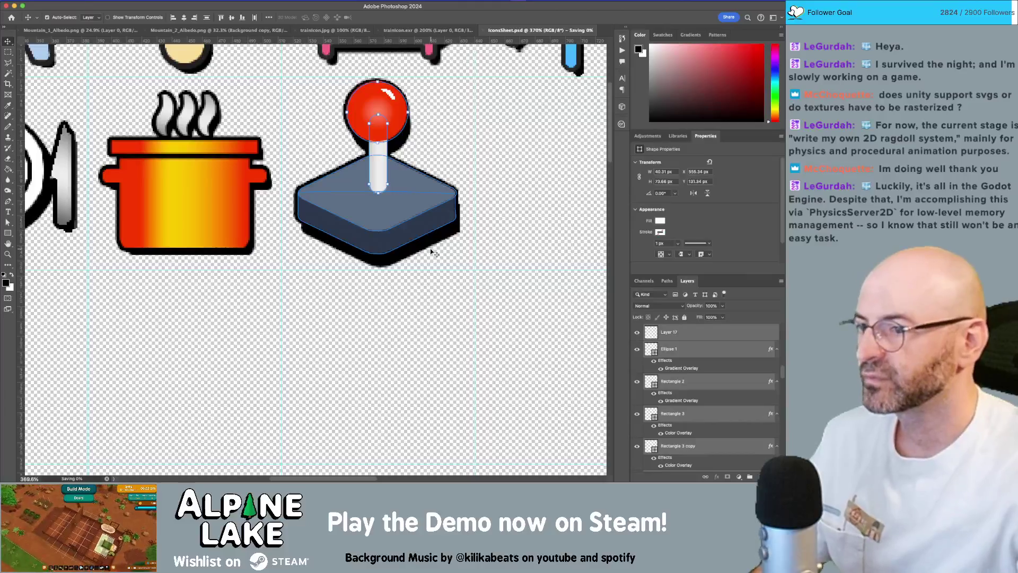
key(super+Tab)
click(204, 231)
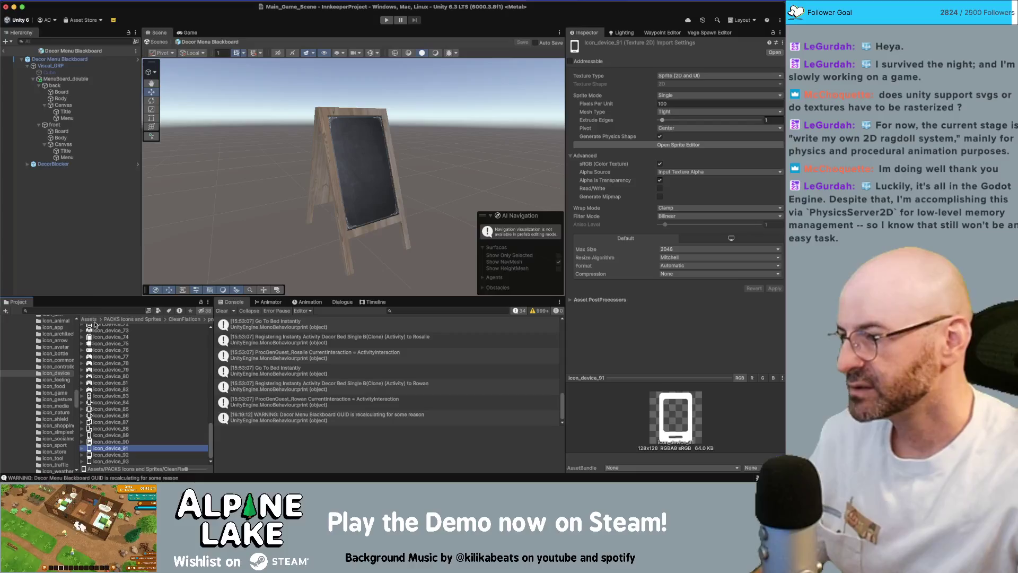
Find Room Arcade in the RoomTypes folder and open the Room Shop room type.
click(94, 308)
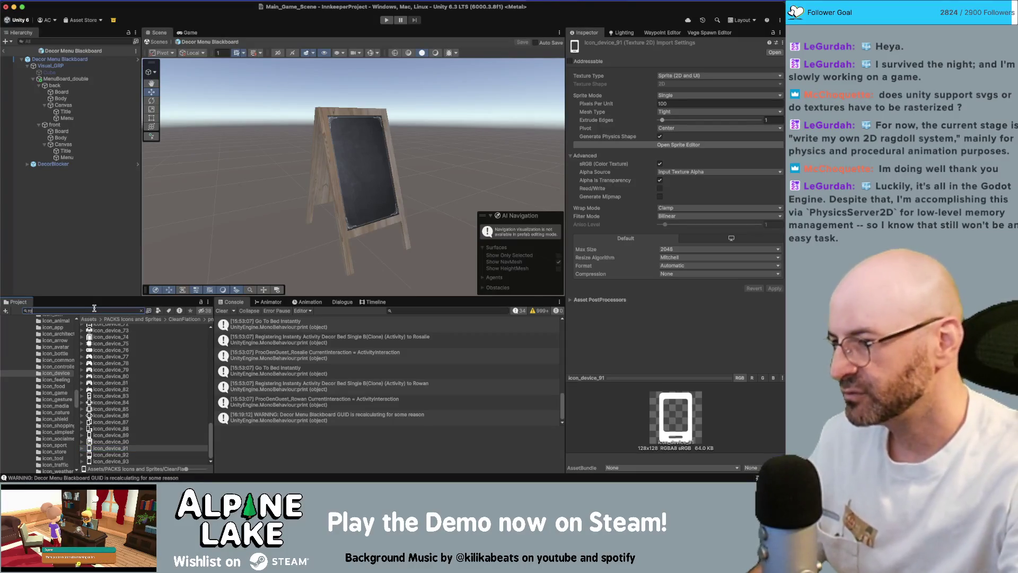
text(omar)
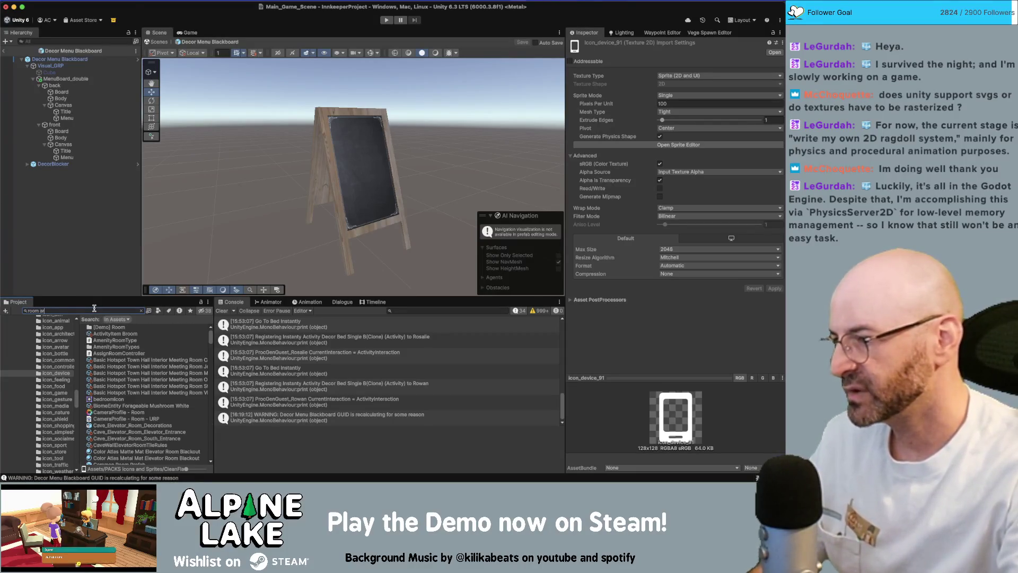
text(e)
key(Down)
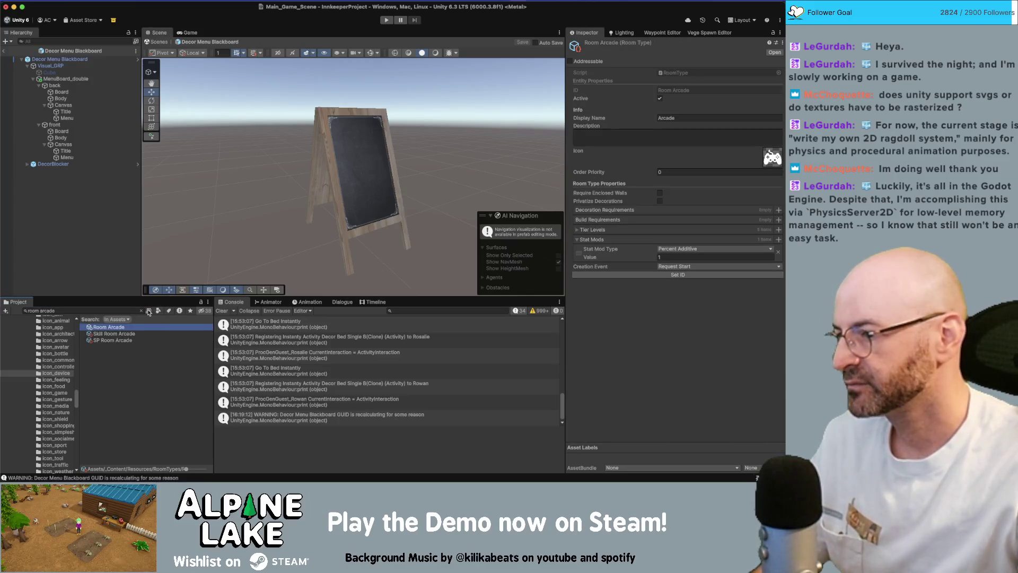
click(141, 311)
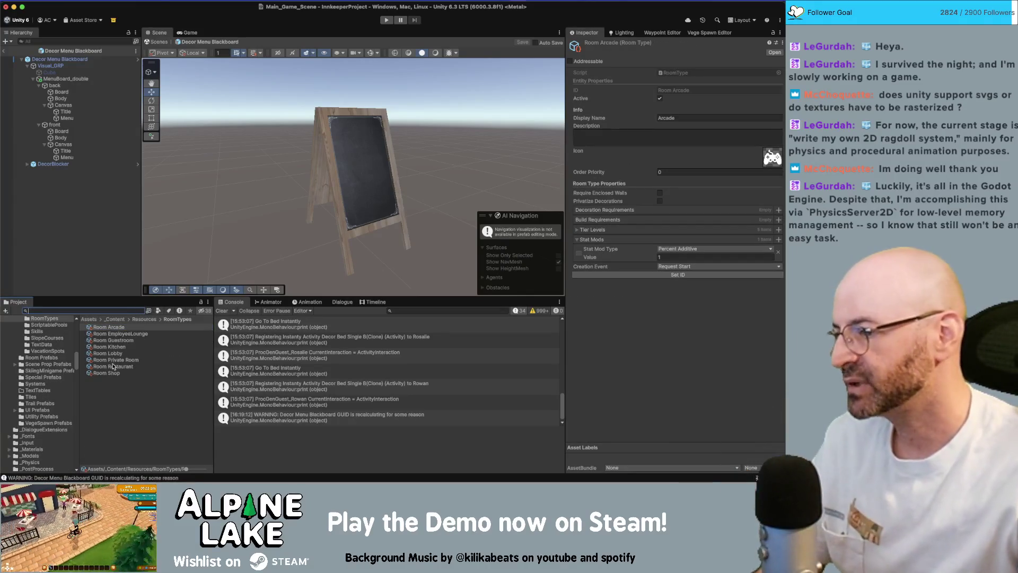
click(109, 374)
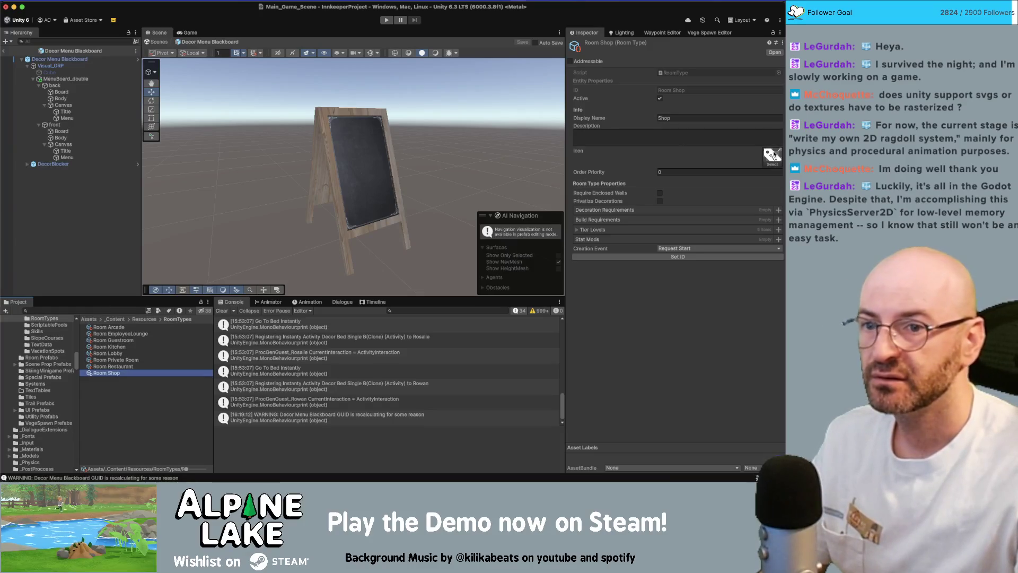
Locate Room Shop's icon and preview shopping icons icon_shopping_17 through 28.
click(768, 155)
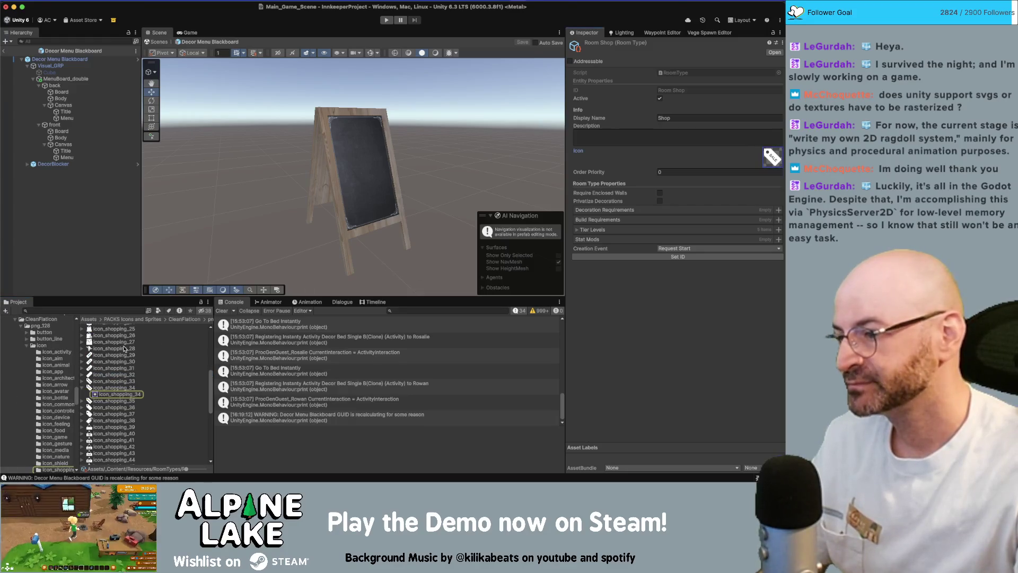
click(129, 382)
key(Up)
key(Up)
key(Up)
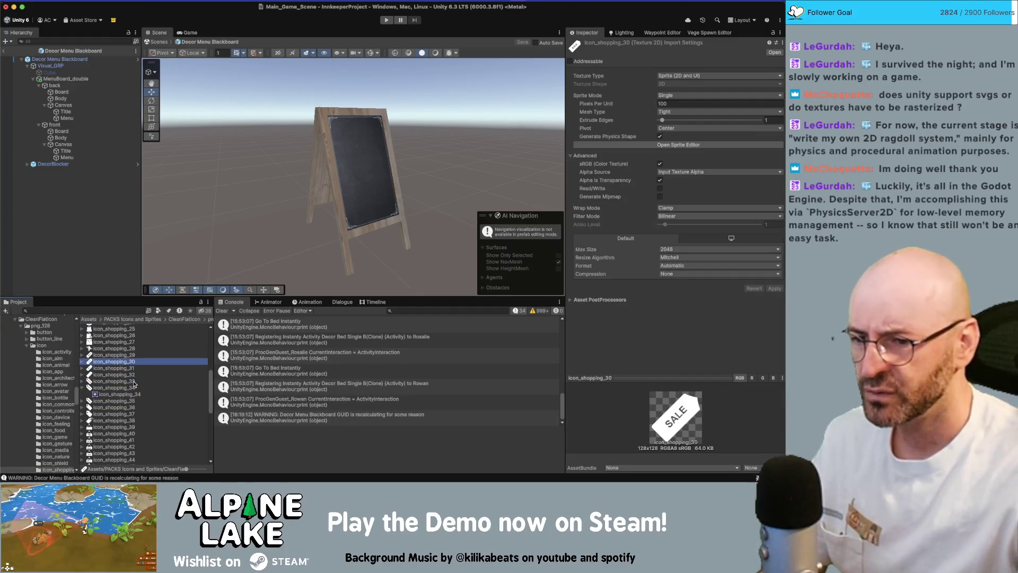
key(Down)
key(Up)
key(Up)
key(Up)
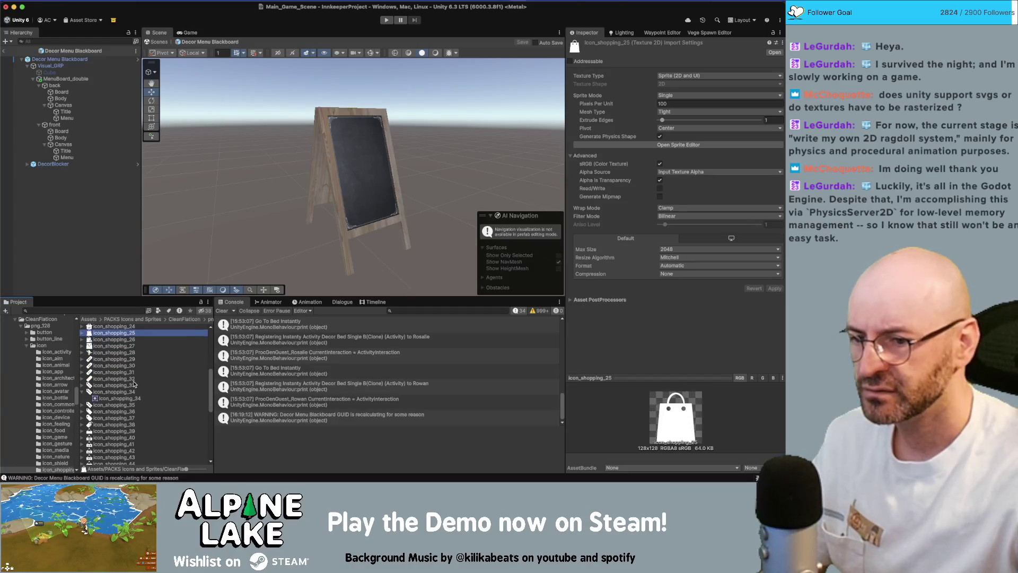
key(Down)
key(Up)
key(Up)
key(Up)
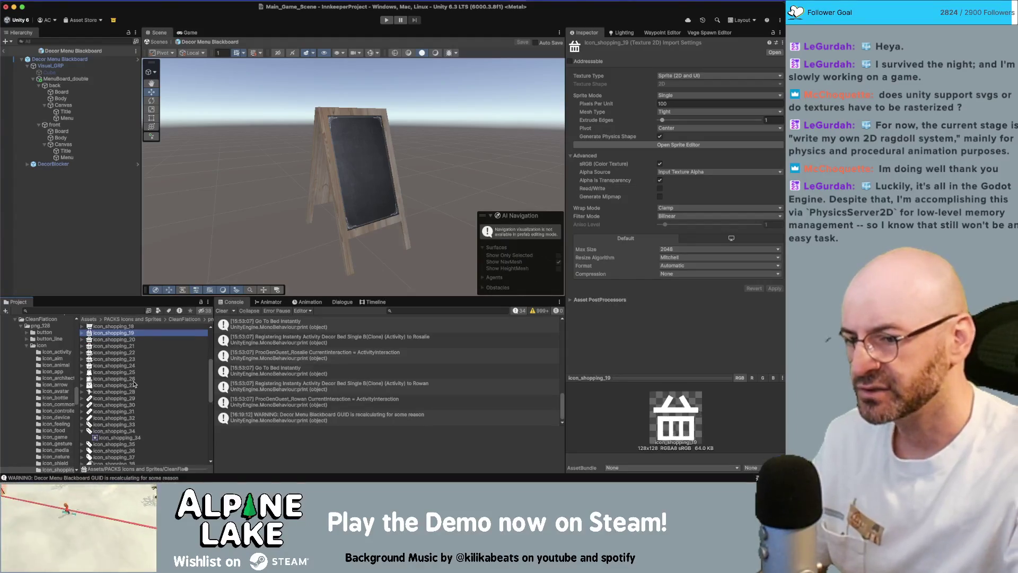
key(Up)
key(Up)
key(Up)
key(Up)
key(Up)
key(Up)
key(Up)
key(Up)
key(Up)
key(Up)
key(Up)
key(Down)
key(Down)
key(Down)
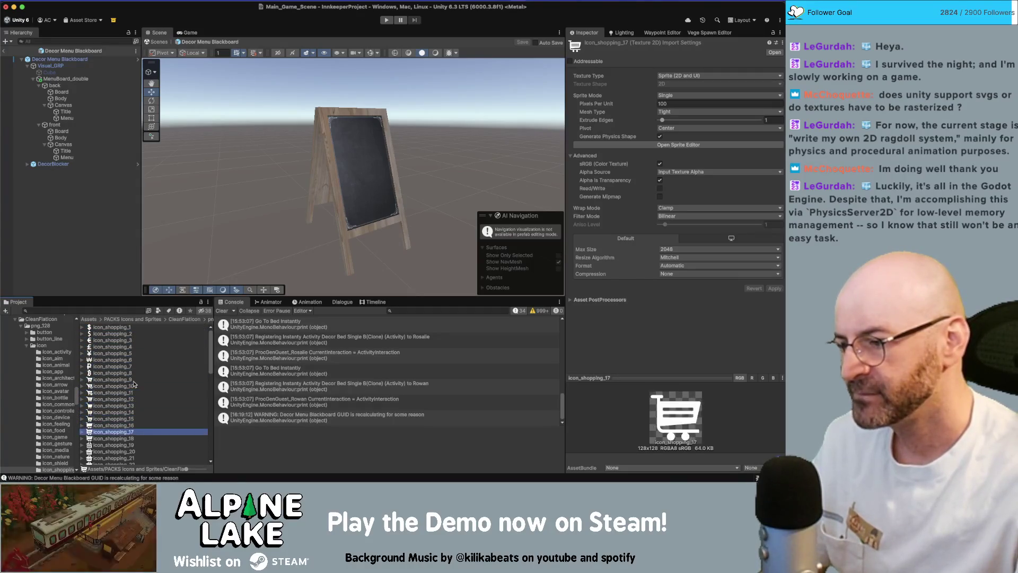
key(Down)
key(Down)
key(Down)
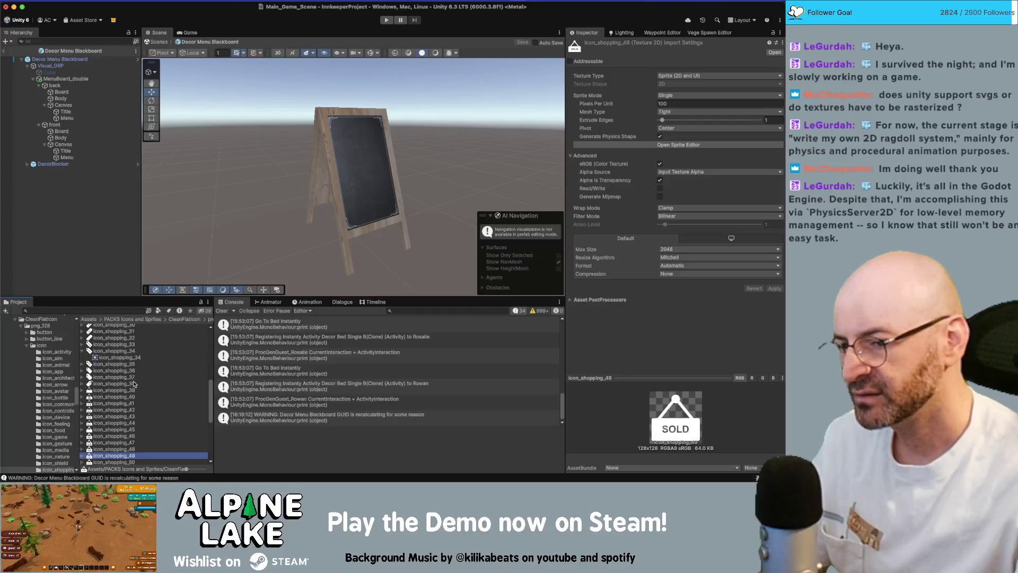
Compare cash-register, fingerprint and barcode icons, then carry icon_shopping_52 over to Photoshop.
key(Down)
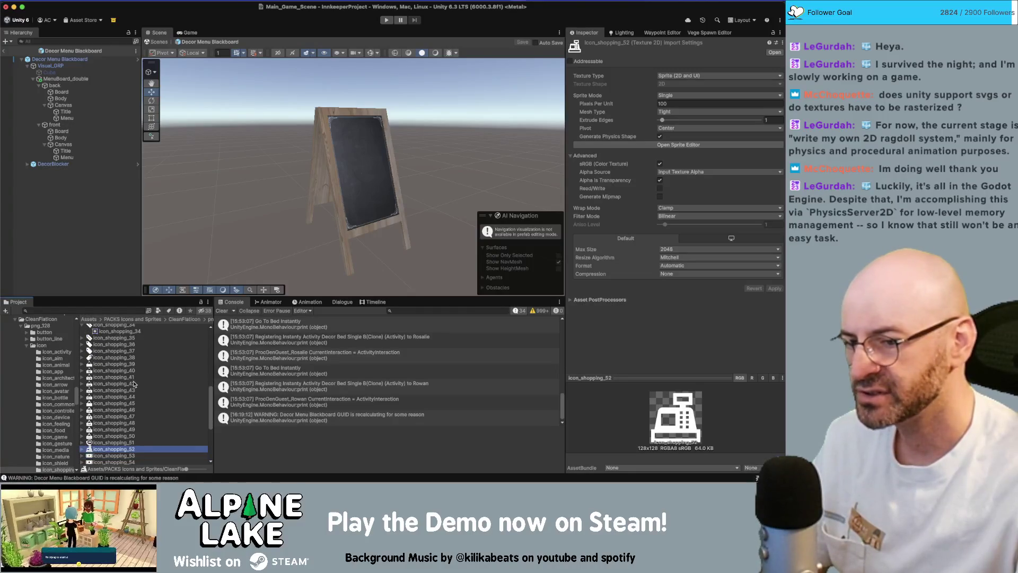
key(Up)
key(Down)
key(Down)
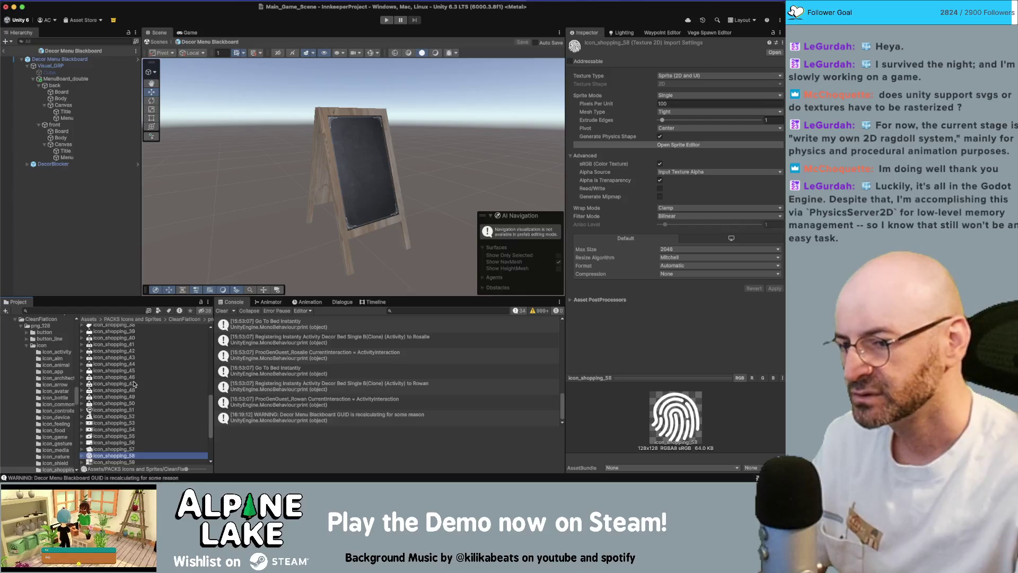
key(Up)
key(Down)
key(Down)
key(Down)
key(Down)
key(Down)
key(Down)
key(Down)
key(Down)
key(Up)
key(Down)
key(Up)
key(Up)
key(Up)
key(Up)
key(Up)
key(Up)
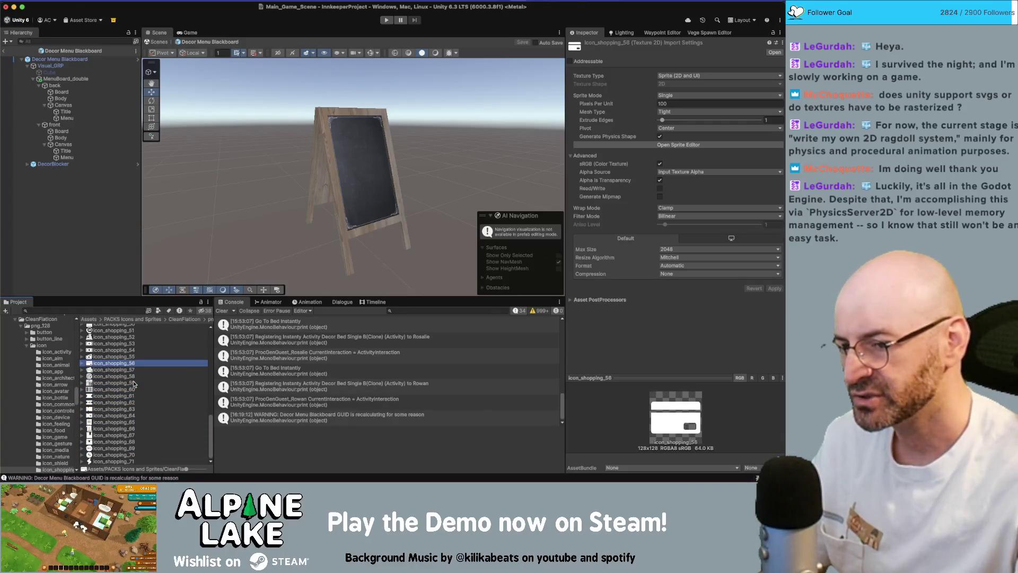
key(Up)
key(Up)
key(Up)
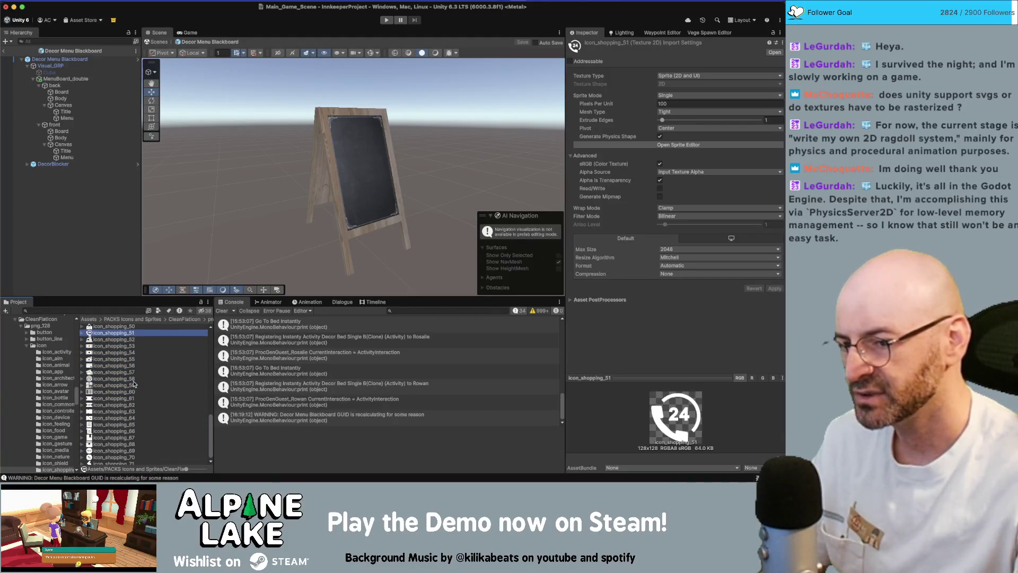
key(Down)
drag(143, 352, 147, 350)
key(super+Tab)
key(super+Tab)
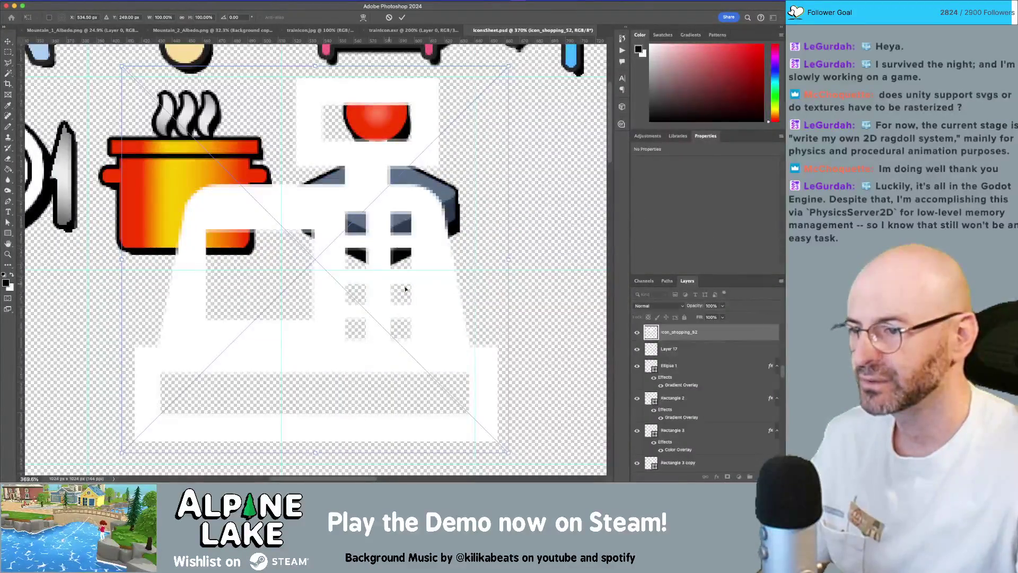
Start placing the cash-register icon, cancel it, and test-select the joystick shapes.
drag(434, 303, 277, 303)
mouse_move(287, 40)
mouse_down()
mouse_move(316, 289)
mouse_move(308, 293)
mouse_up()
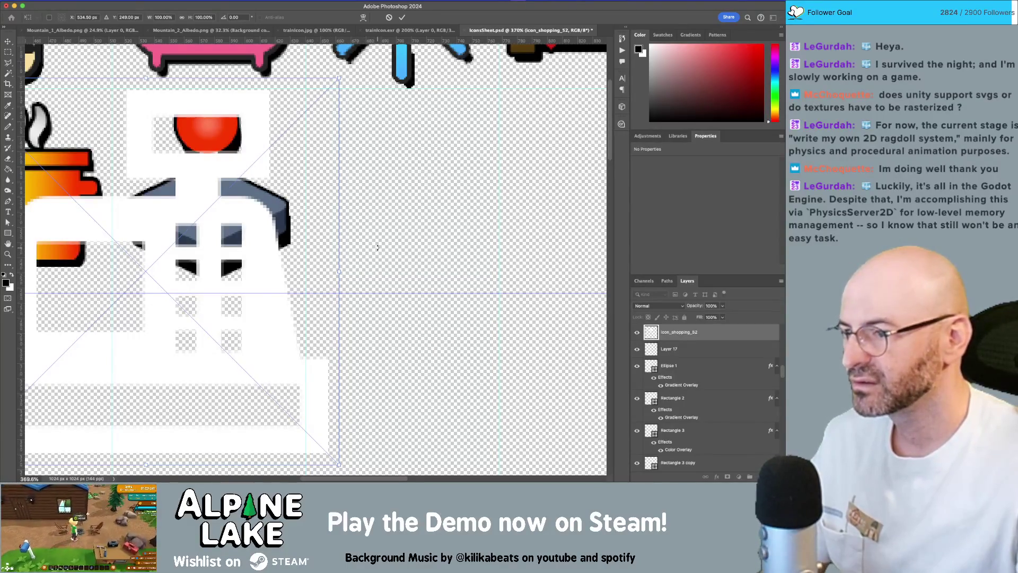
key(Escape)
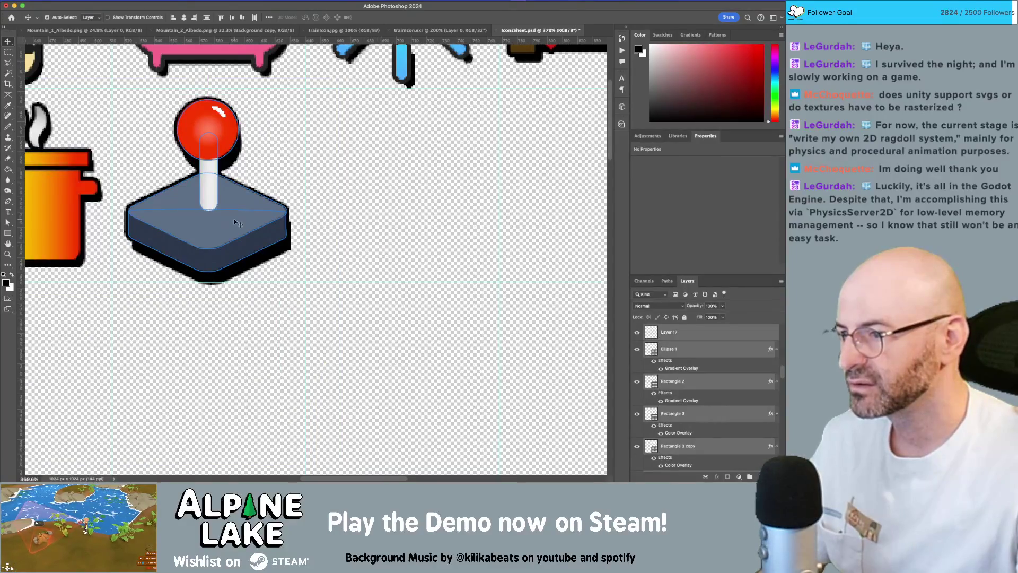
mouse_move(146, 95)
mouse_down()
mouse_move(229, 154)
mouse_move(286, 266)
mouse_move(280, 295)
mouse_up()
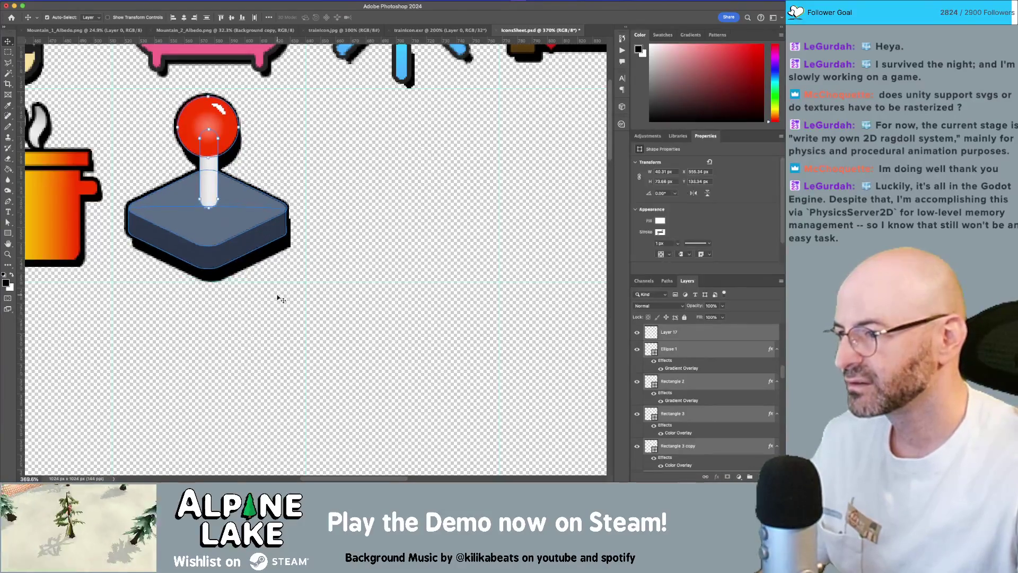
click(280, 298)
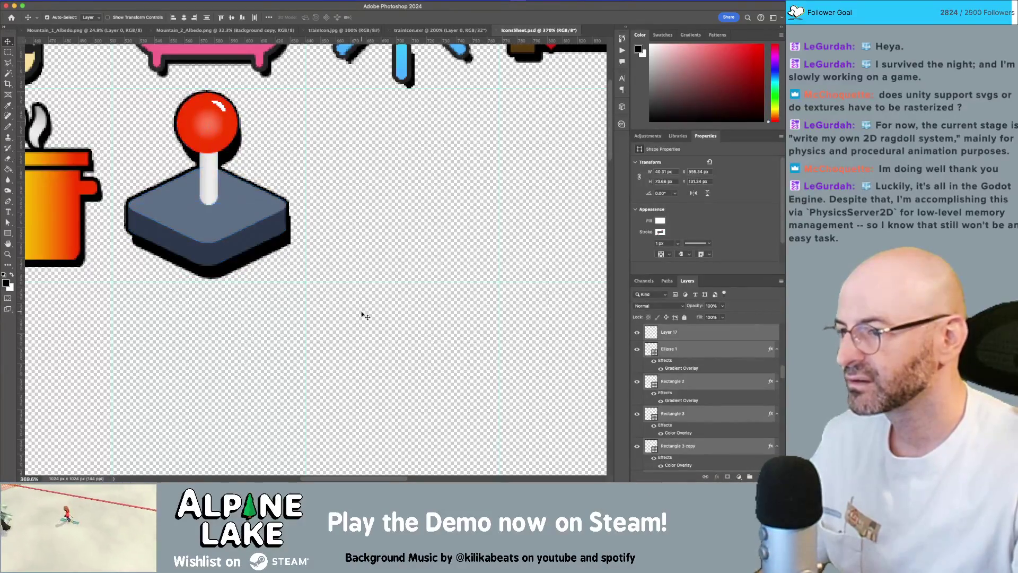
Shrink the cash-register icon to about half size, move it up-right beside the joystick, and commit.
key(super+Tab)
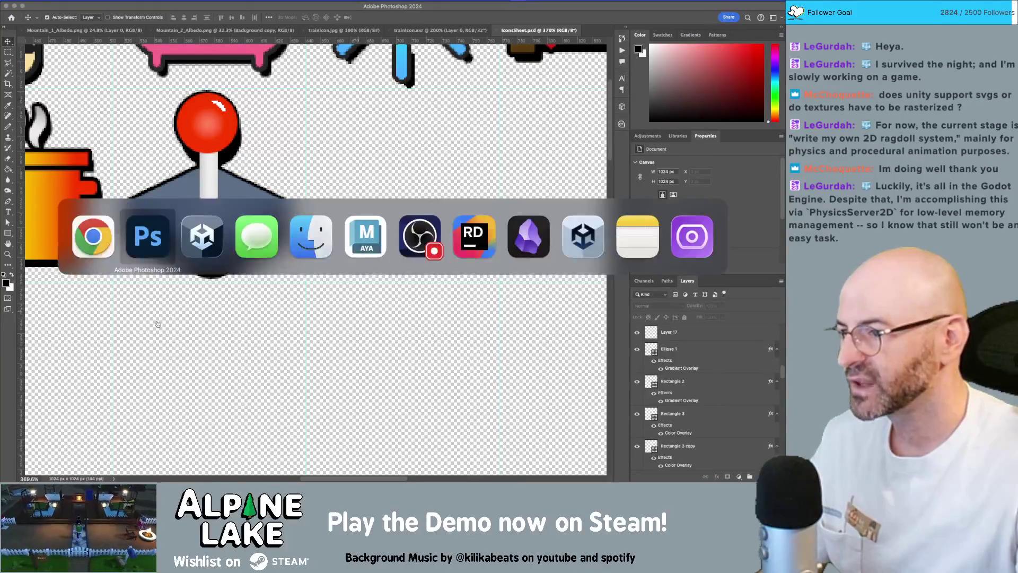
key(super+Tab)
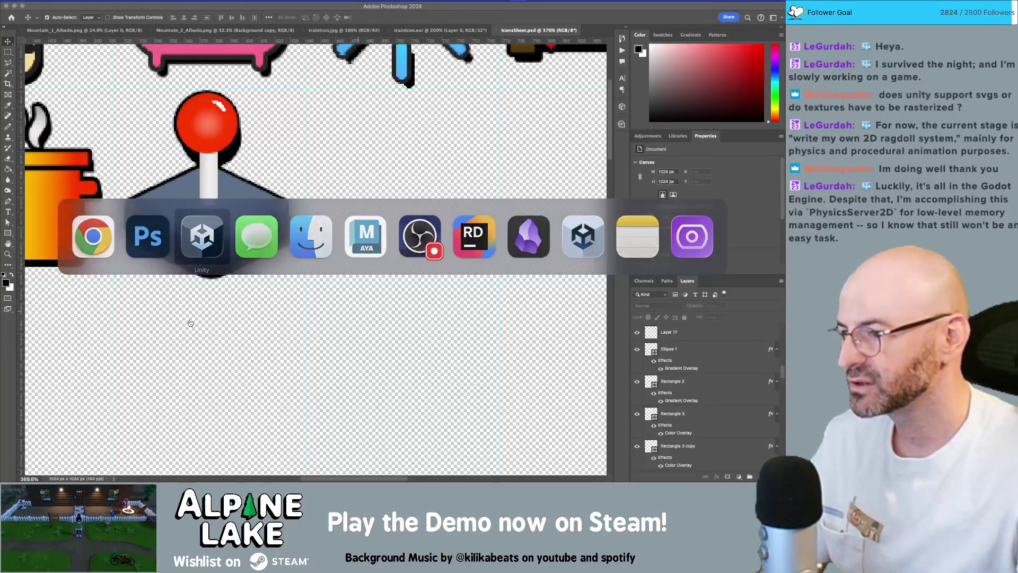
key(super+Tab)
key(super+Tab)
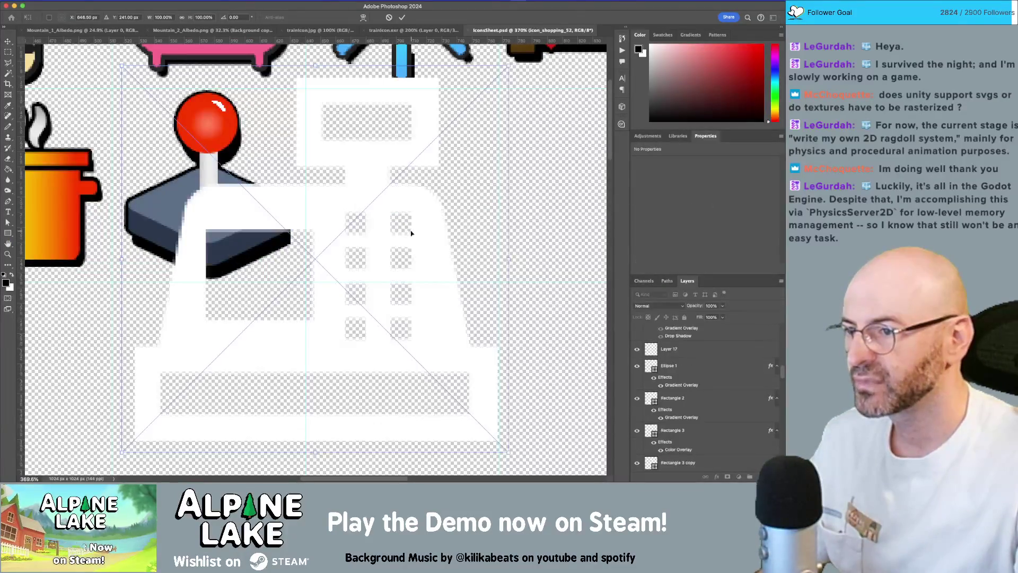
drag(508, 67, 365, 208)
drag(302, 328, 420, 228)
drag(253, 334, 307, 281)
key(Return)
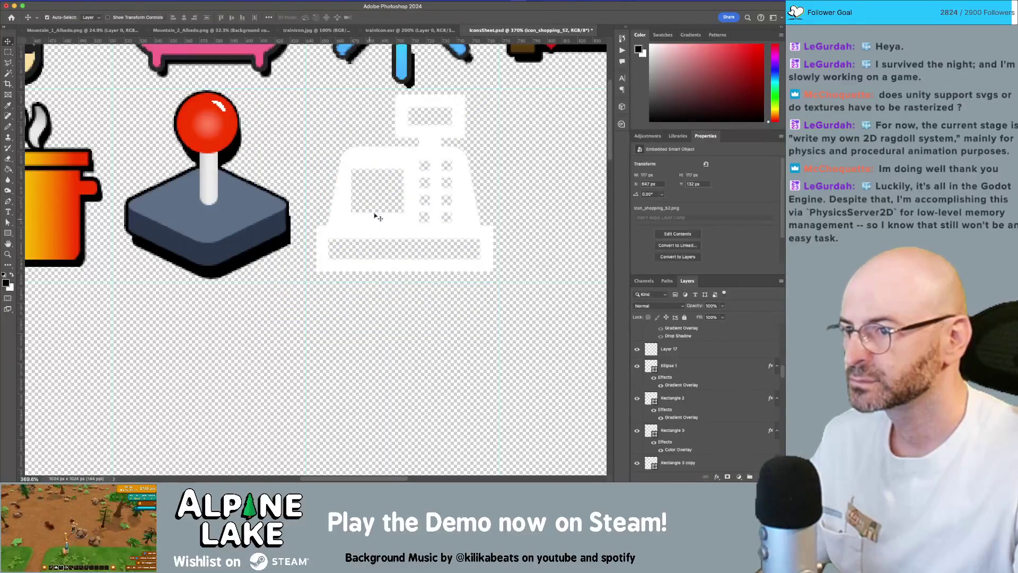
Scroll the Layers panel and drag its divider up to enlarge the layers list.
scroll(374, 222, right, 5)
scroll(374, 222, up, 3)
scroll(689, 402, down, 10)
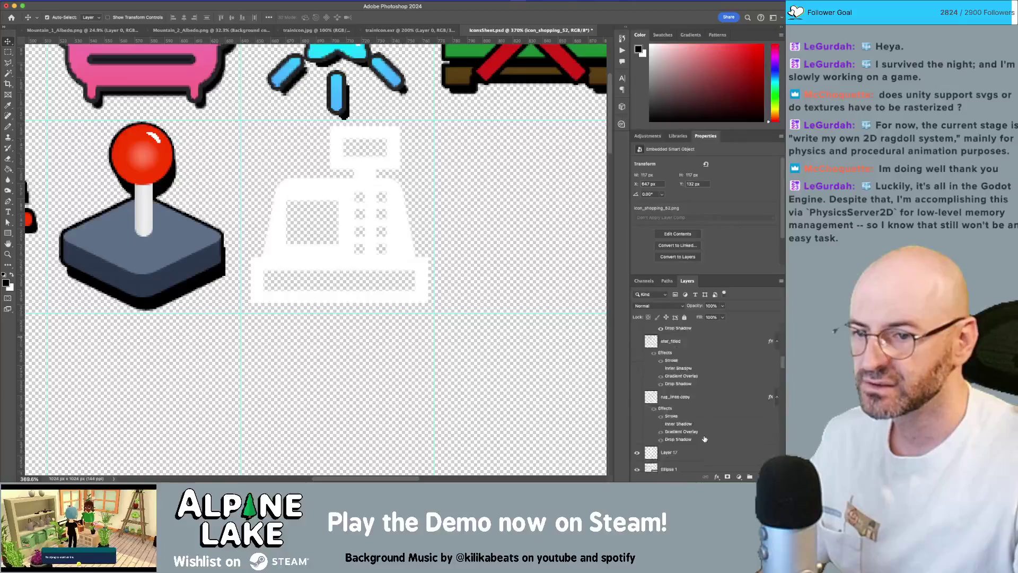
scroll(704, 434, up, 5)
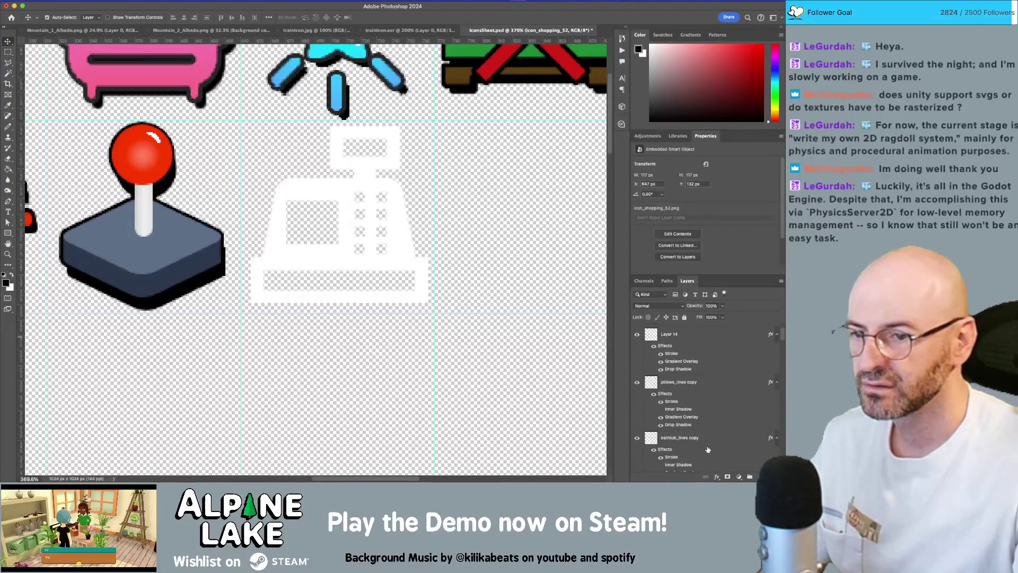
scroll(689, 424, down, 15)
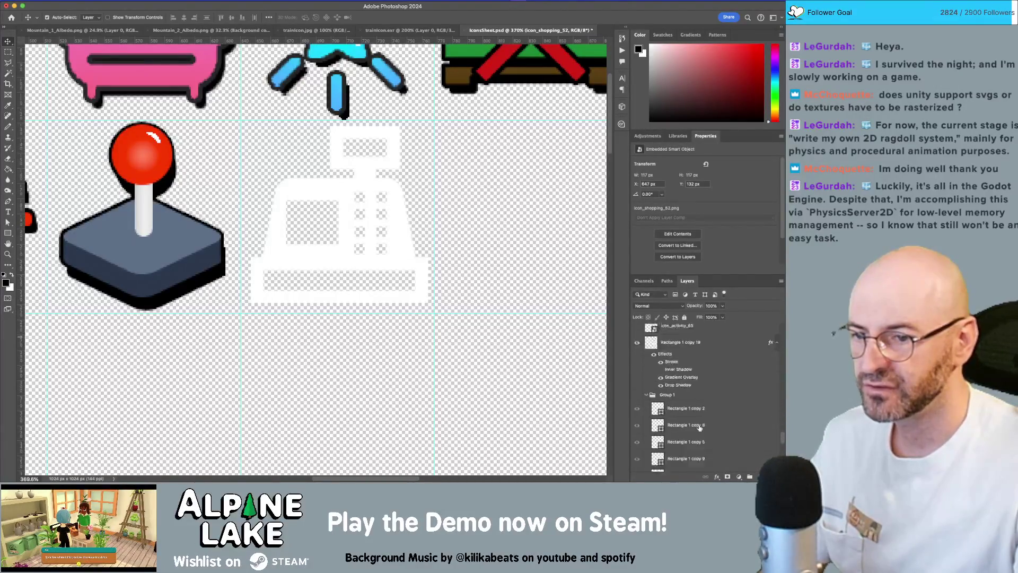
scroll(655, 375, up, 10)
scroll(655, 375, up, 10)
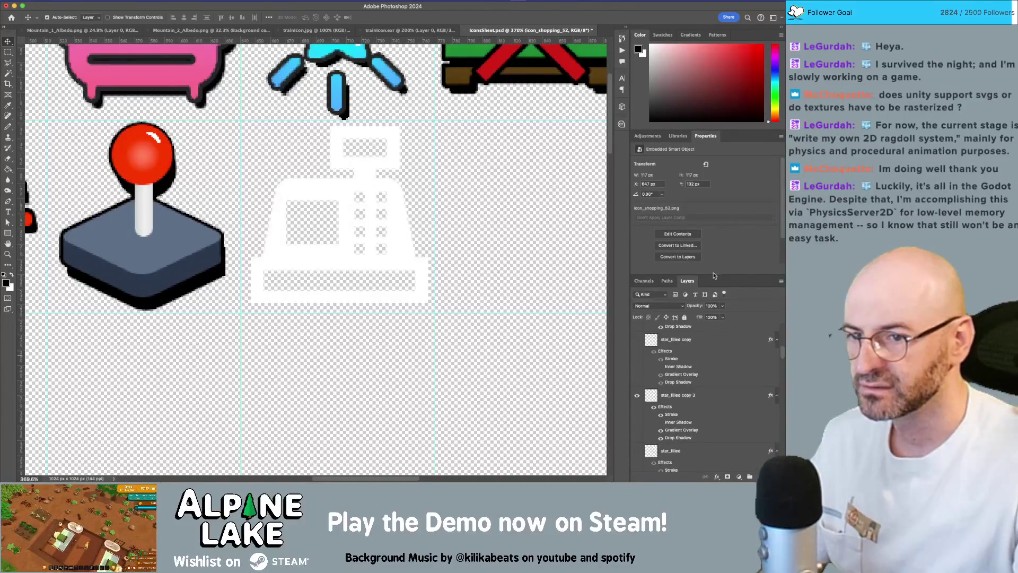
drag(713, 275, 711, 207)
scroll(708, 302, up, 5)
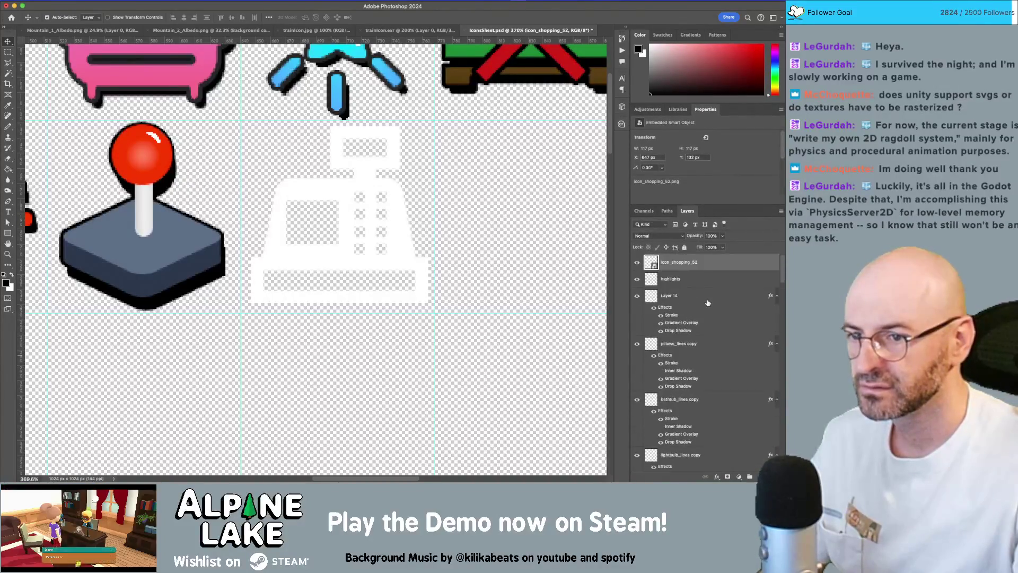
Enable Drop Shadow and Stroke on icon_shopping_52, swinging the shadow right at distance 7.
double_click(737, 261)
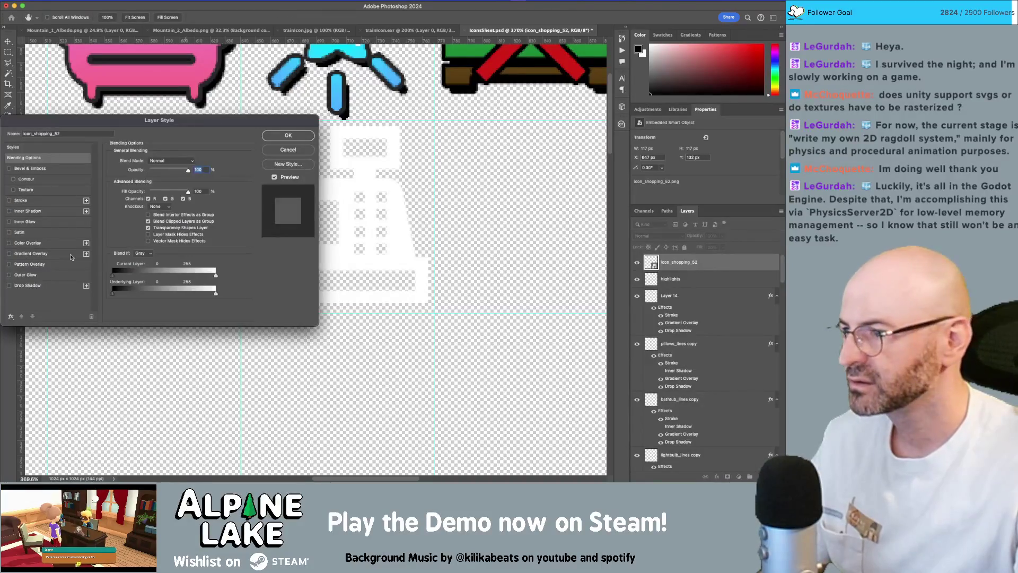
click(27, 286)
click(23, 201)
click(46, 285)
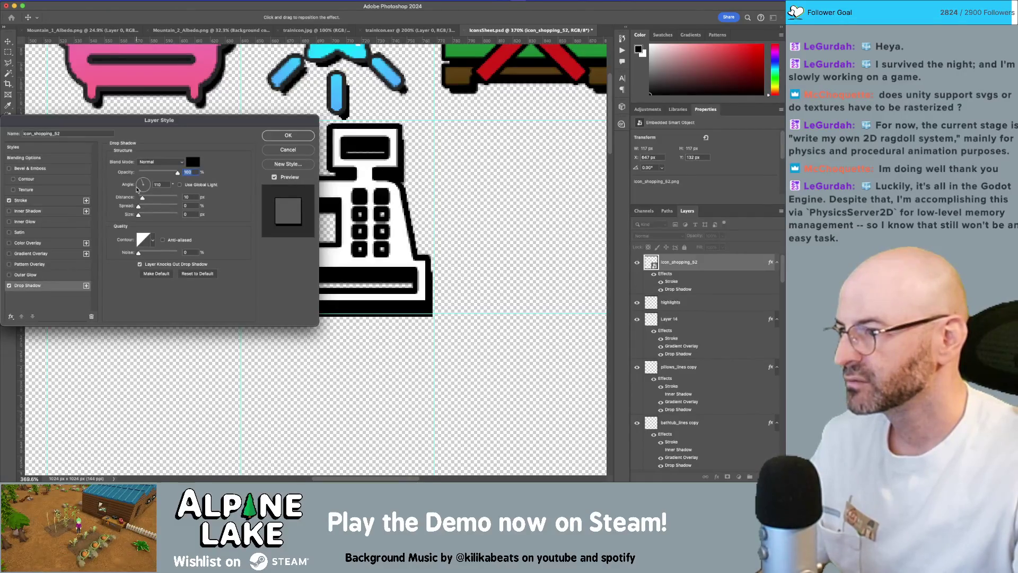
click(141, 183)
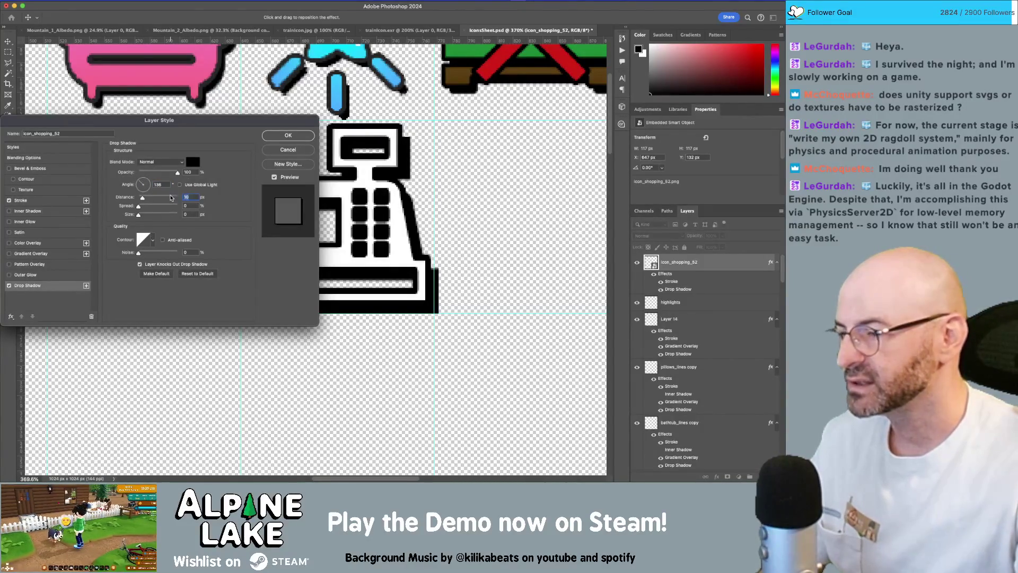
text(7)
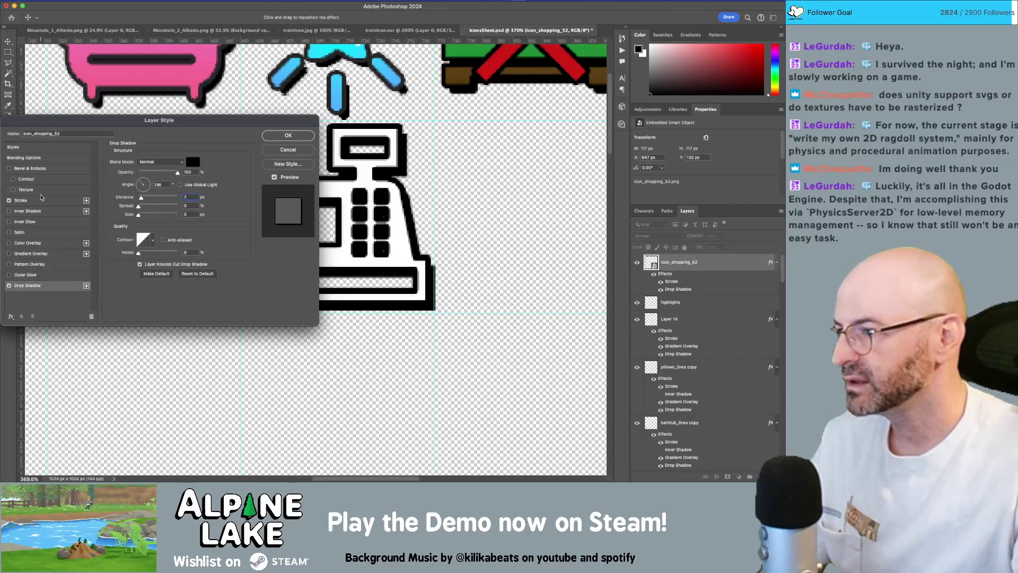
Set the Stroke size to 3 px and move the Layer Style dialog off the icons.
click(41, 198)
text(3)
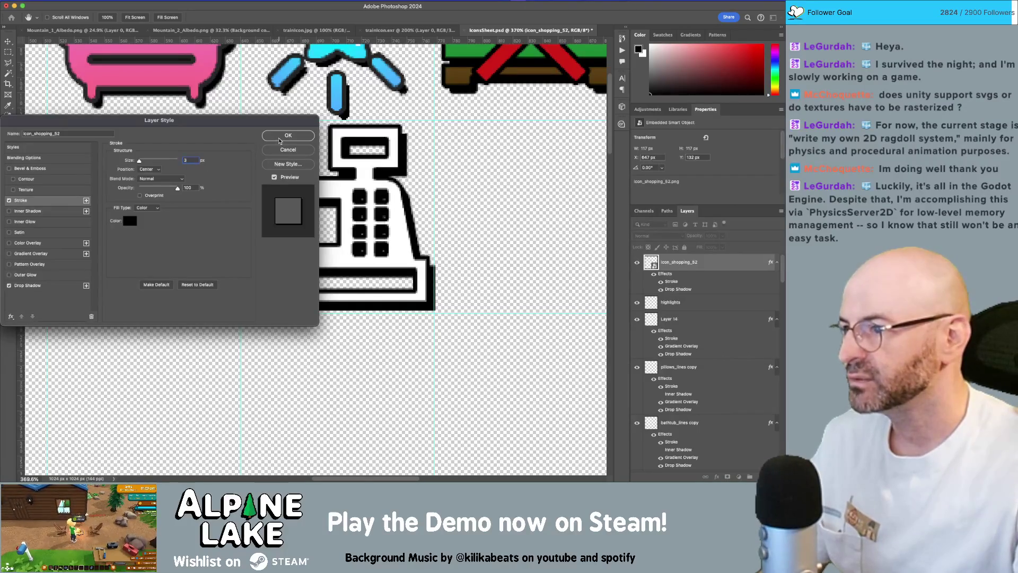
mouse_move(235, 132)
mouse_down()
mouse_move(427, 308)
mouse_move(564, 283)
mouse_move(321, 221)
mouse_move(343, 272)
mouse_up()
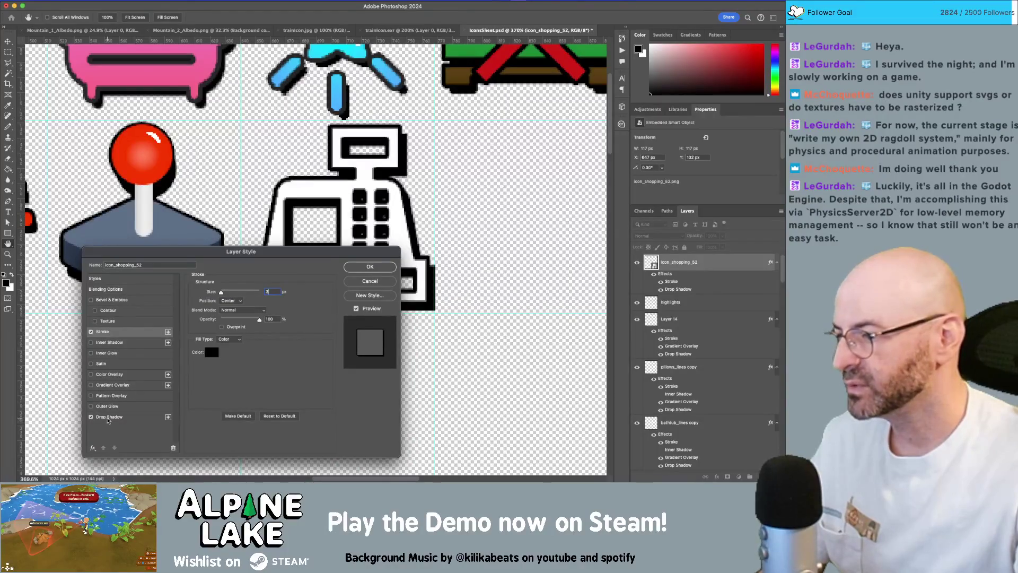
Add a Gradient Overlay and choose the light Gray_09 gradient after comparing Grays presets.
click(90, 385)
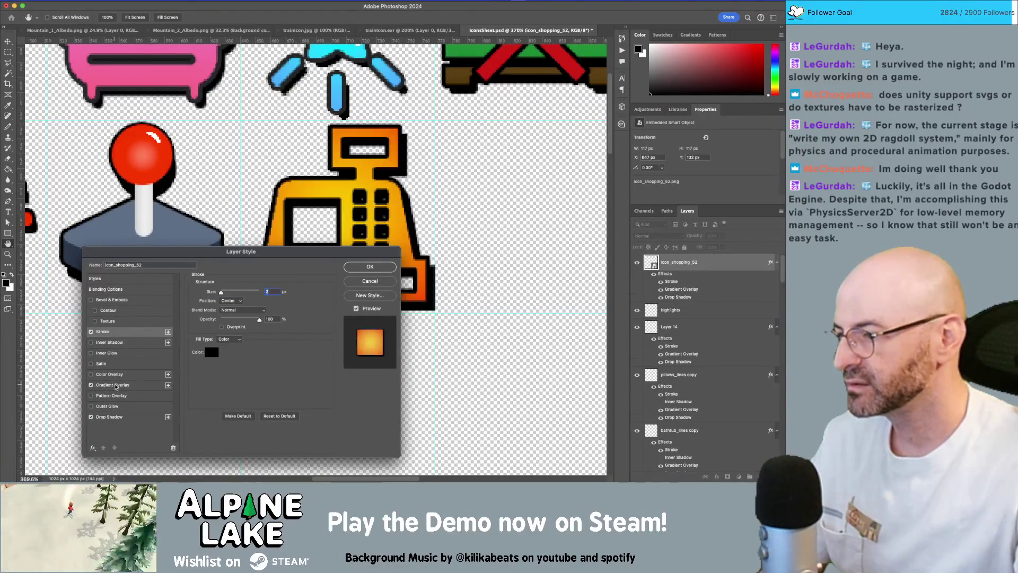
click(127, 385)
drag(227, 265, 185, 301)
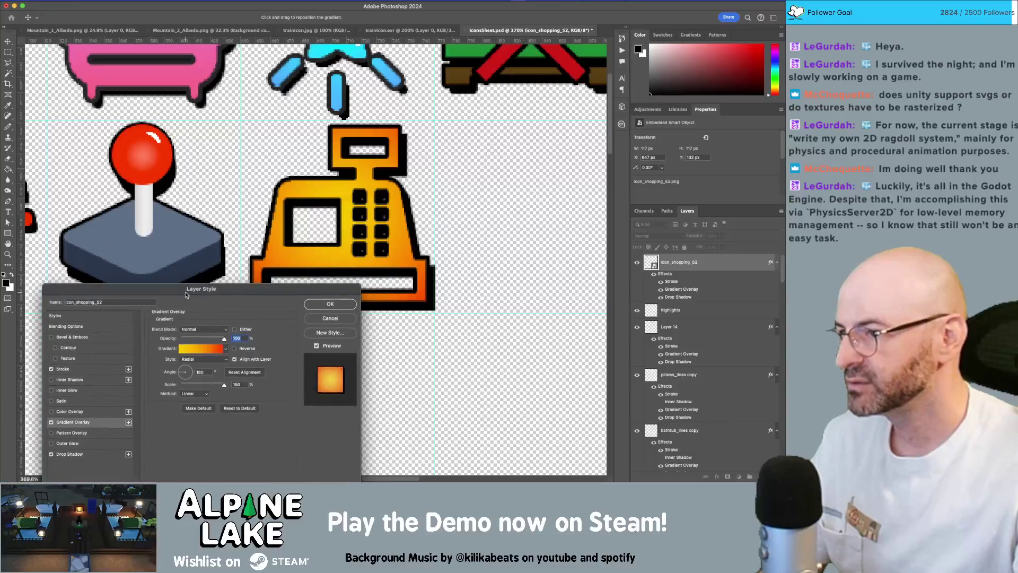
click(208, 350)
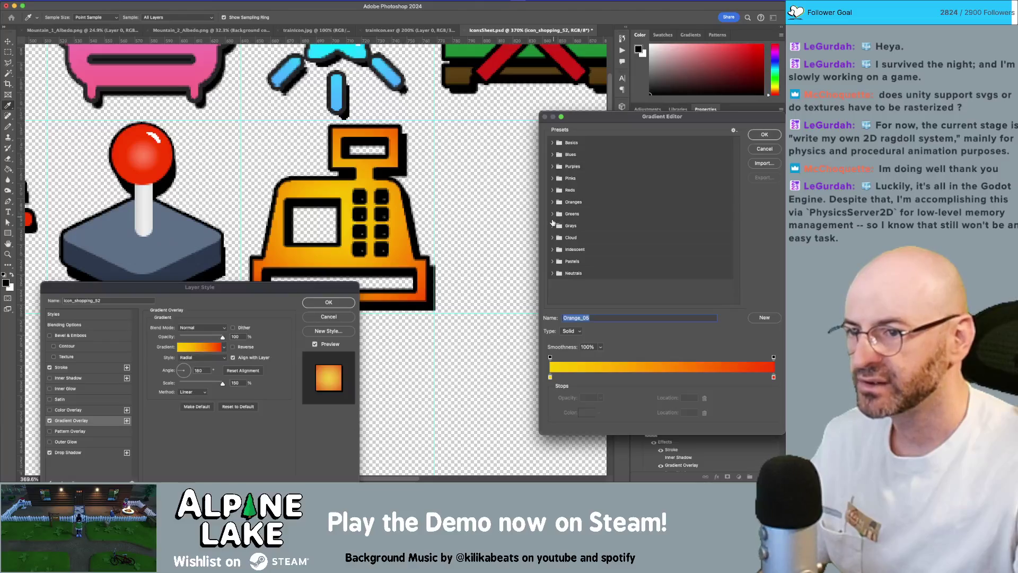
click(552, 225)
click(666, 240)
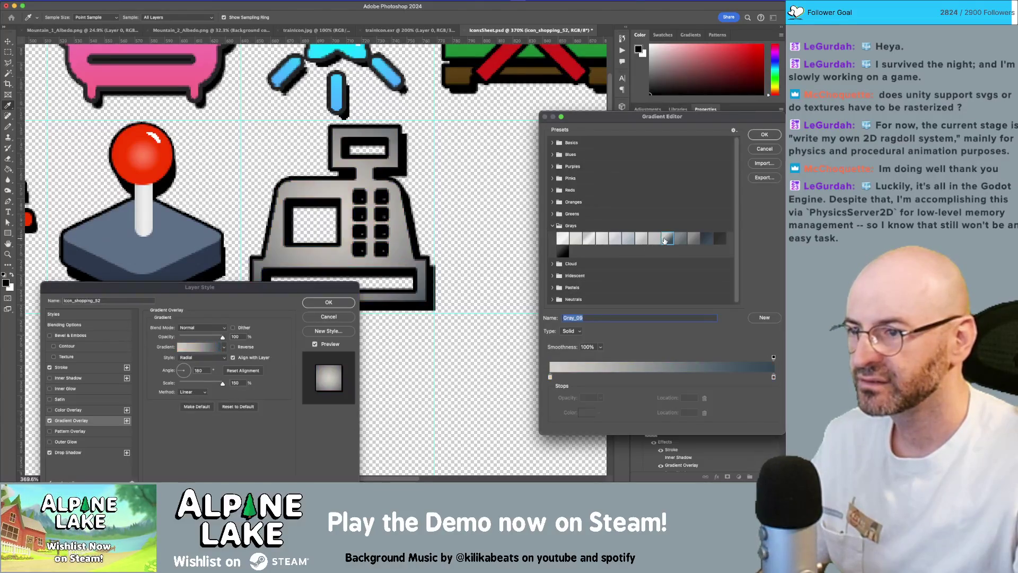
click(706, 239)
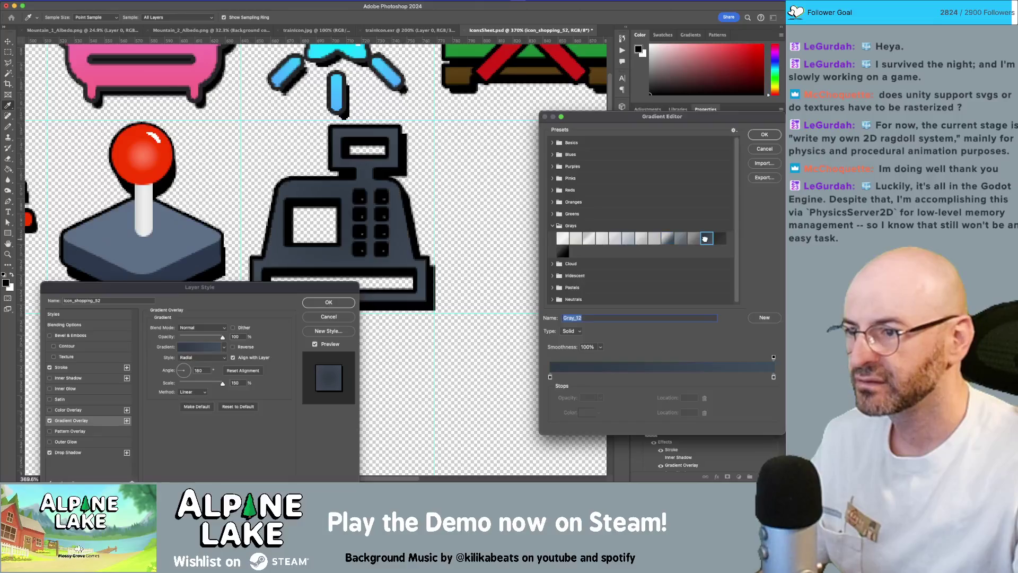
click(716, 242)
click(561, 249)
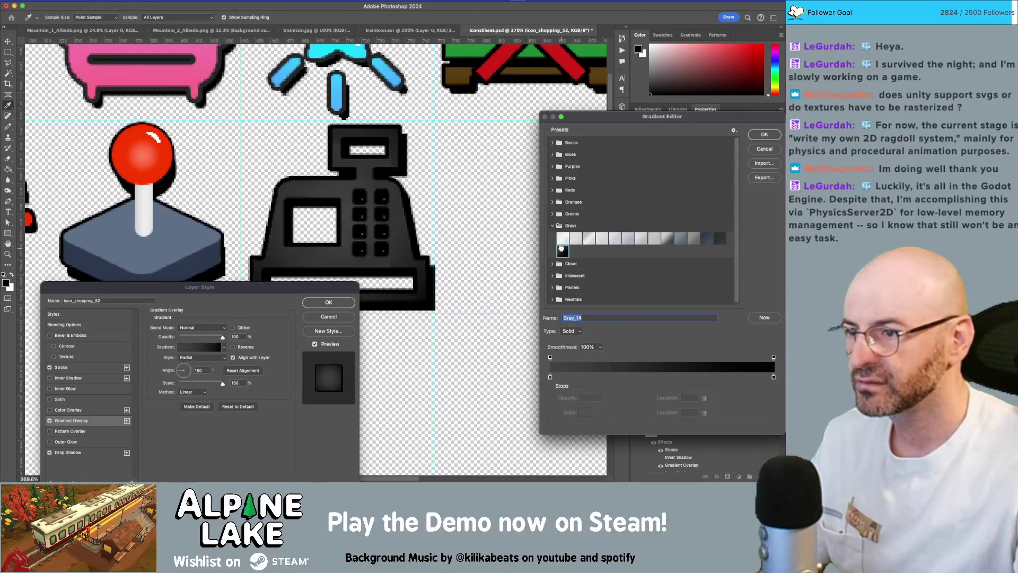
click(666, 239)
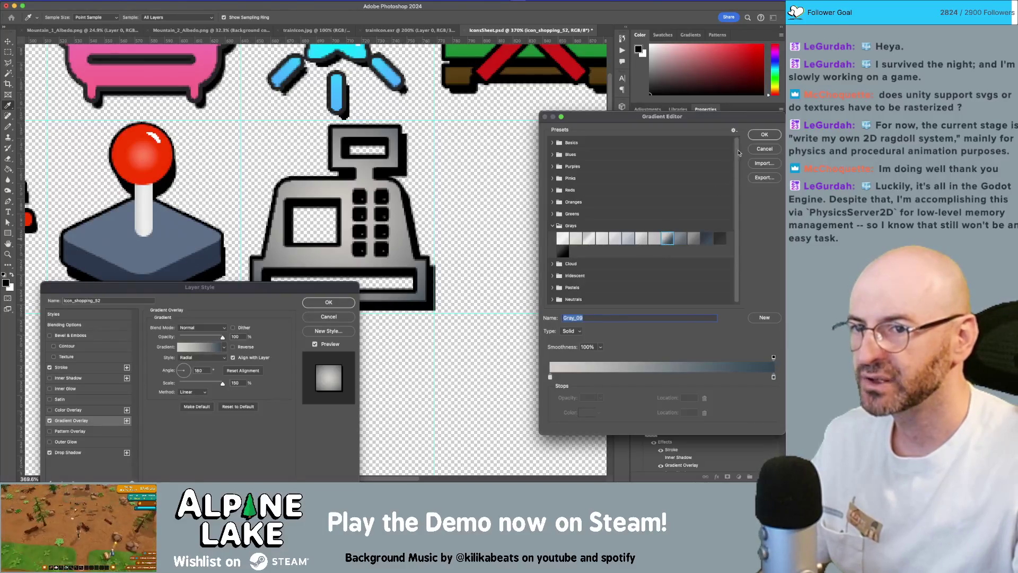
click(764, 135)
Make the gradient Linear, angled to run vertically at about 86°, and apply.
drag(233, 287, 187, 285)
click(170, 354)
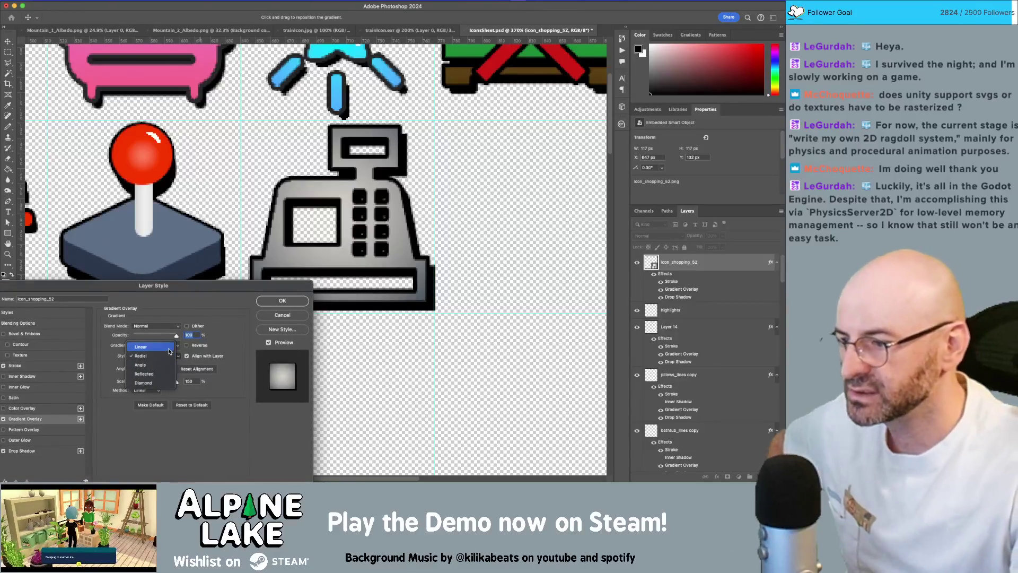
click(170, 348)
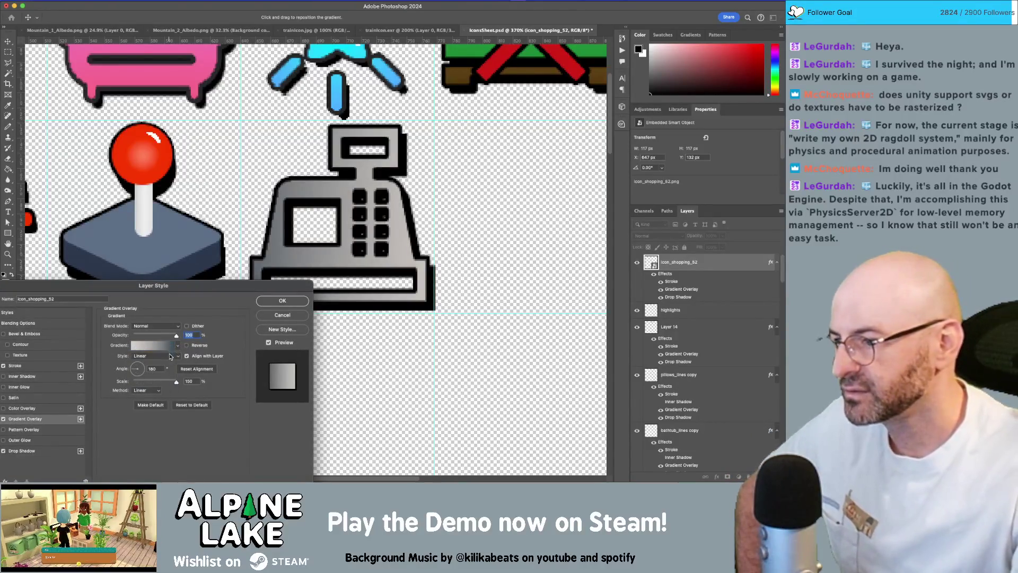
mouse_move(137, 368)
mouse_down()
mouse_move(140, 355)
mouse_move(139, 380)
mouse_up()
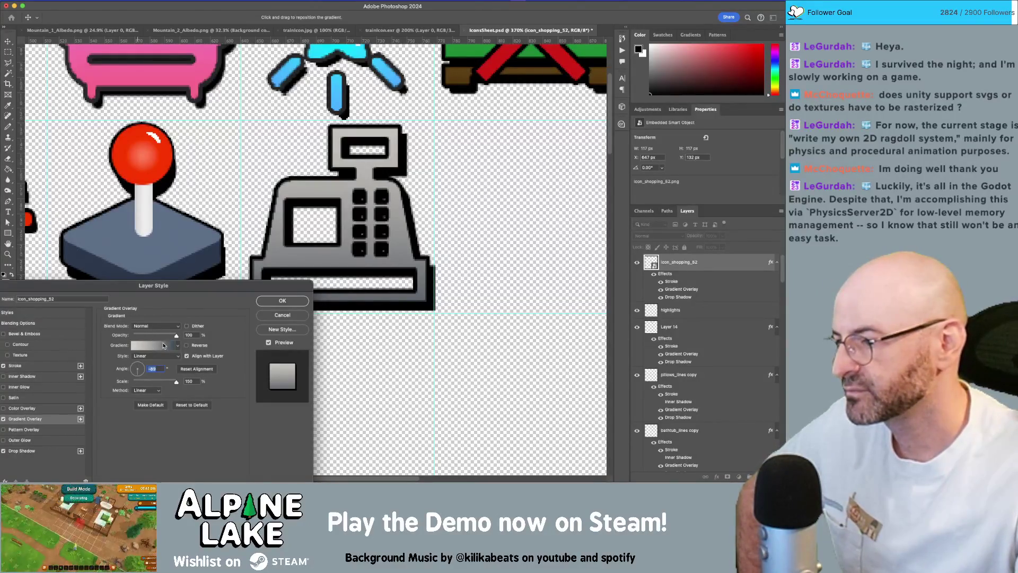
click(268, 301)
Rasterize the cash-register layer and pencil its bottom bar solid white.
key(z)
mouse_move(312, 273)
mouse_down()
mouse_move(340, 284)
mouse_move(318, 289)
mouse_move(324, 295)
mouse_up()
click(656, 275)
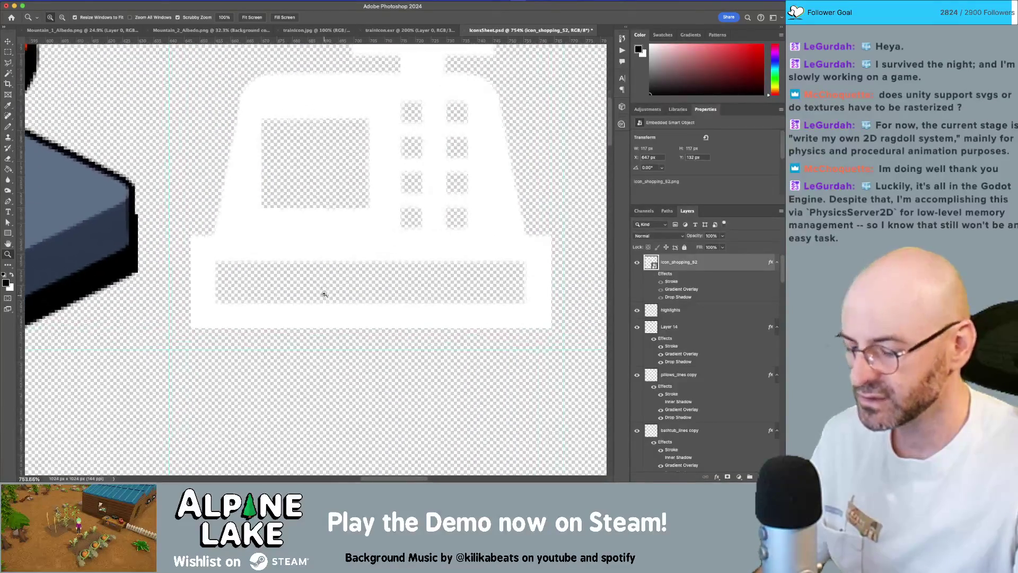
key(m)
mouse_move(216, 266)
mouse_down()
mouse_move(509, 286)
mouse_move(522, 301)
mouse_up()
key(b)
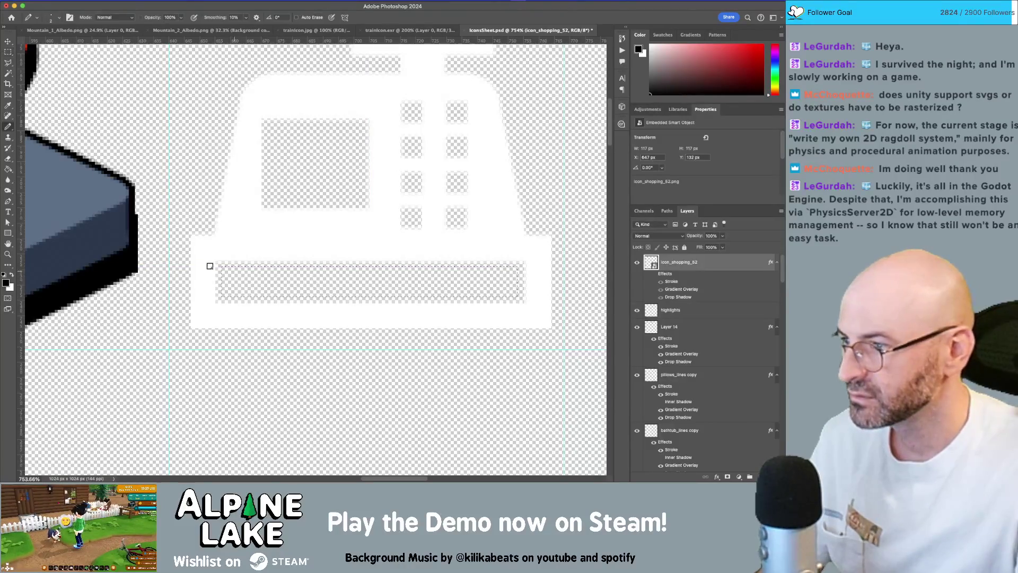
key(x)
key(])
key(])
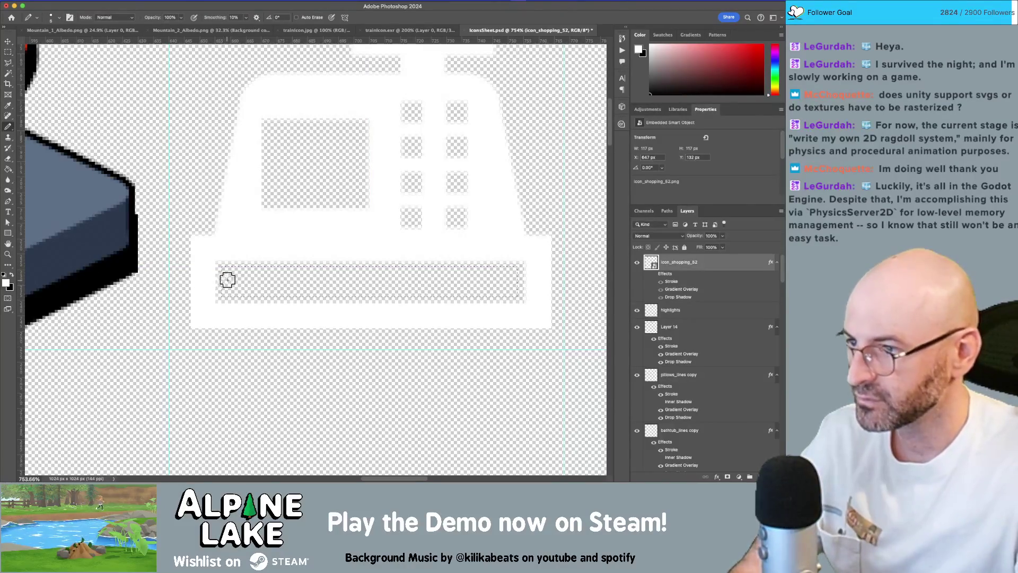
key(])
key(])
click(227, 280)
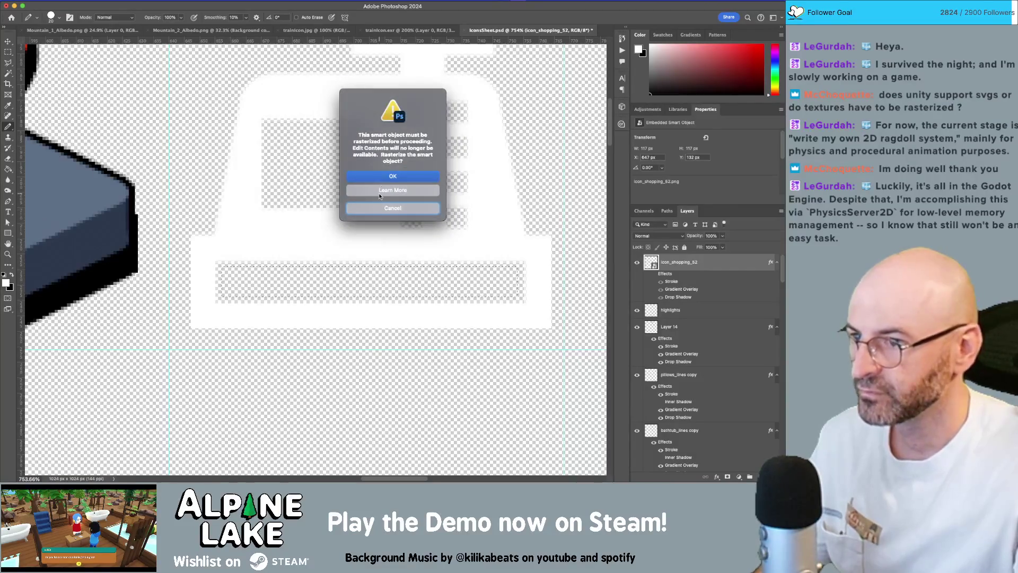
click(381, 176)
drag(228, 277, 560, 282)
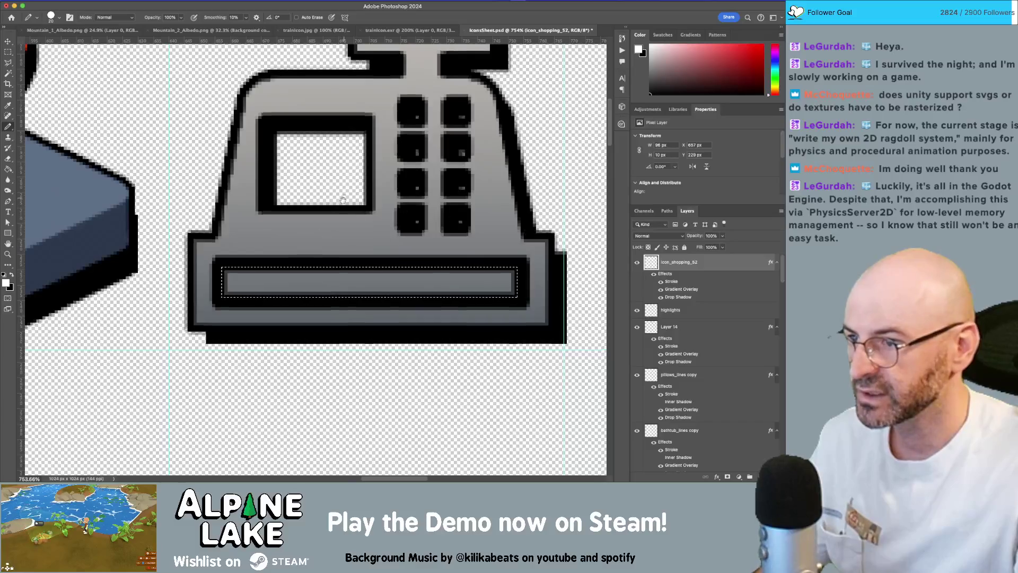
With effects hidden, select the register's window rectangle and pencil it solid white.
drag(344, 197, 328, 237)
click(637, 262)
click(637, 262)
click(654, 274)
key(m)
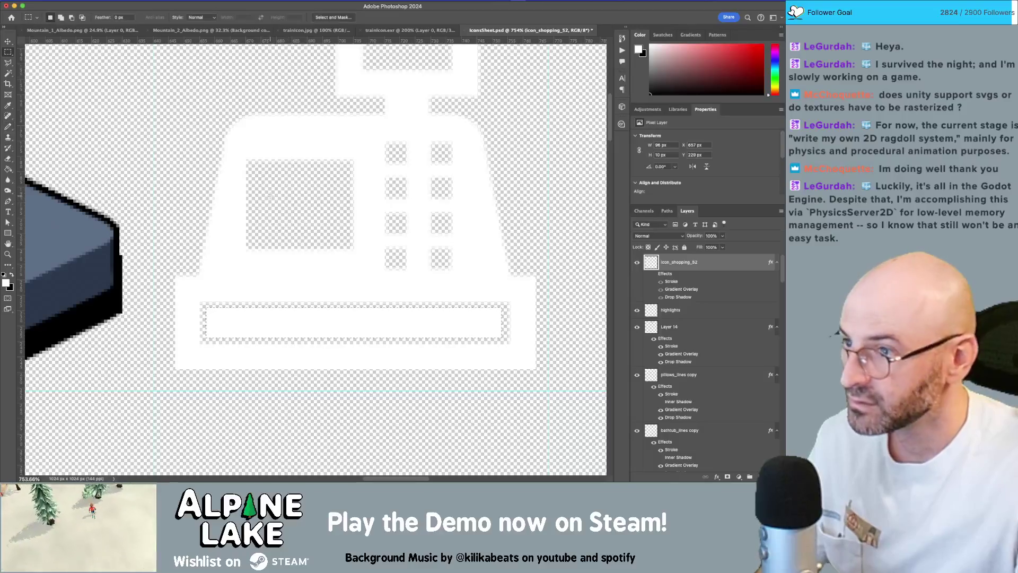
mouse_move(257, 172)
mouse_down()
mouse_move(336, 215)
mouse_move(344, 239)
mouse_up()
key(b)
mouse_move(270, 191)
mouse_down()
mouse_move(318, 177)
mouse_move(262, 221)
mouse_up()
Compare the icon with effects on and off, zooming out to the sheet and back.
key(m)
click(653, 274)
click(654, 273)
click(654, 273)
key(z)
mouse_move(529, 240)
mouse_down()
mouse_move(446, 250)
mouse_move(458, 207)
mouse_up()
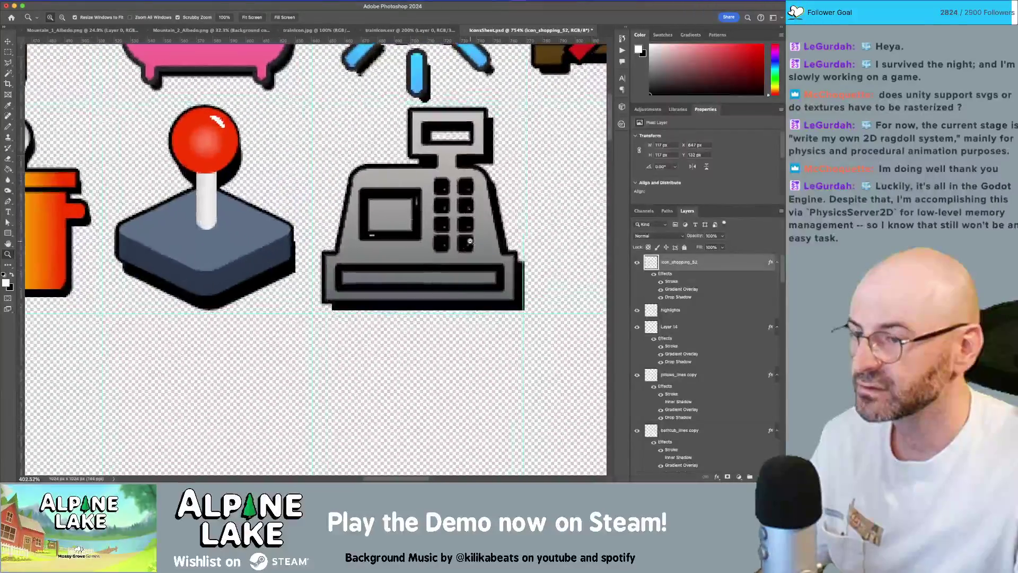
mouse_move(460, 130)
mouse_down()
mouse_move(498, 130)
mouse_move(501, 138)
mouse_move(490, 159)
mouse_move(379, 200)
mouse_move(395, 234)
mouse_move(403, 228)
mouse_move(364, 293)
mouse_up()
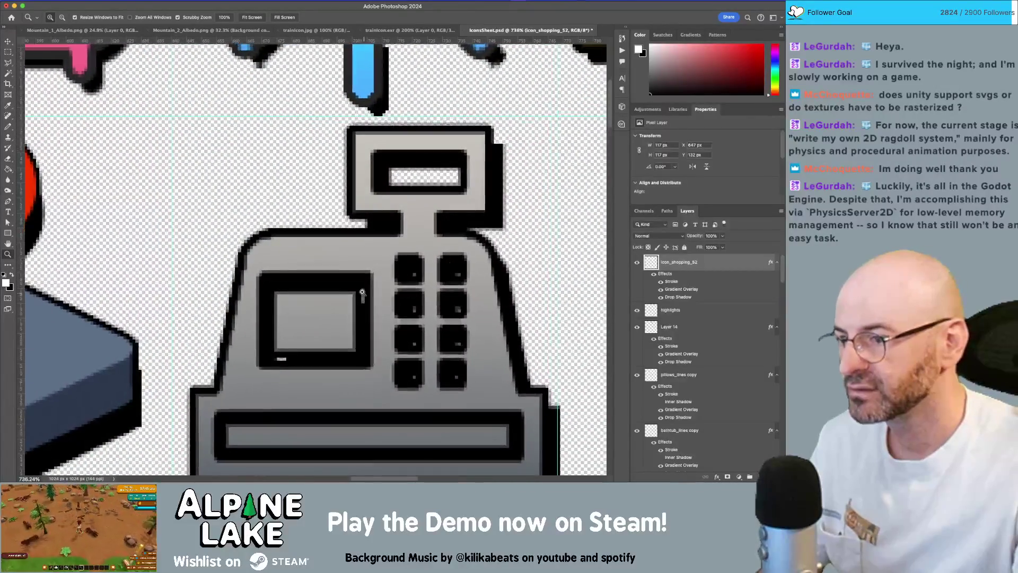
Pencil white pixels along the screen window's top edge, then check it with effects shown.
key(b)
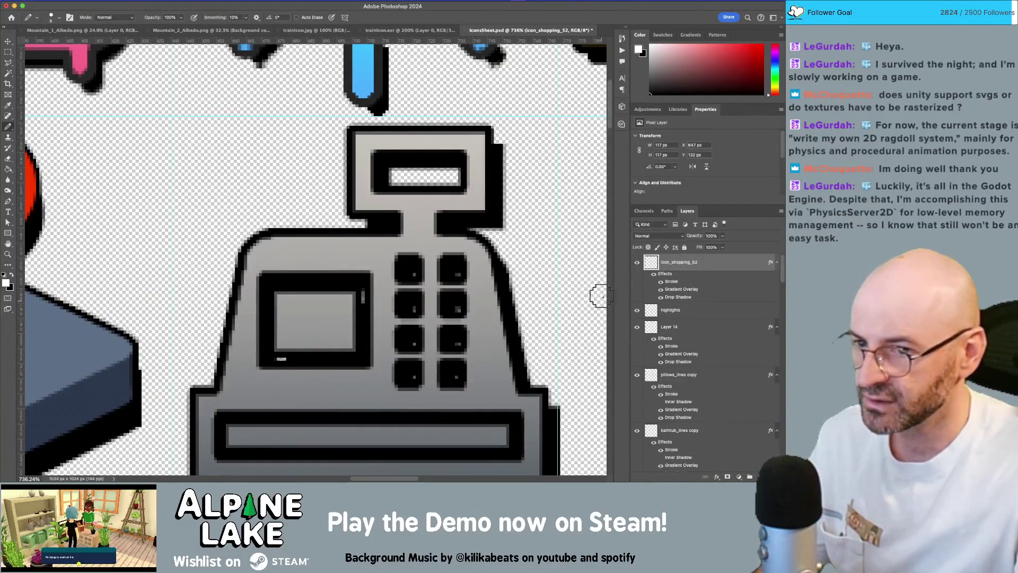
click(647, 274)
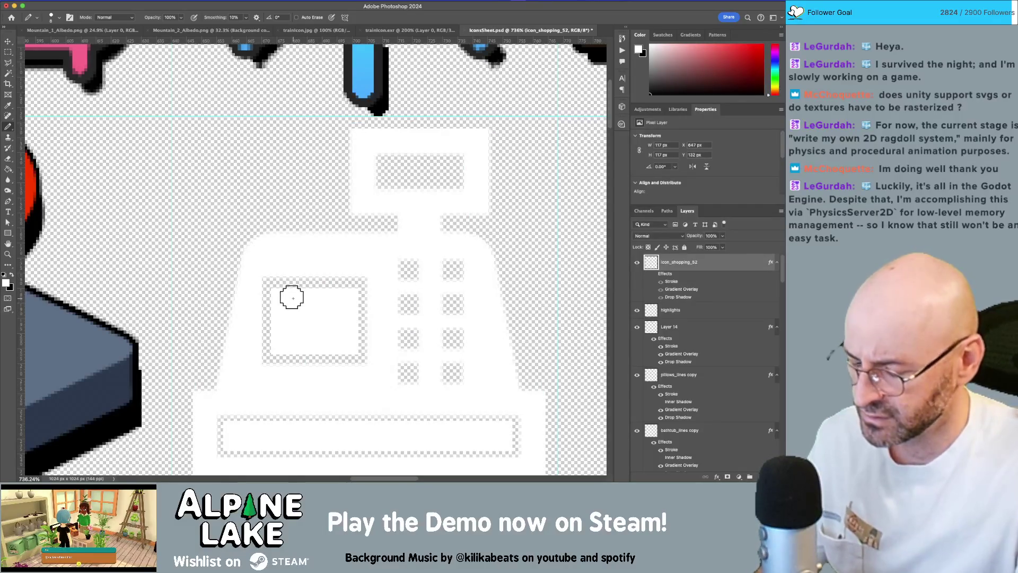
key(z)
drag(295, 303, 309, 307)
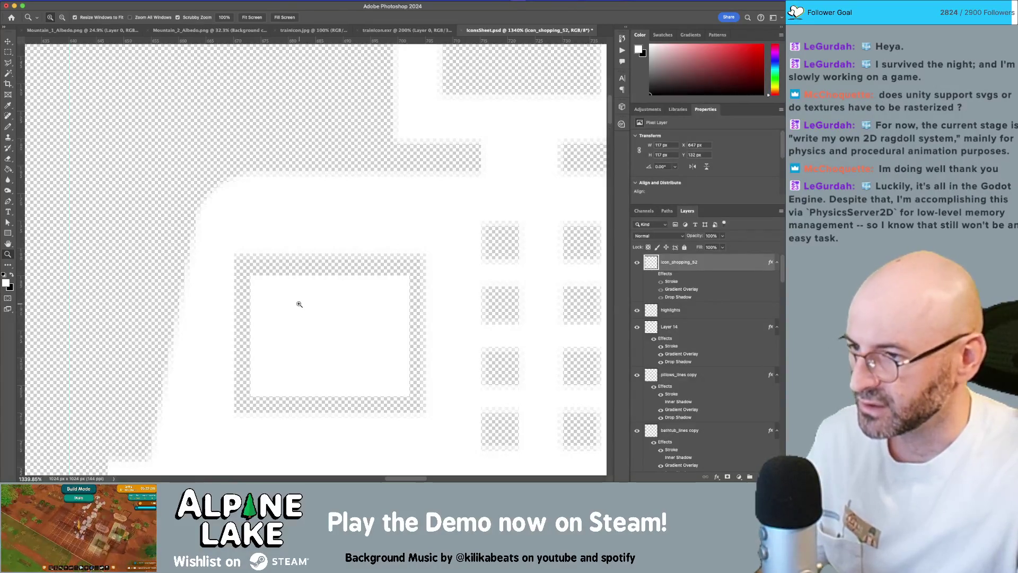
key(b)
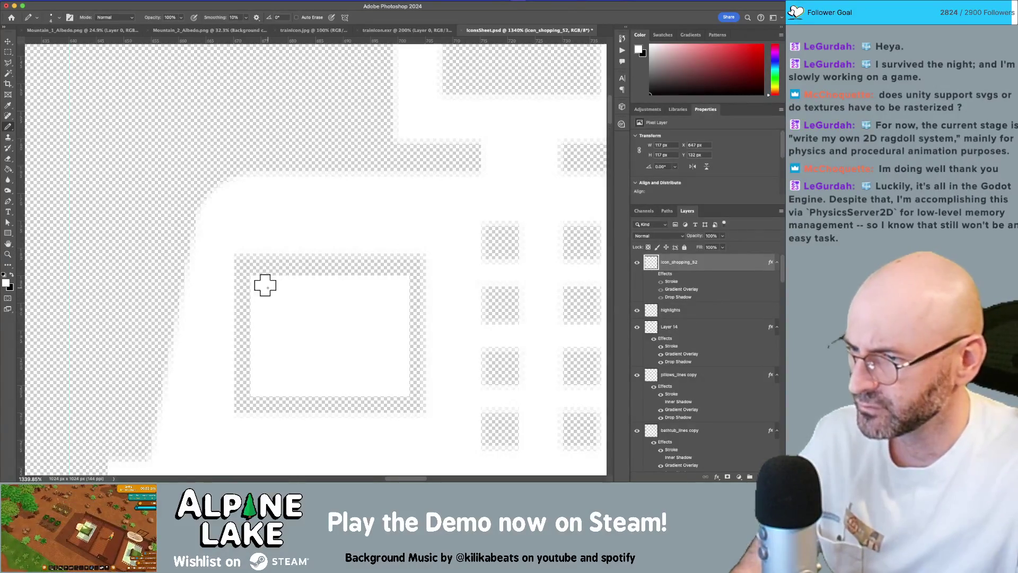
mouse_move(258, 280)
mouse_down()
mouse_move(399, 280)
mouse_move(405, 388)
mouse_move(254, 387)
mouse_move(253, 282)
mouse_up()
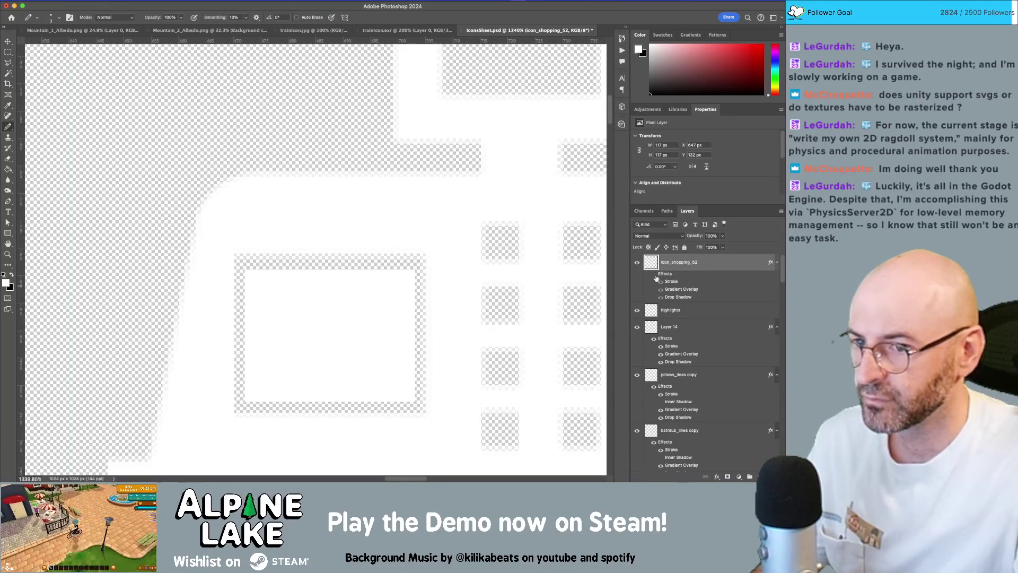
click(655, 276)
Test-fill the four keypad button holes with white and preview them with effects.
scroll(315, 260, right, 3)
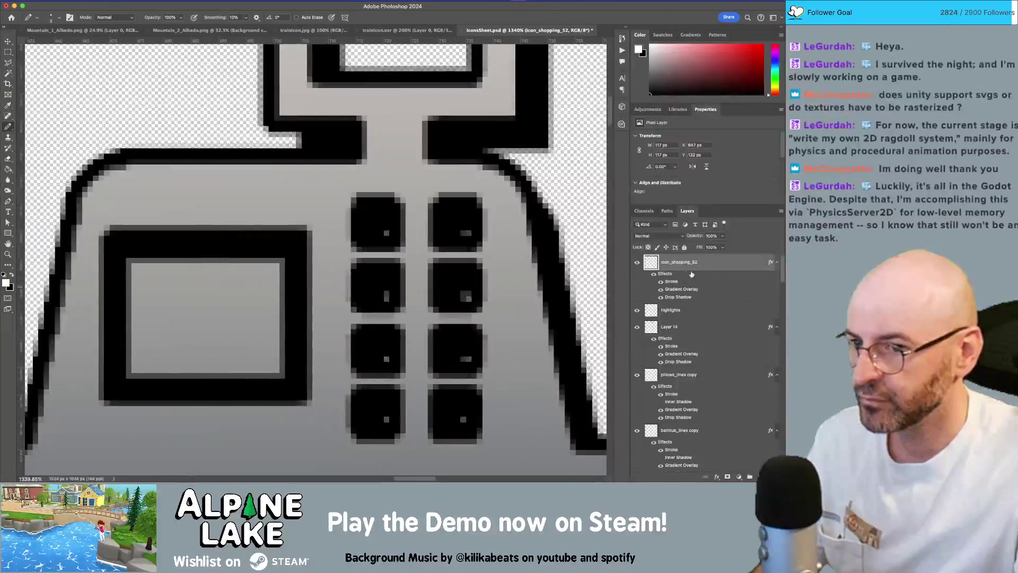
click(653, 274)
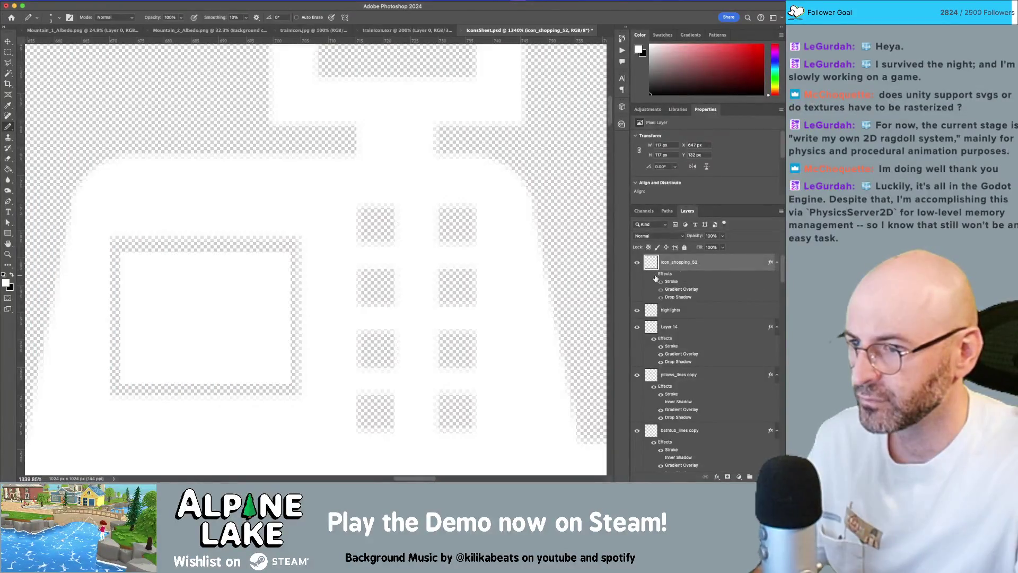
click(375, 225)
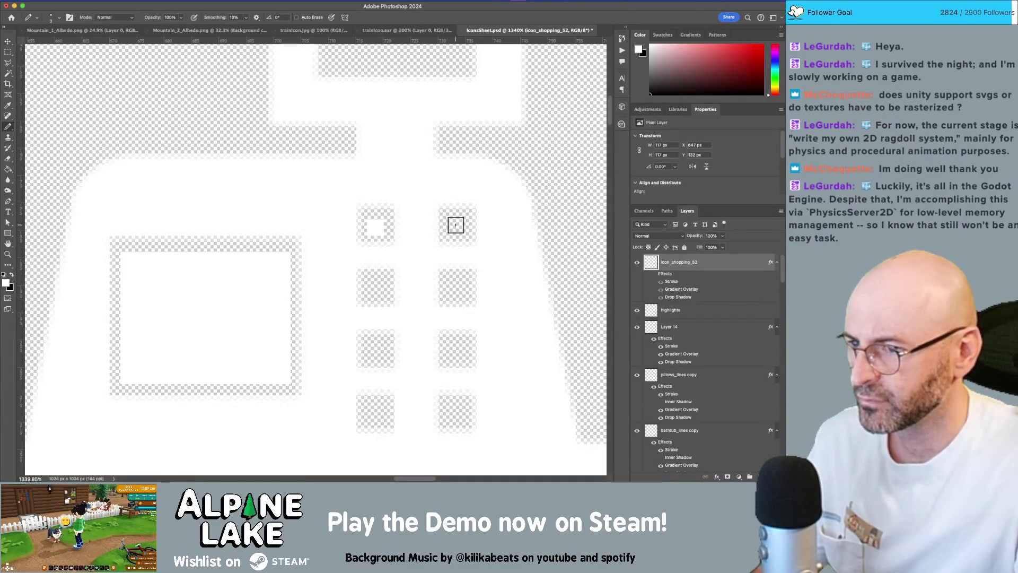
click(457, 224)
click(457, 287)
click(375, 287)
click(654, 273)
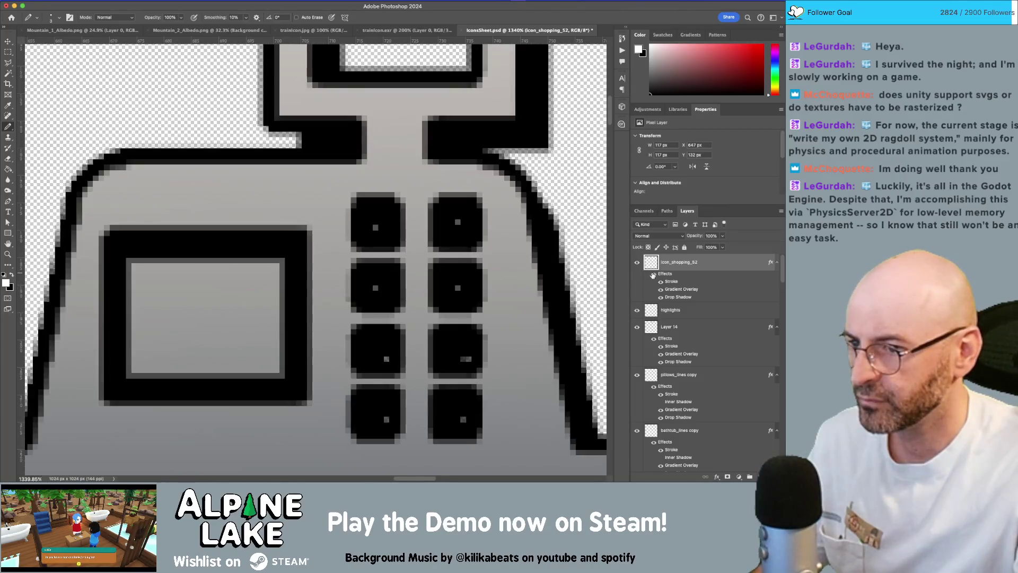
click(654, 274)
Undo the white button-hole fills and zoom out to the whole cash register.
key(ctrl+z)
key(ctrl+z)
key(ctrl+z)
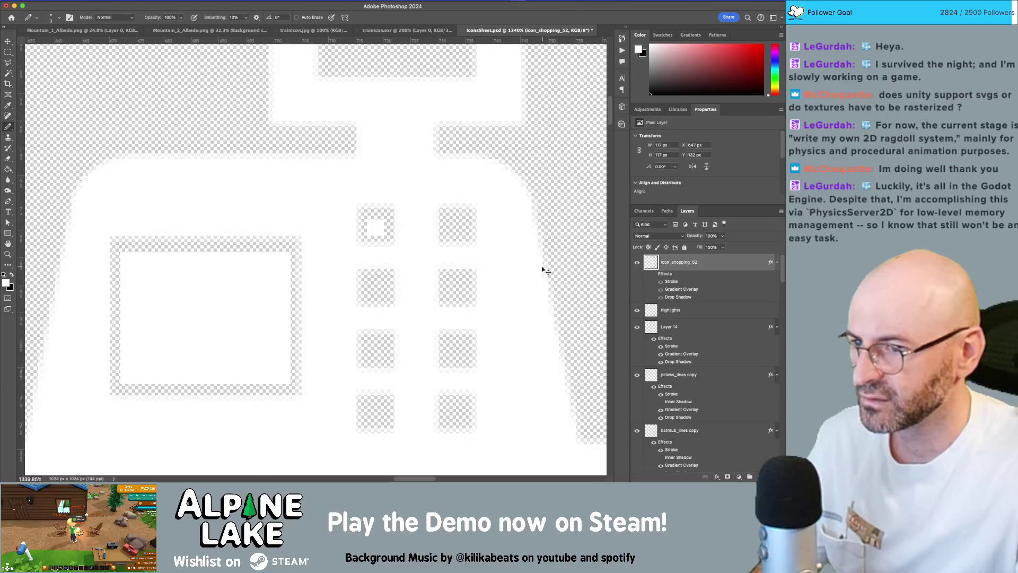
key(z)
drag(489, 253, 437, 276)
scroll(437, 276, right, 3)
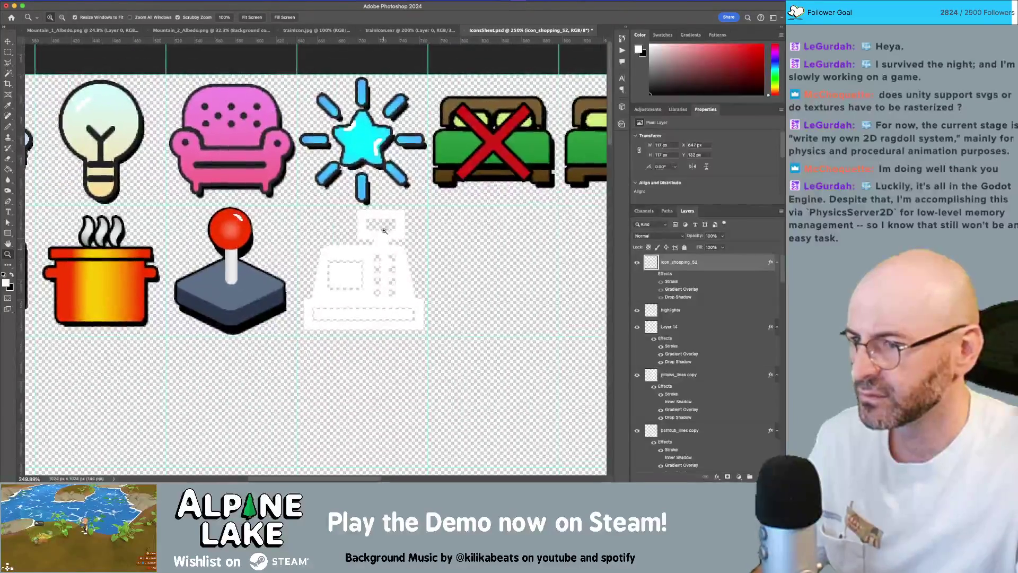
Turn the icon's layer effects back on and add a new empty layer above it.
scroll(530, 223, up, 5)
click(654, 273)
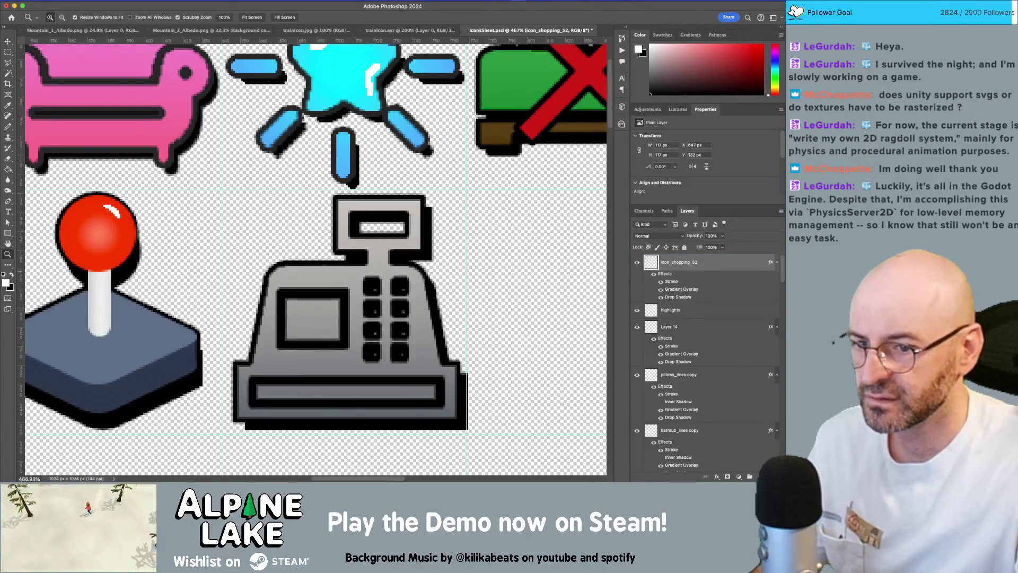
click(753, 465)
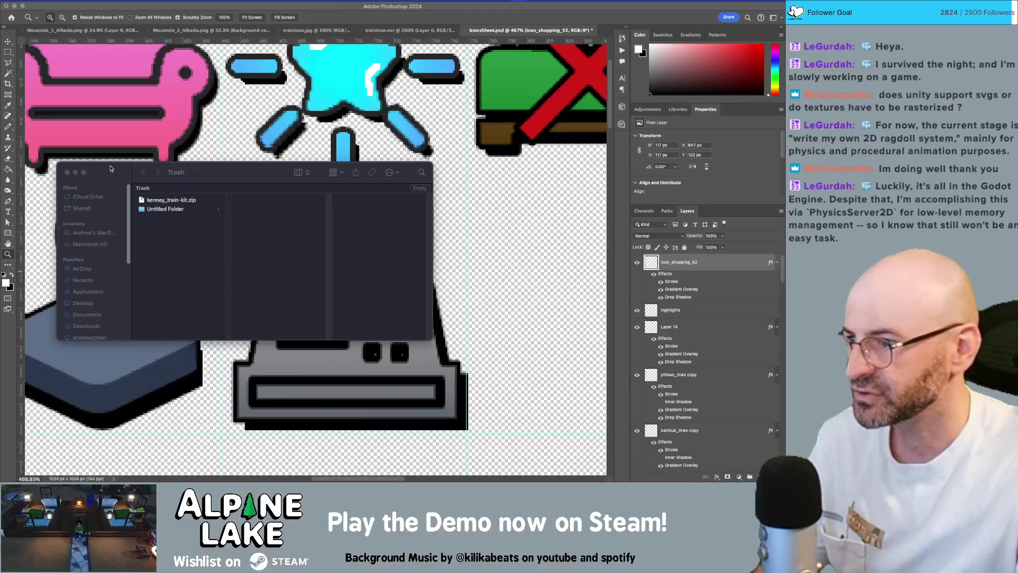
click(67, 173)
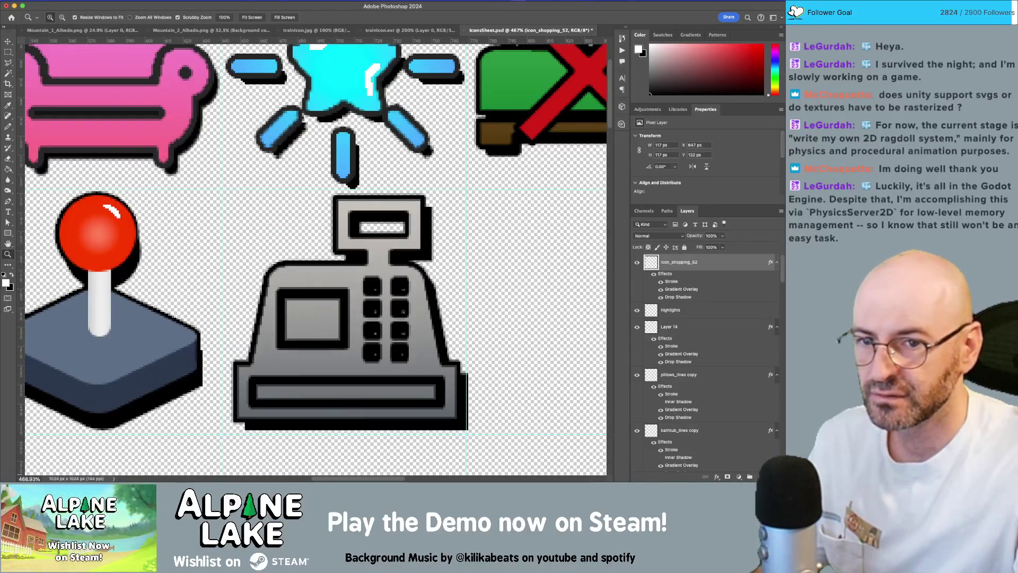
click(739, 476)
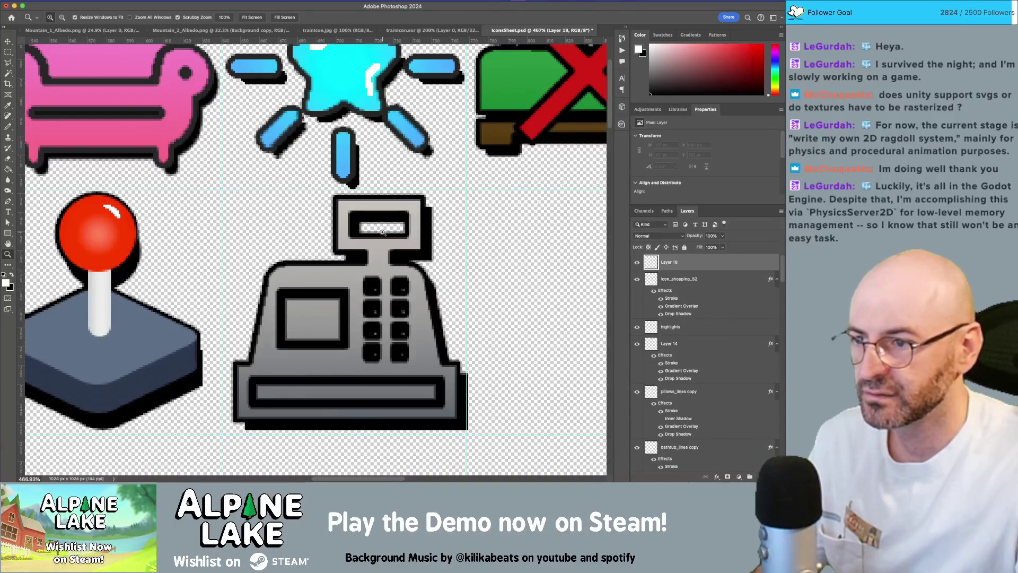
scroll(382, 231, up, 5)
Set the foreground colour to yellow #f5ee1b and pencil-fill the display slot.
key(b)
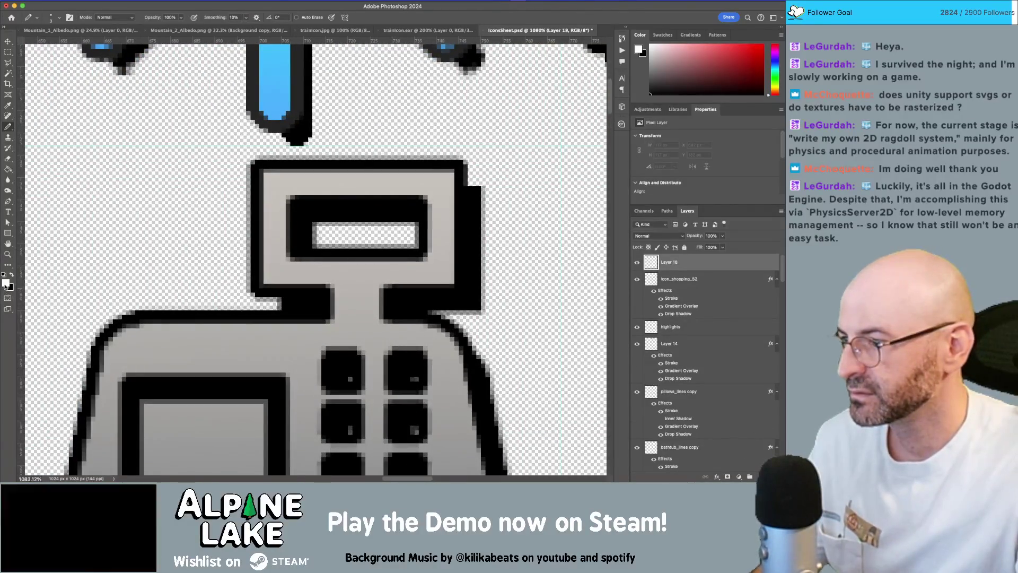
click(6, 283)
drag(121, 187, 119, 196)
click(99, 111)
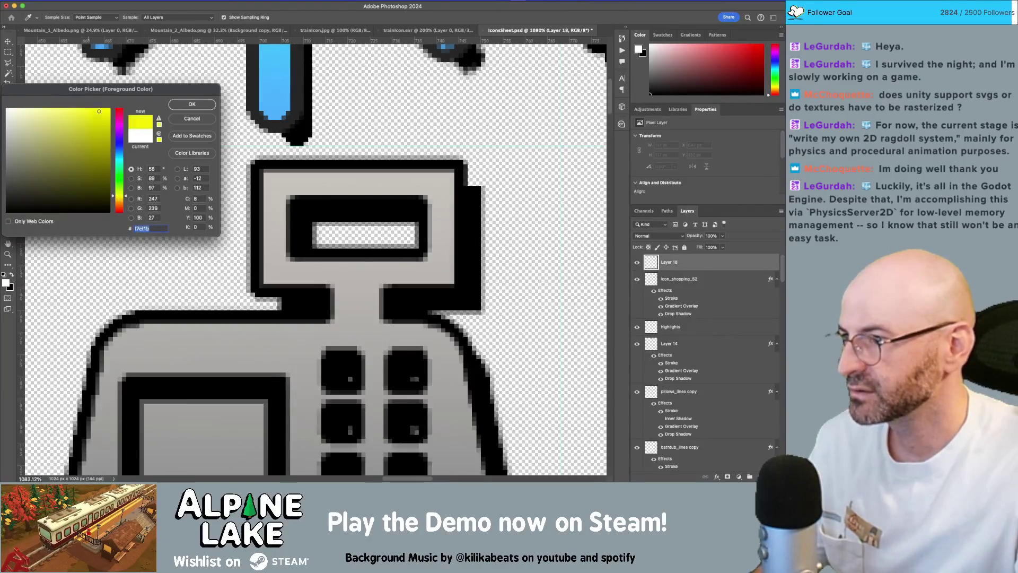
click(191, 105)
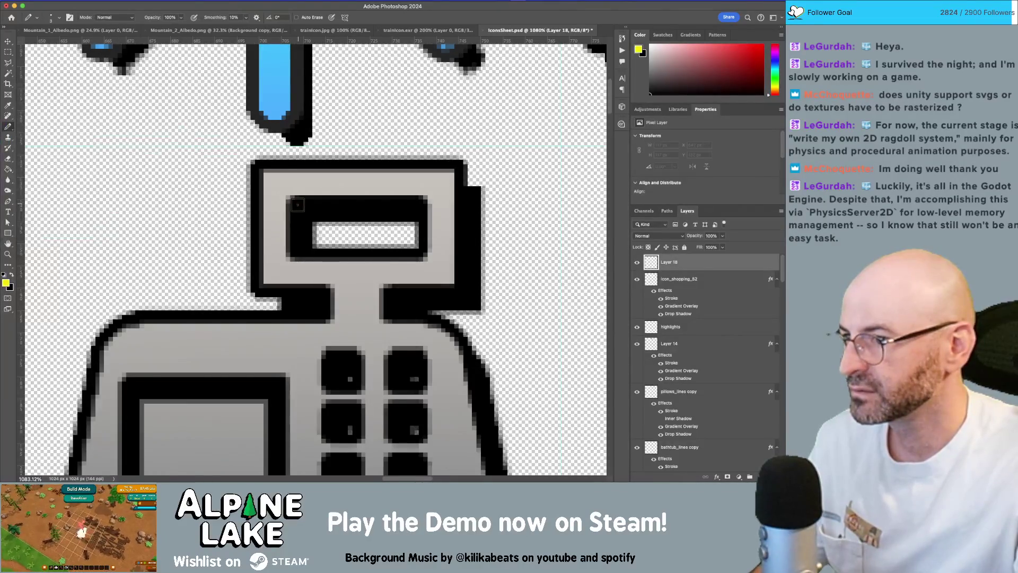
mouse_move(302, 210)
mouse_down()
mouse_move(416, 212)
mouse_move(411, 239)
mouse_move(318, 241)
mouse_move(303, 238)
mouse_move(302, 220)
mouse_move(409, 222)
mouse_move(309, 228)
mouse_up()
key(z)
scroll(374, 241, down, 3)
scroll(375, 241, down, 5)
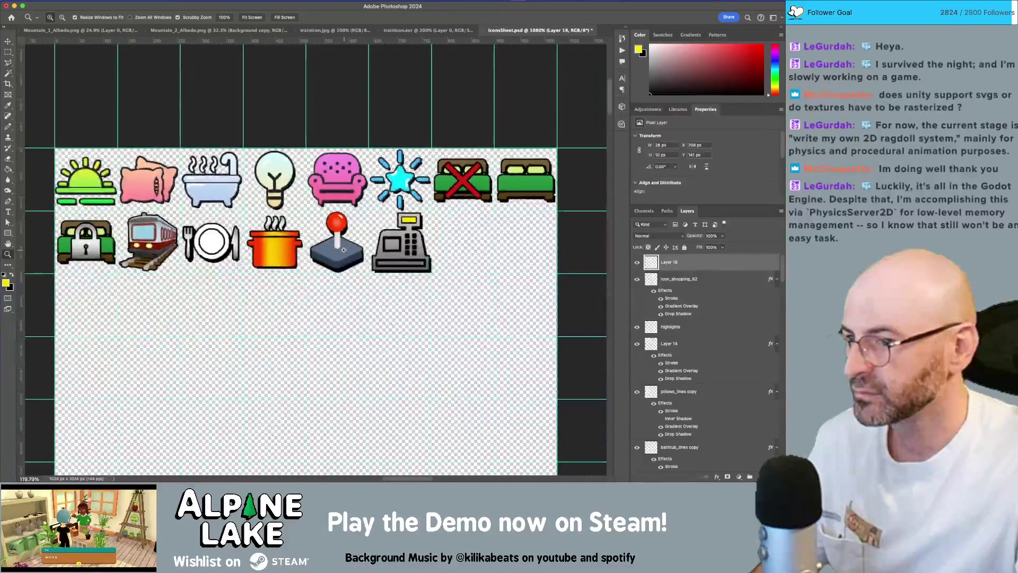
Select Layer 18 and icon_shopping_52 with the Move tool and nudge them left.
scroll(377, 250, up, 8)
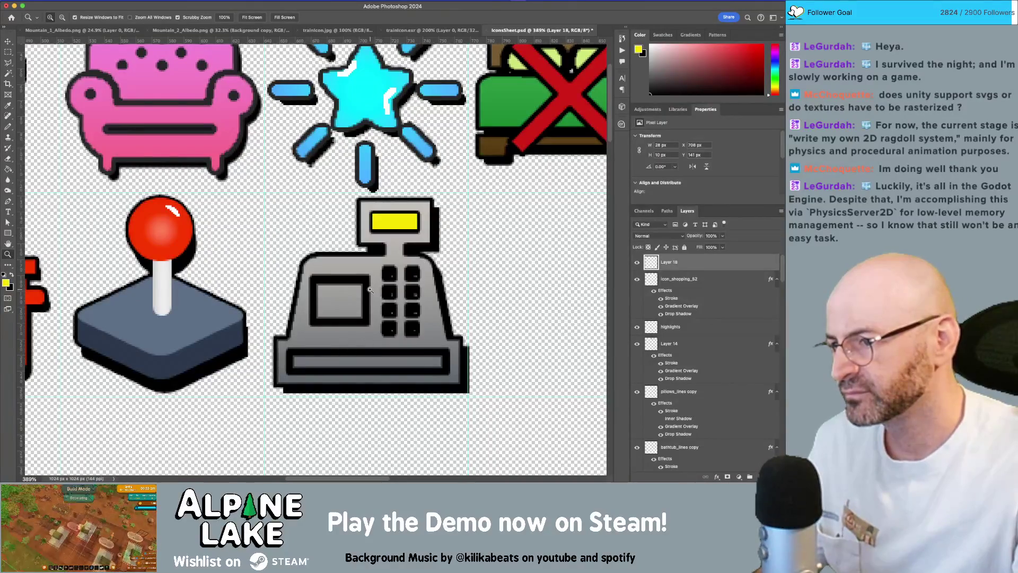
scroll(369, 289, down, 5)
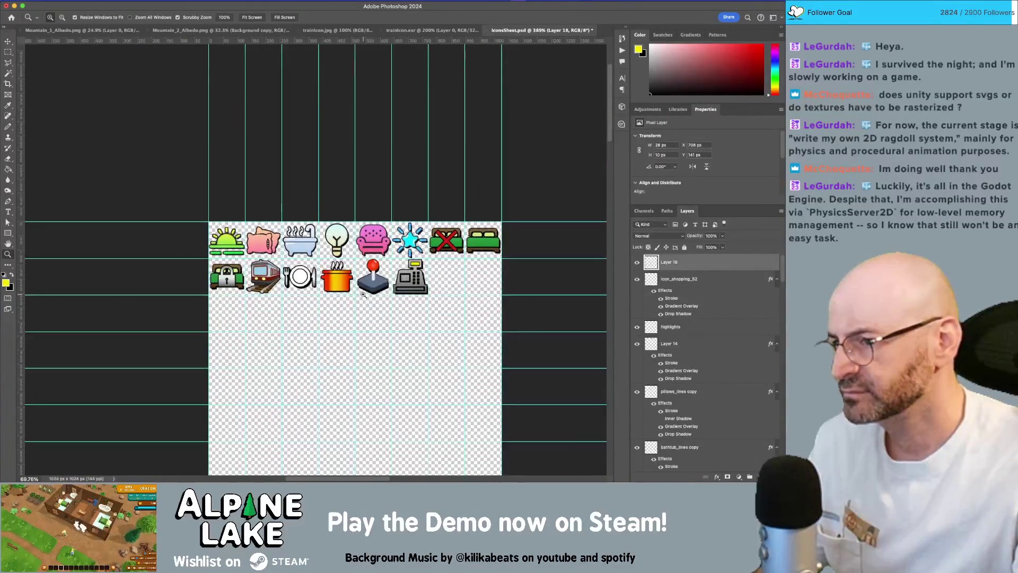
scroll(393, 285, up, 4)
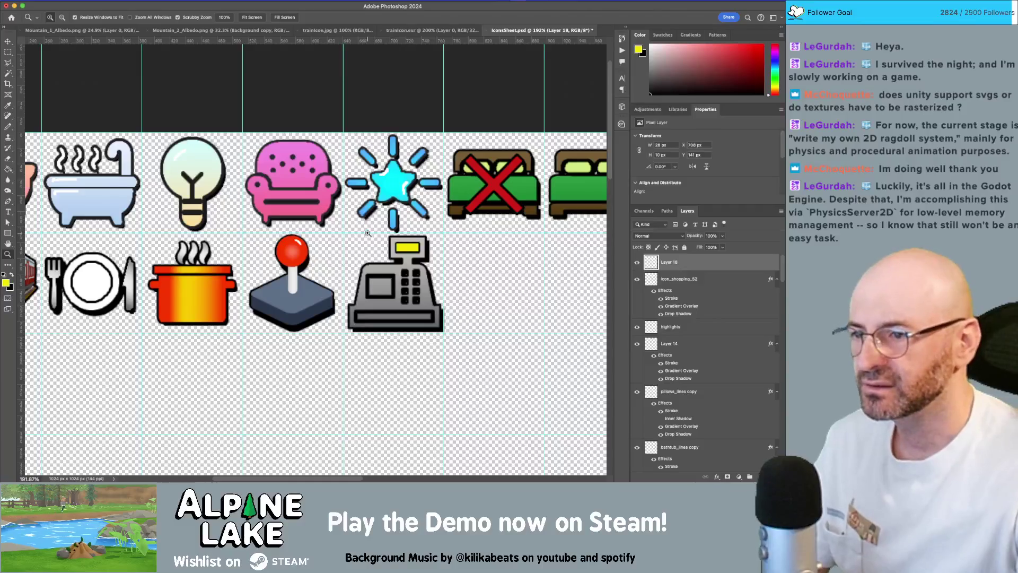
drag(429, 301, 470, 336)
key(v)
drag(303, 152, 368, 229)
key(Left)
key(Left)
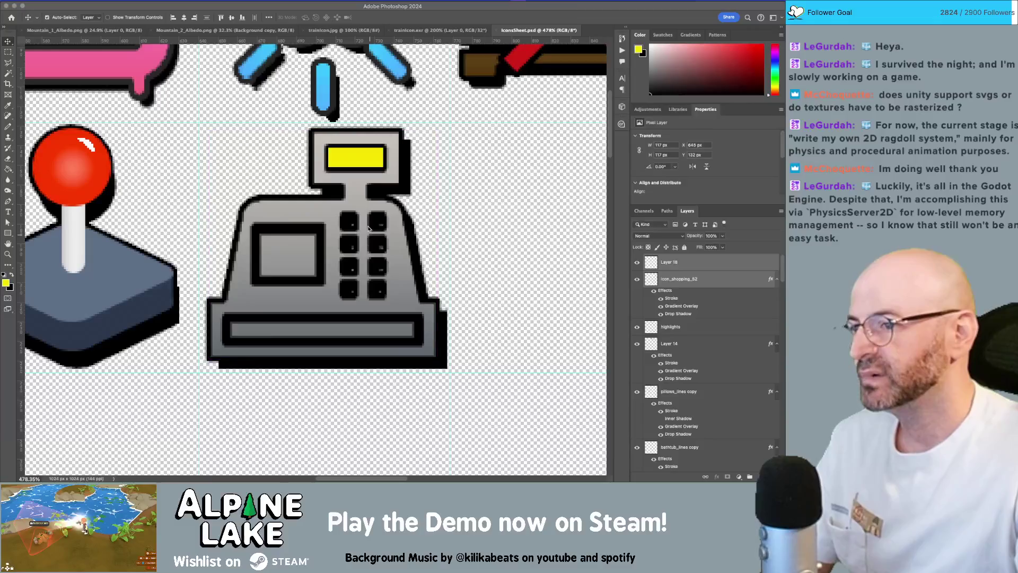
Zoom out to view the whole icon sheet and switch over to Unity.
key(super+Tab)
key(z)
drag(423, 224, 378, 247)
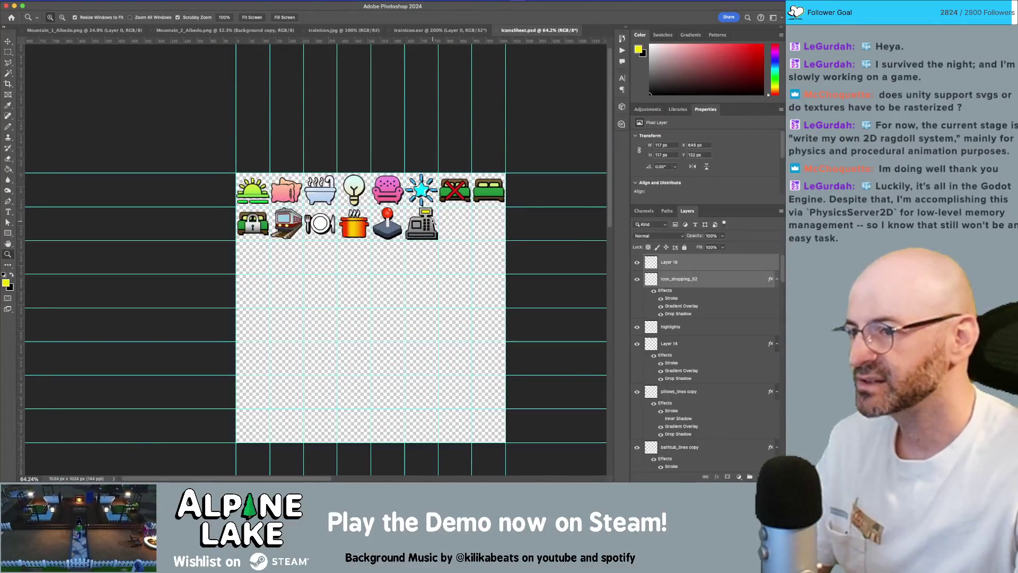
drag(355, 232, 387, 238)
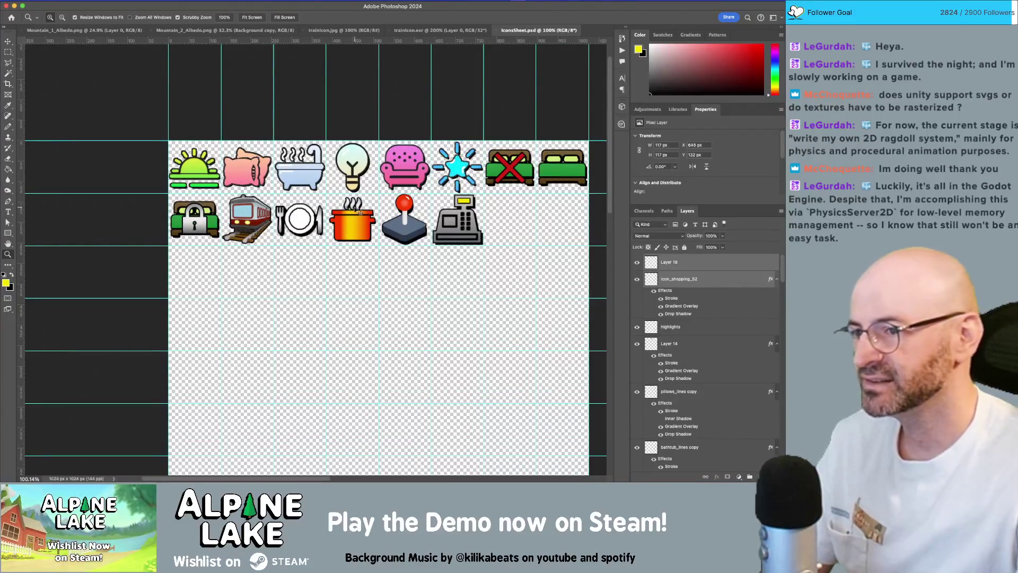
key(super+Tab)
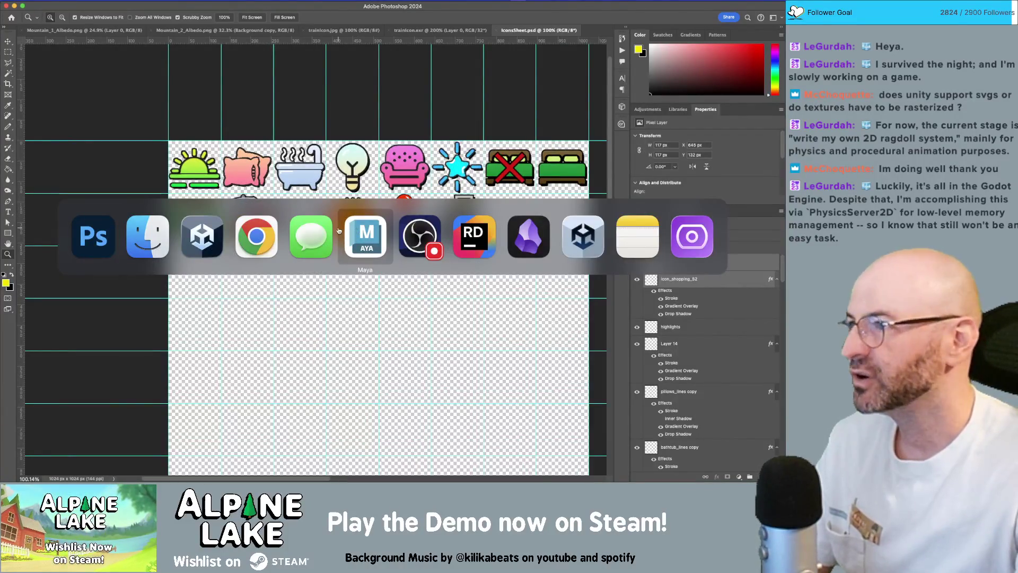
click(217, 237)
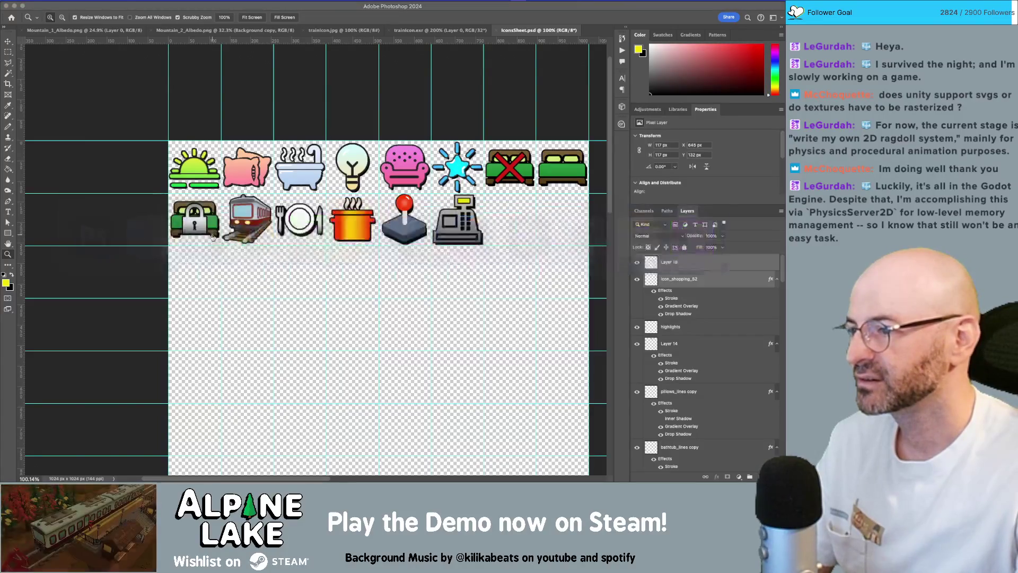
Search the Unity project for 'icons' to find the IconsSheet texture.
click(128, 313)
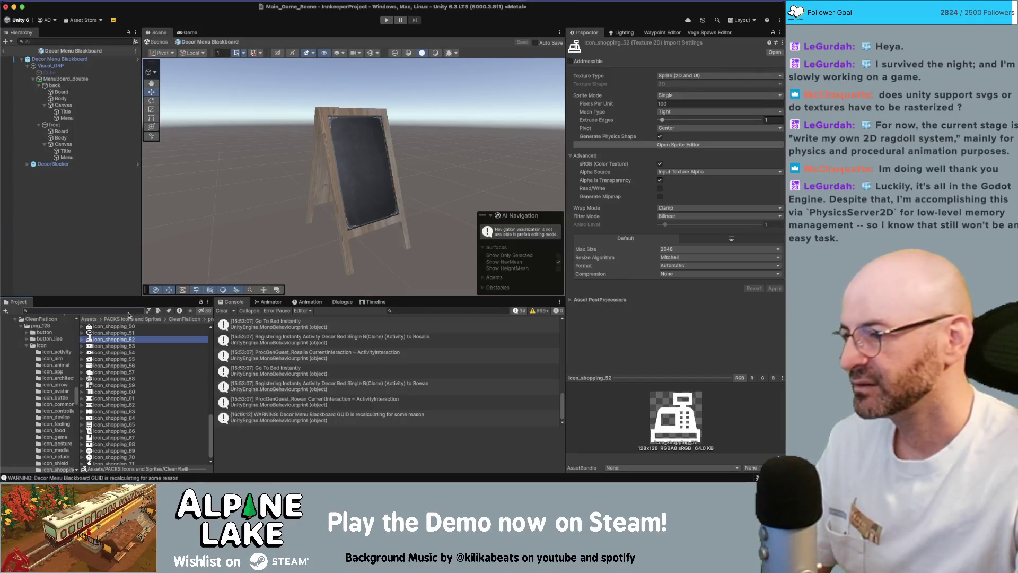
text(iconss)
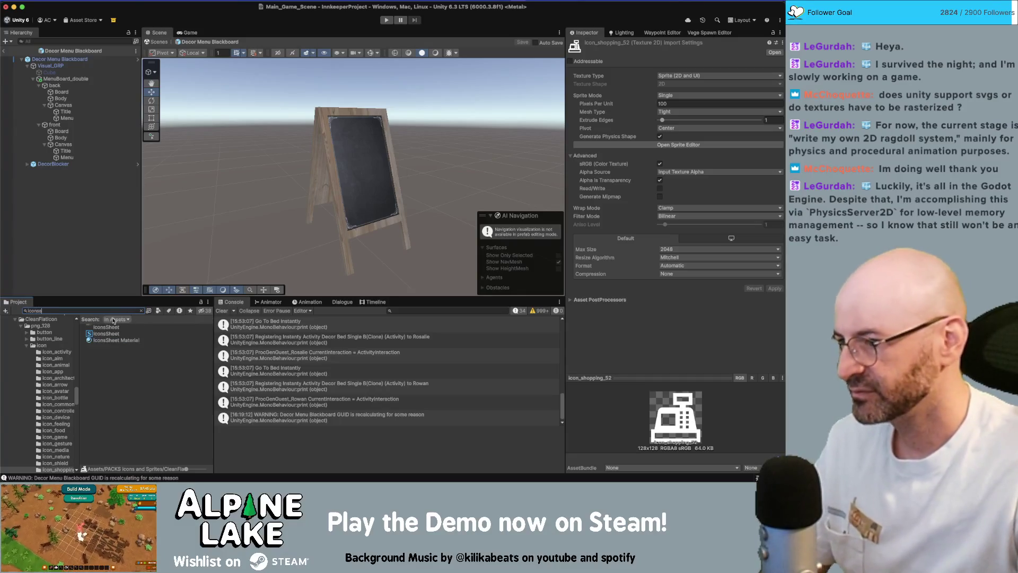
key(super+Tab)
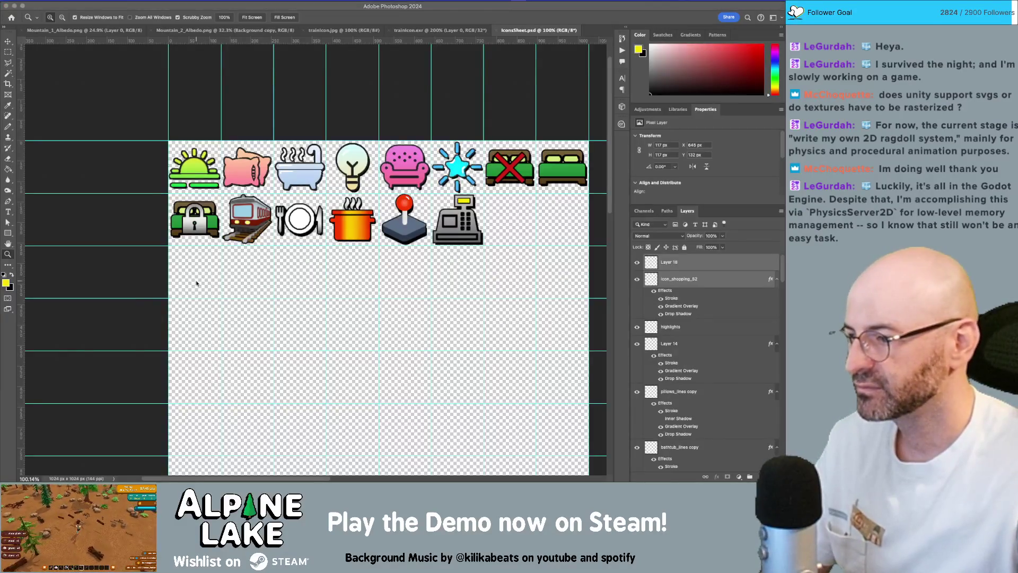
key(super+Tab)
Open the IconsSheet in the Sprite Editor and scroll until the full icon grid shows.
click(678, 136)
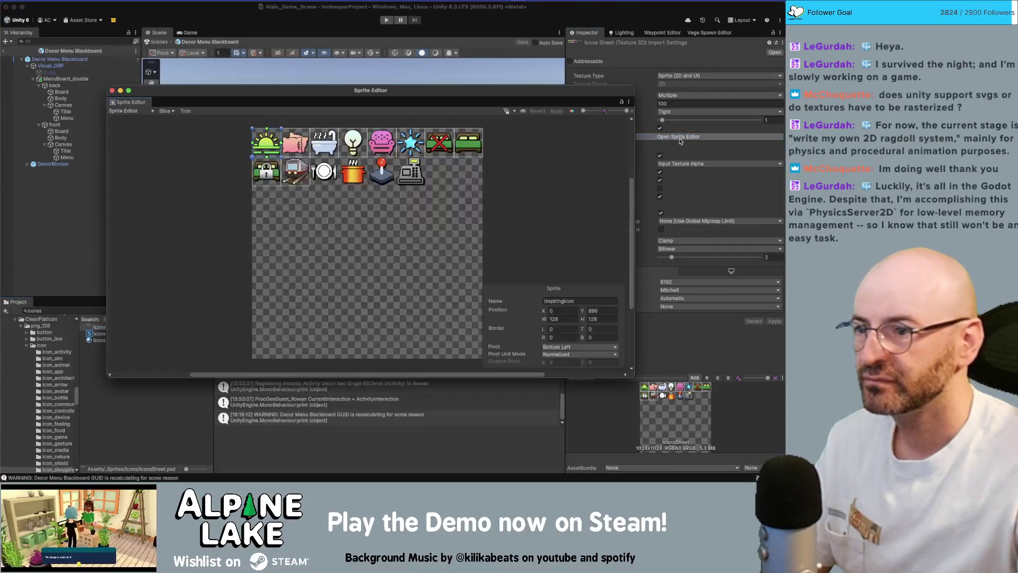
click(378, 192)
scroll(381, 188, up, 5)
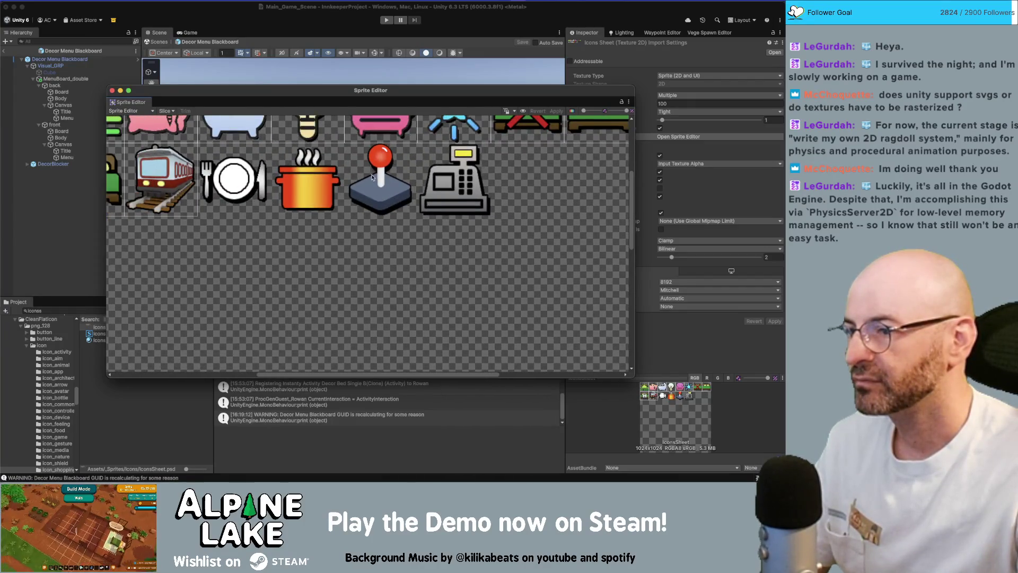
scroll(373, 174, up, 2)
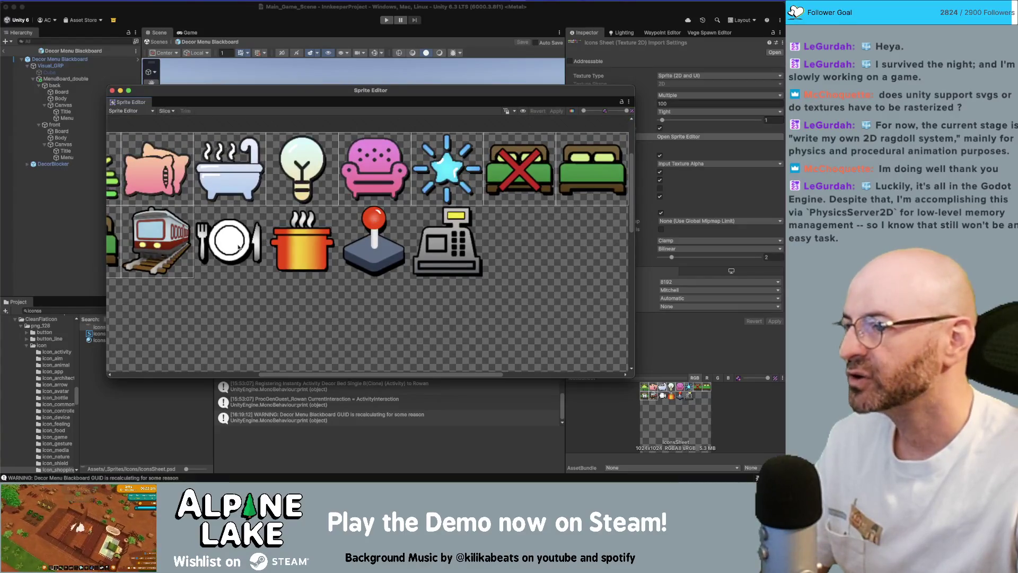
scroll(239, 247, left, 3)
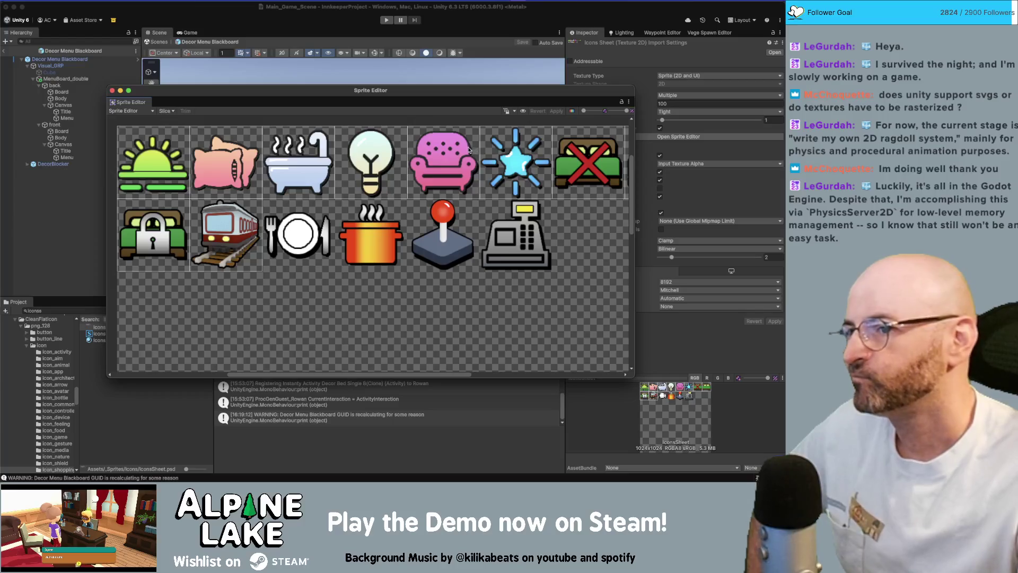
scroll(459, 154, right, 3)
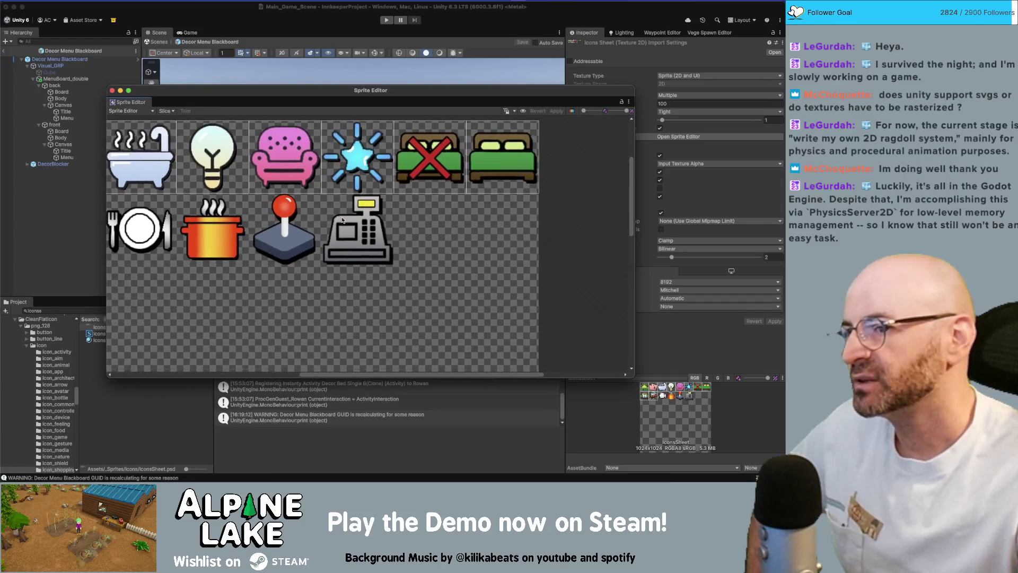
scroll(463, 223, left, 3)
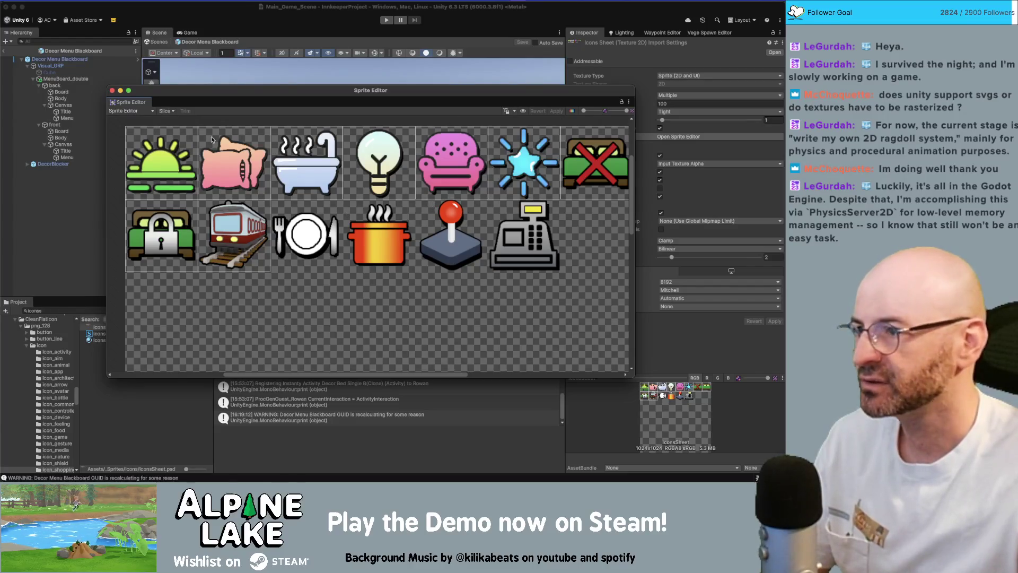
Slice the plate icon as a 128×128 sprite named restaurantIcon.
drag(289, 217, 373, 295)
click(558, 319)
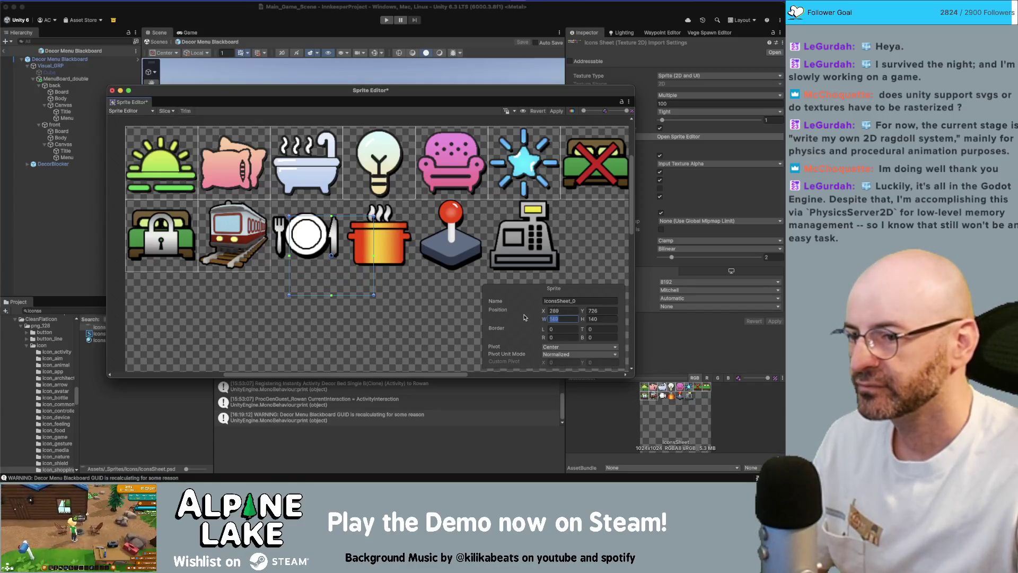
text(128)
key(Tab)
text(128)
key(Return)
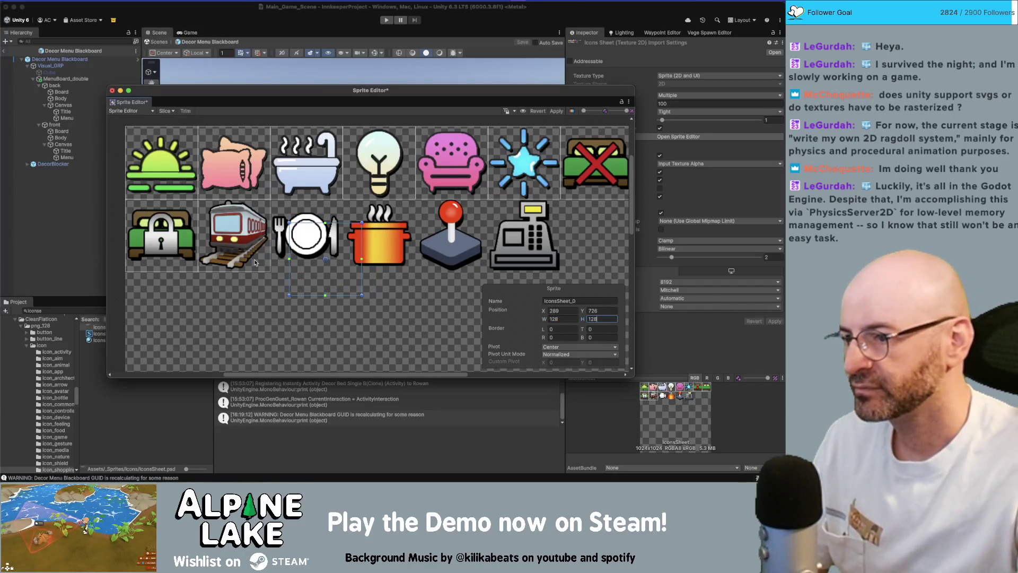
drag(313, 274, 294, 250)
scroll(293, 250, up, 5)
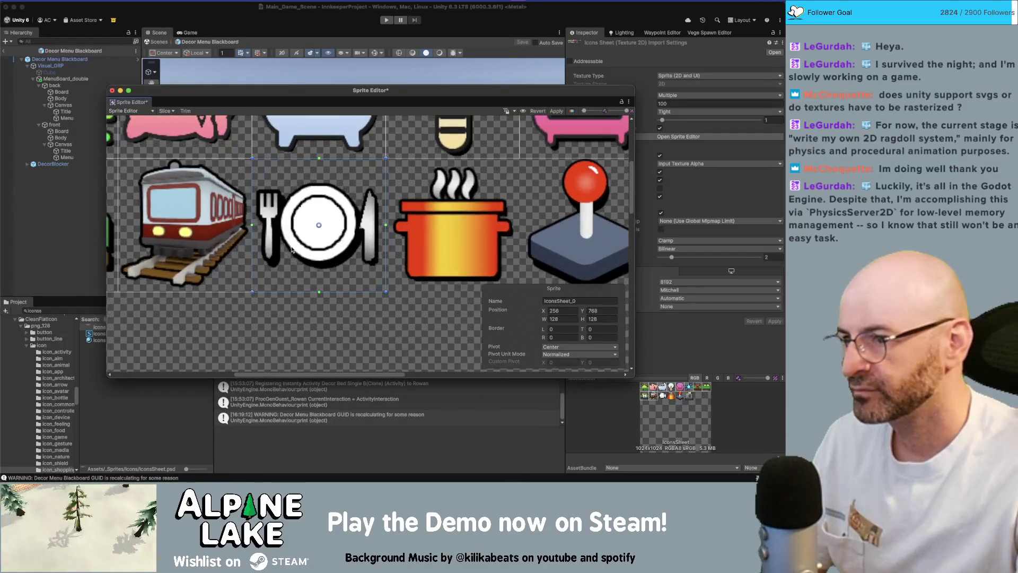
double_click(549, 301)
text(re)
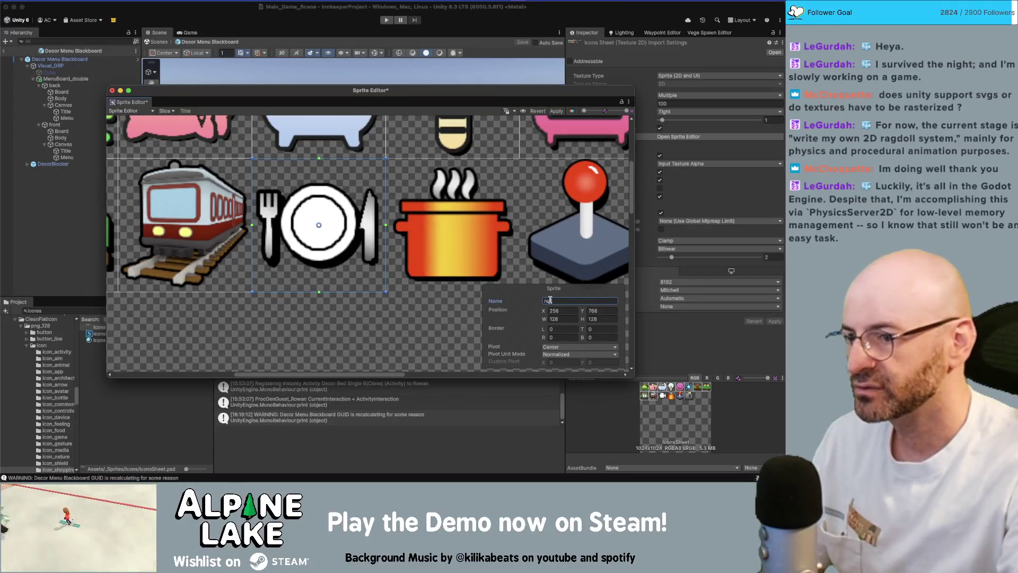
text(staurantIcon)
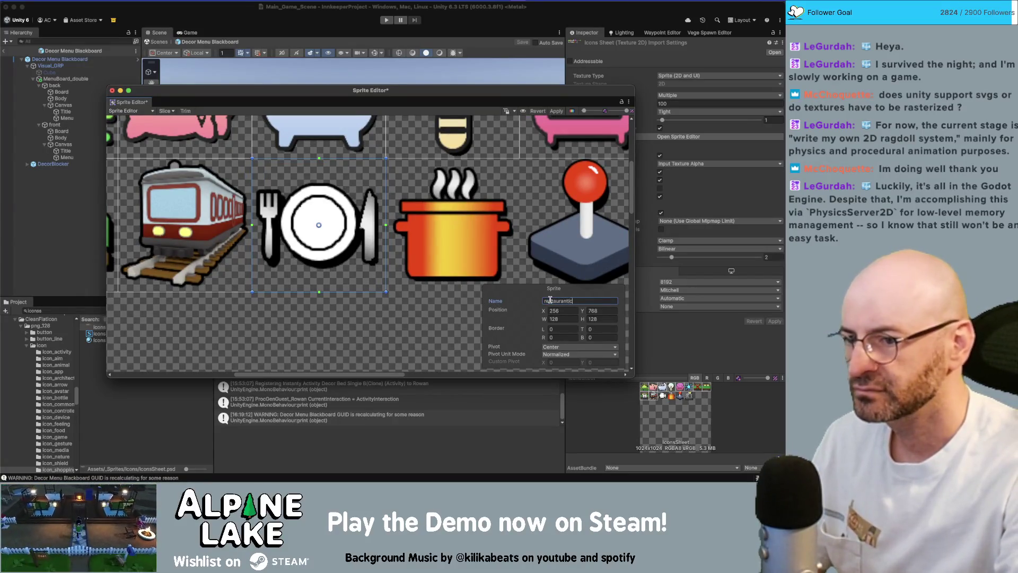
Slice the pot icon as a 128×128 sprite named kitchen.
scroll(467, 303, right, 4)
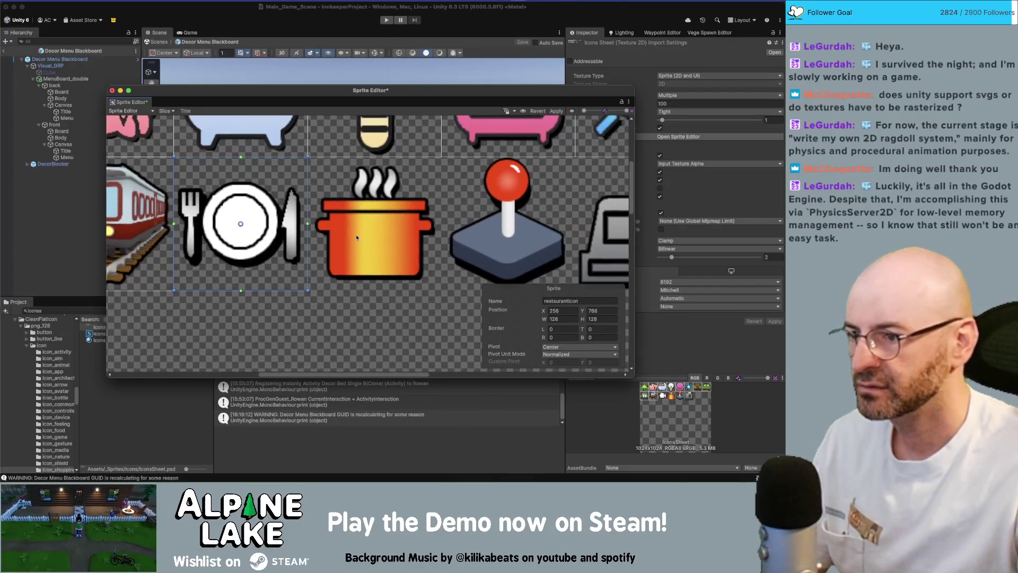
drag(451, 305, 327, 173)
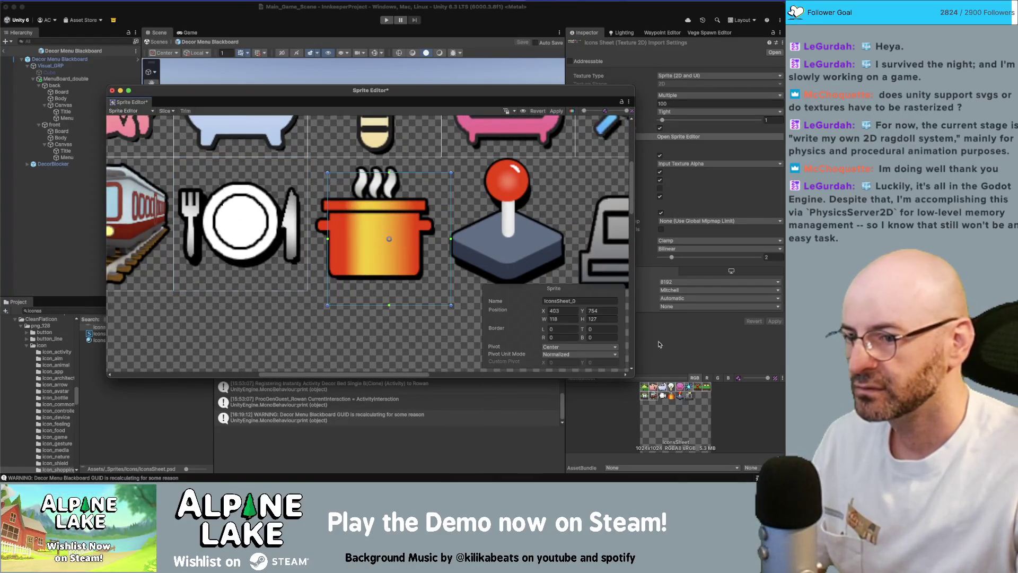
click(568, 317)
text(128)
key(Tab)
text(128)
drag(408, 231, 389, 216)
drag(357, 185, 357, 185)
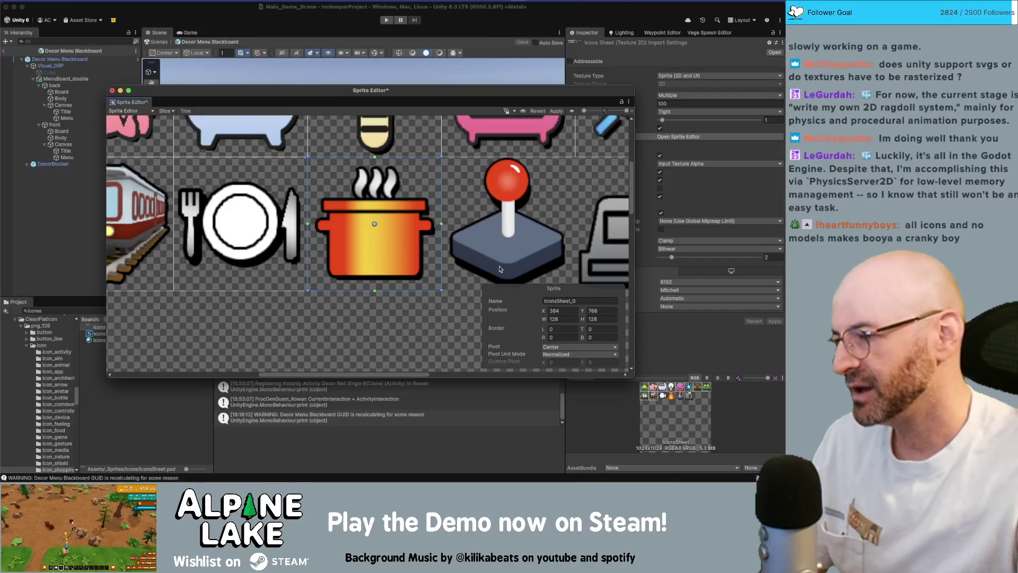
click(575, 301)
text(kitchen)
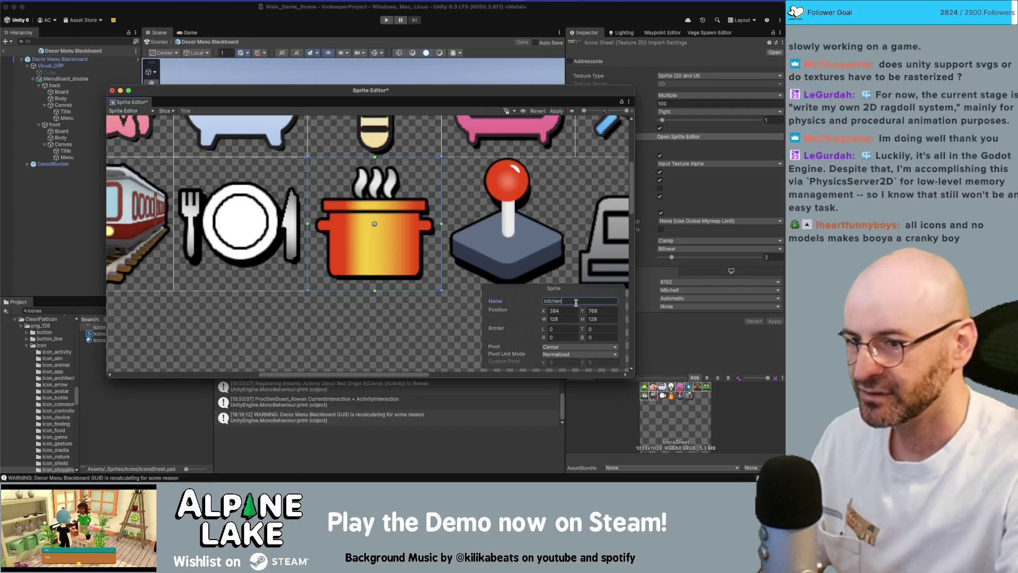
Slice the joystick icon as a 128×128 sprite named arcadeIcon.
mouse_move(548, 242)
mouse_down()
mouse_move(459, 218)
mouse_move(370, 151)
mouse_up()
click(559, 318)
text(128)
key(Tab)
text(128)
drag(443, 199, 430, 185)
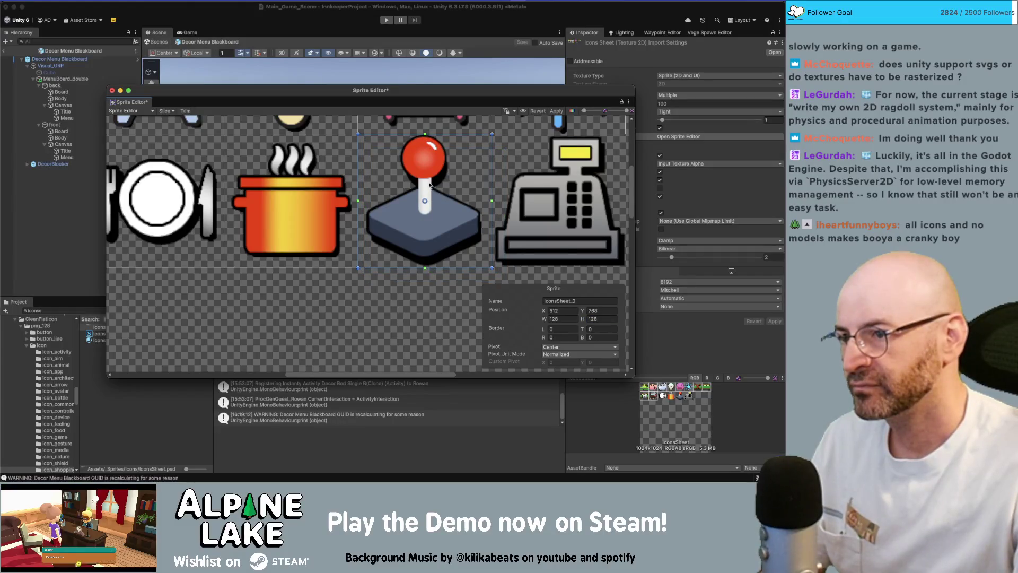
click(556, 300)
text(arcad)
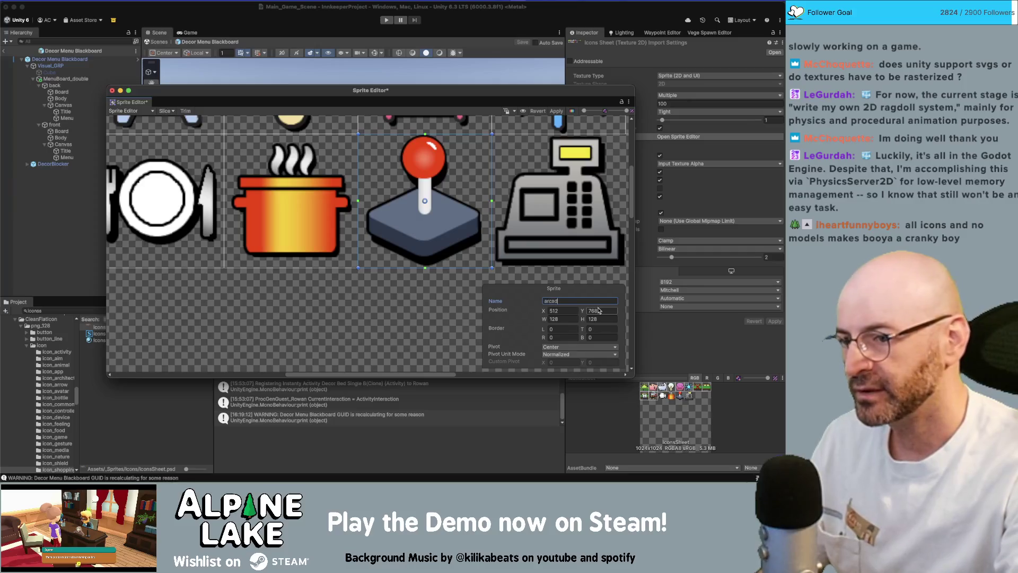
text(eIcon)
key(Return)
Slice the cash-register icon as a 128×128 sprite named shopIcon.
scroll(504, 253, right, 5)
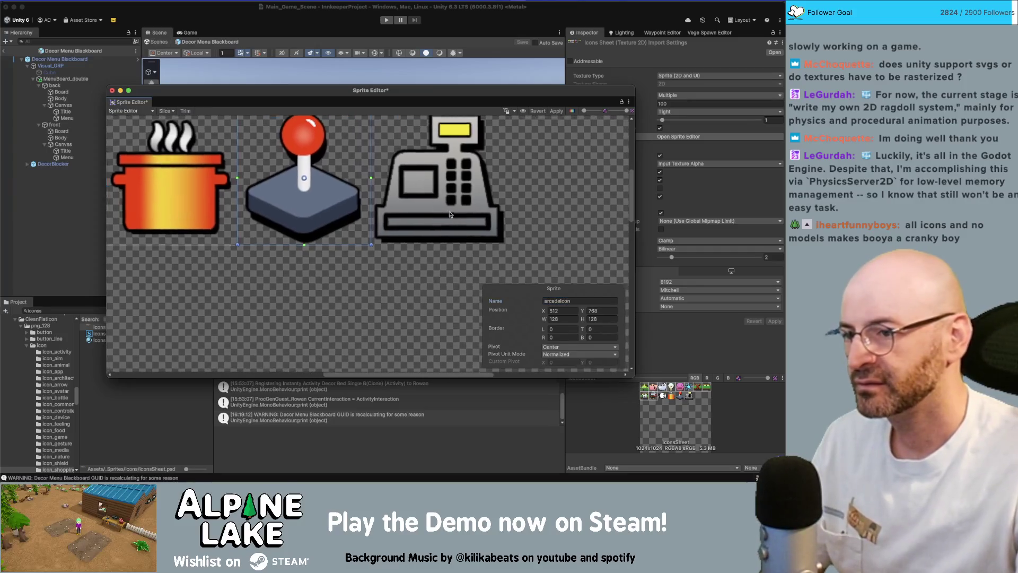
drag(507, 255, 395, 138)
scroll(530, 292, up, 3)
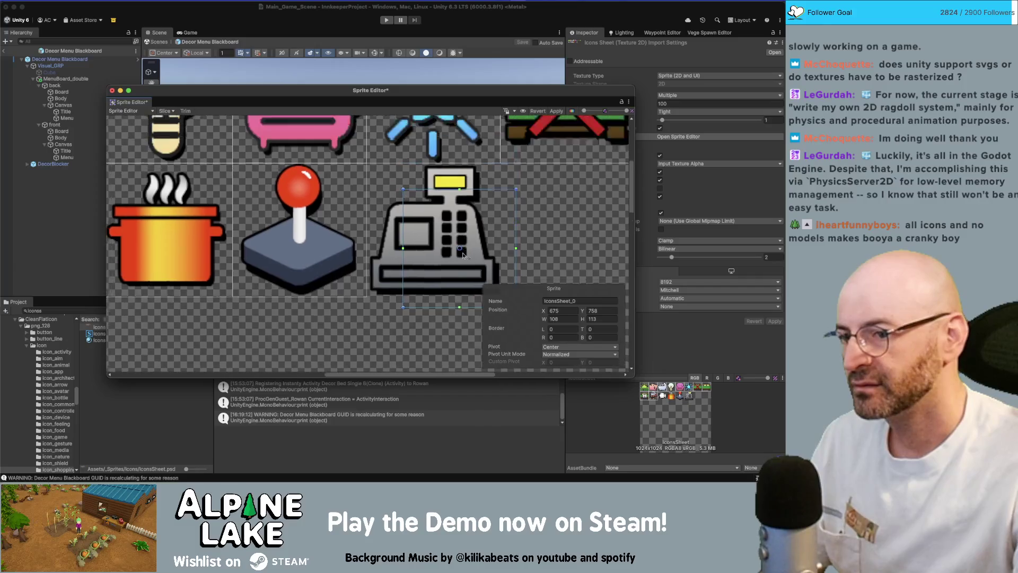
click(562, 318)
text(128)
key(Tab)
text(128)
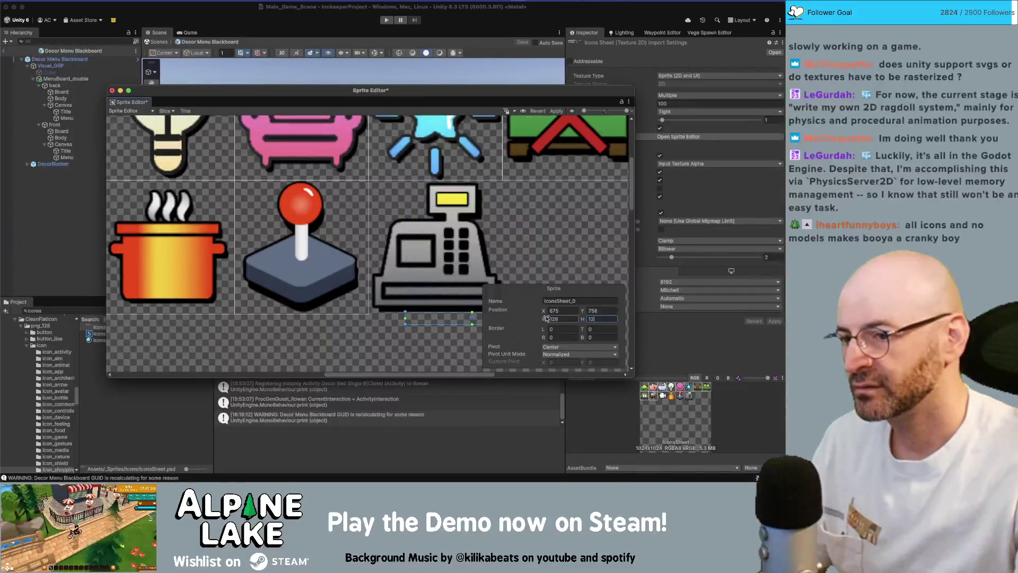
drag(472, 229, 435, 219)
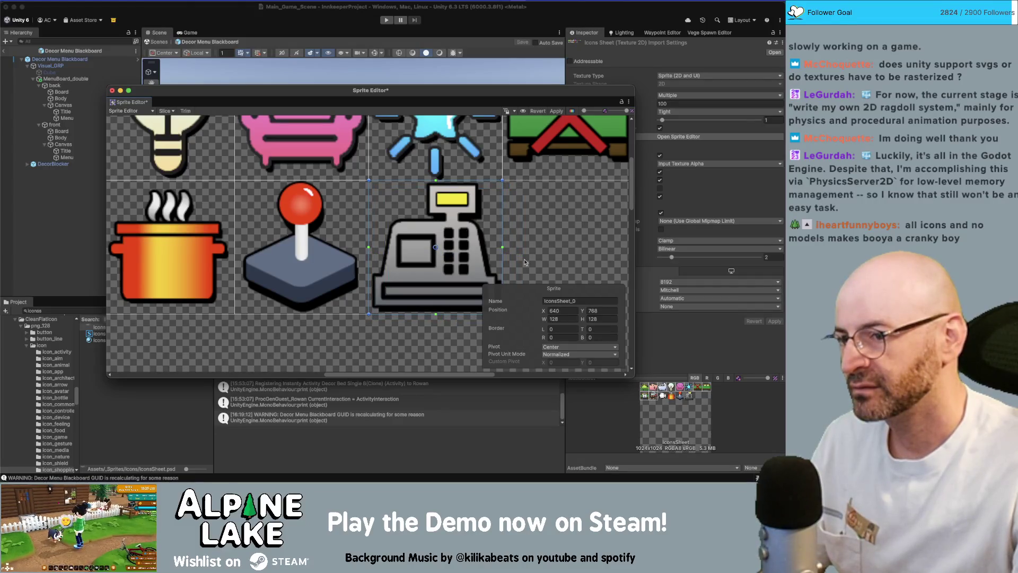
click(583, 300)
text(shopIcon)
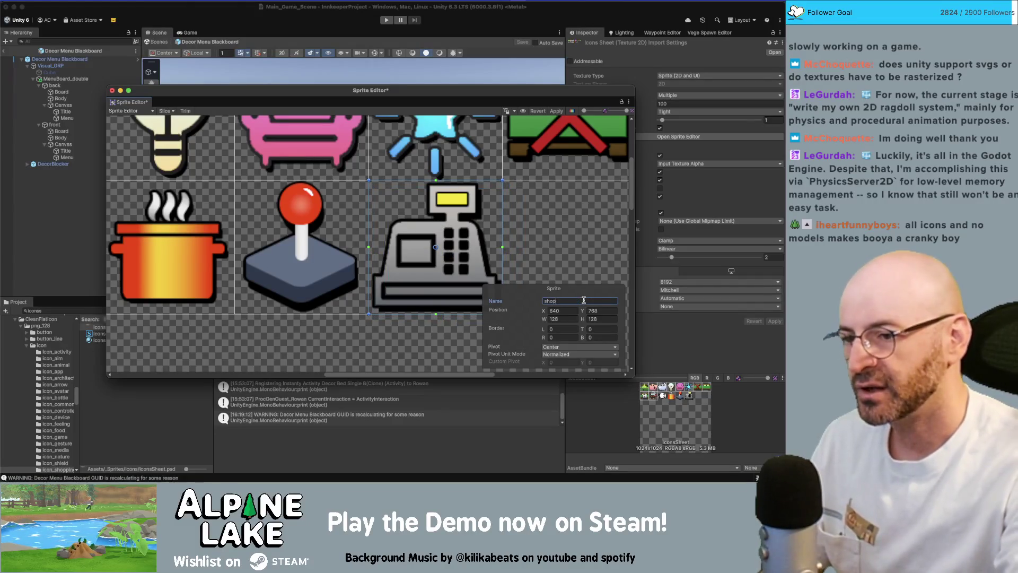
Commit the shopIcon name, apply the new slices and close the Sprite Editor.
click(560, 256)
click(556, 111)
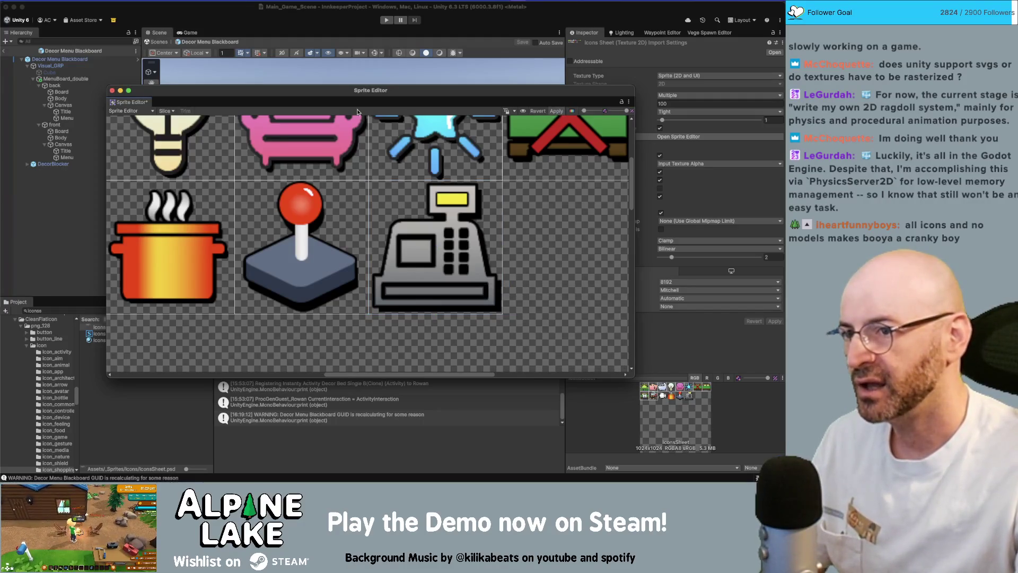
click(113, 90)
click(97, 309)
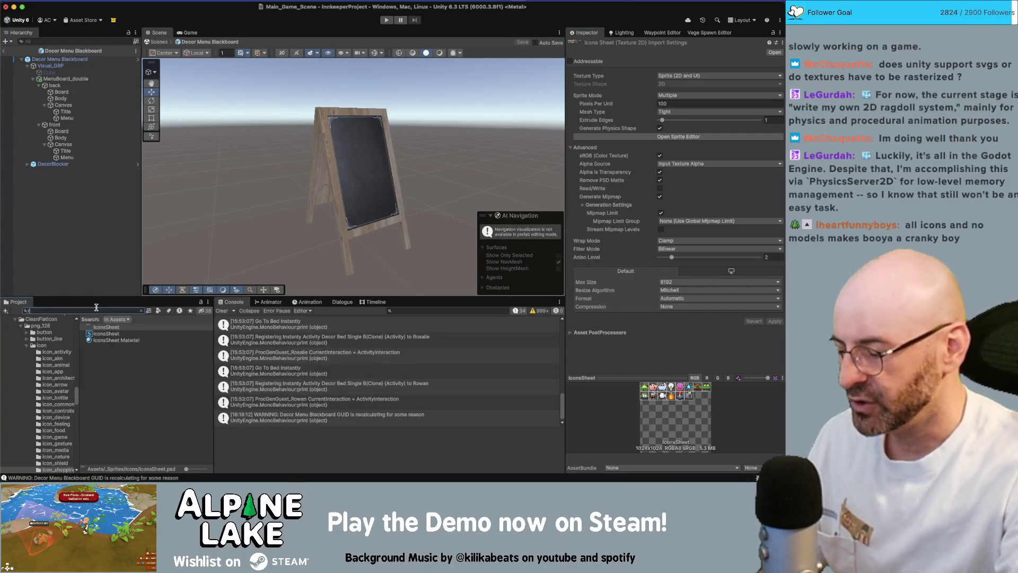
Assign bedroomIcon as the Room Guestroom room type's icon.
text(oom bedr)
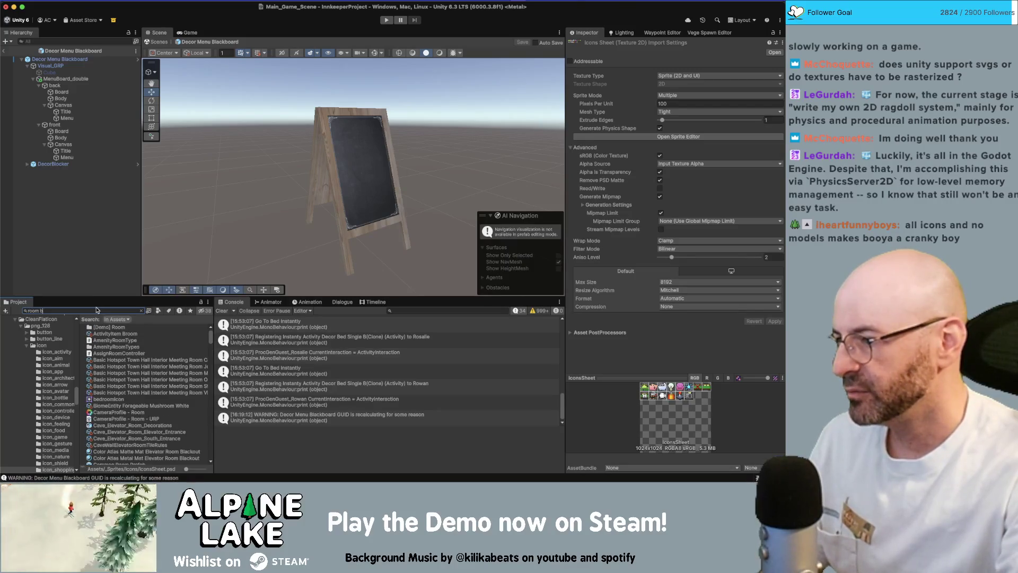
text(oom)
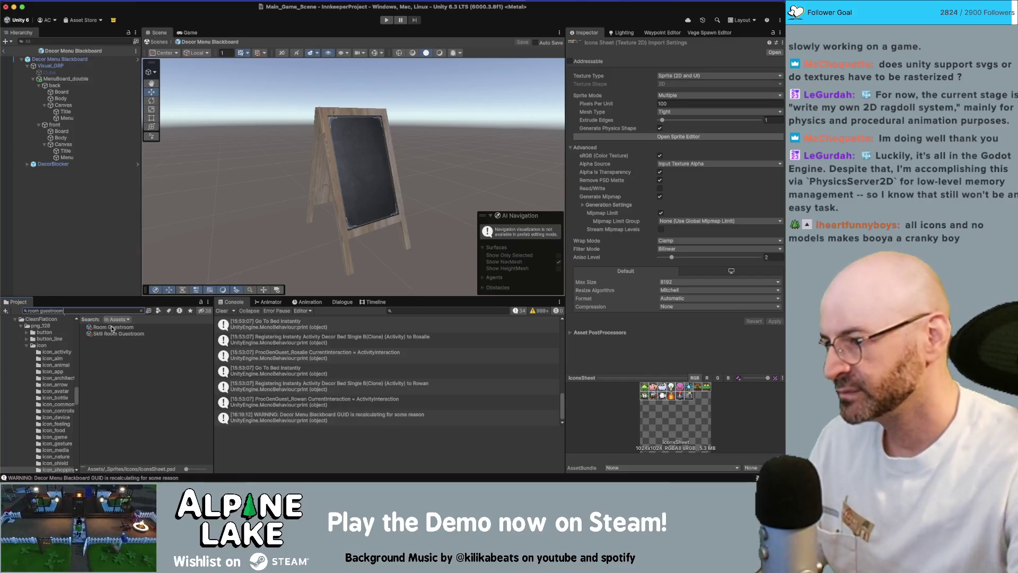
click(112, 327)
click(141, 310)
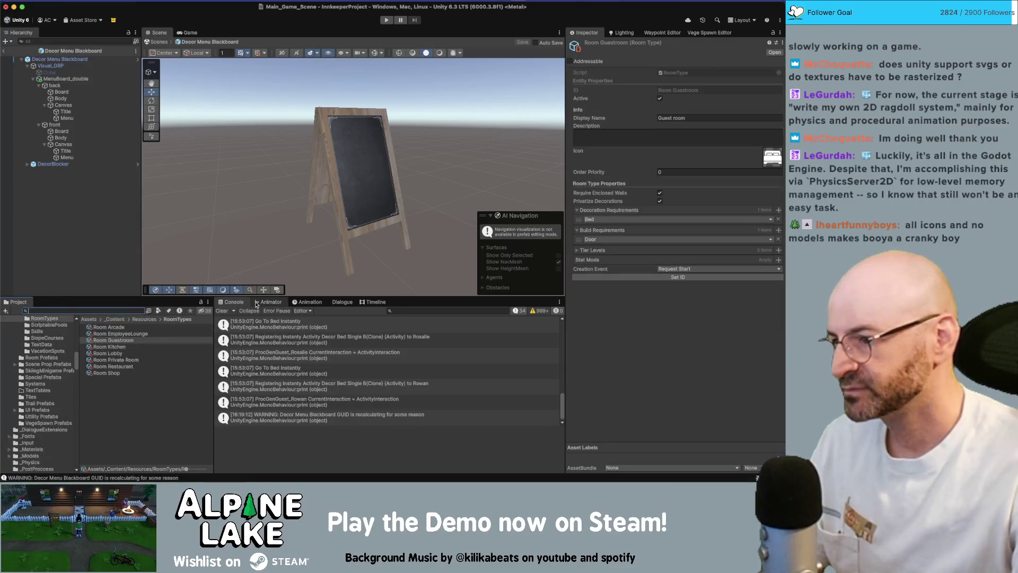
click(751, 163)
click(776, 162)
text(bedroom)
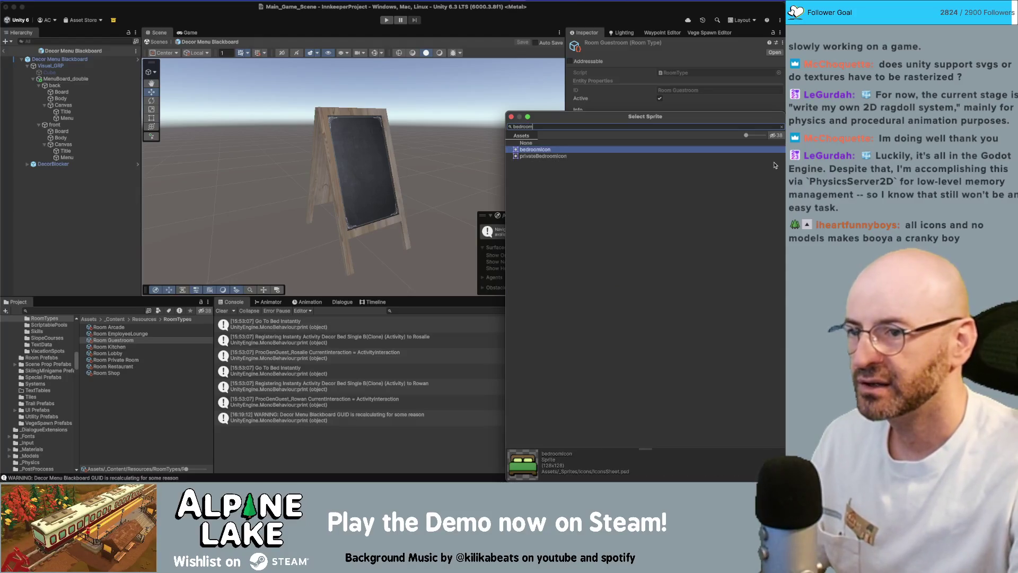
key(Return)
Set arcadeIcon as the Room Arcade room type's icon.
click(143, 333)
click(145, 327)
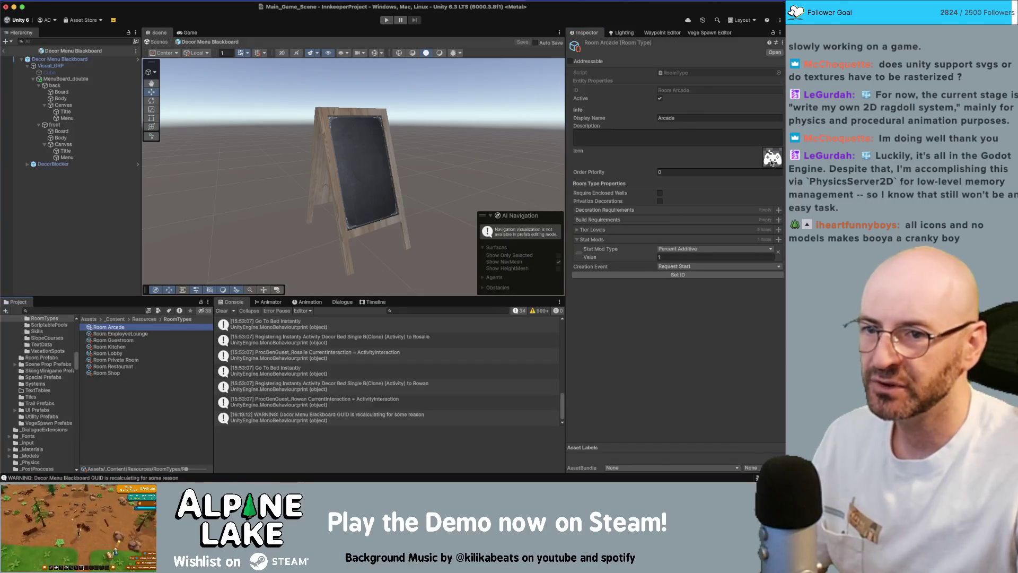
click(743, 158)
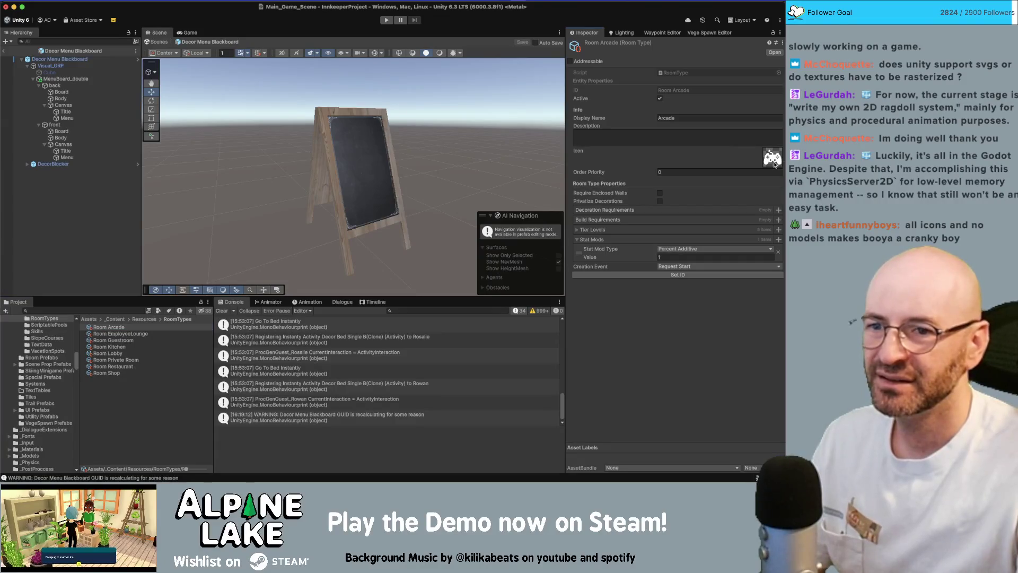
click(773, 164)
text(rcade)
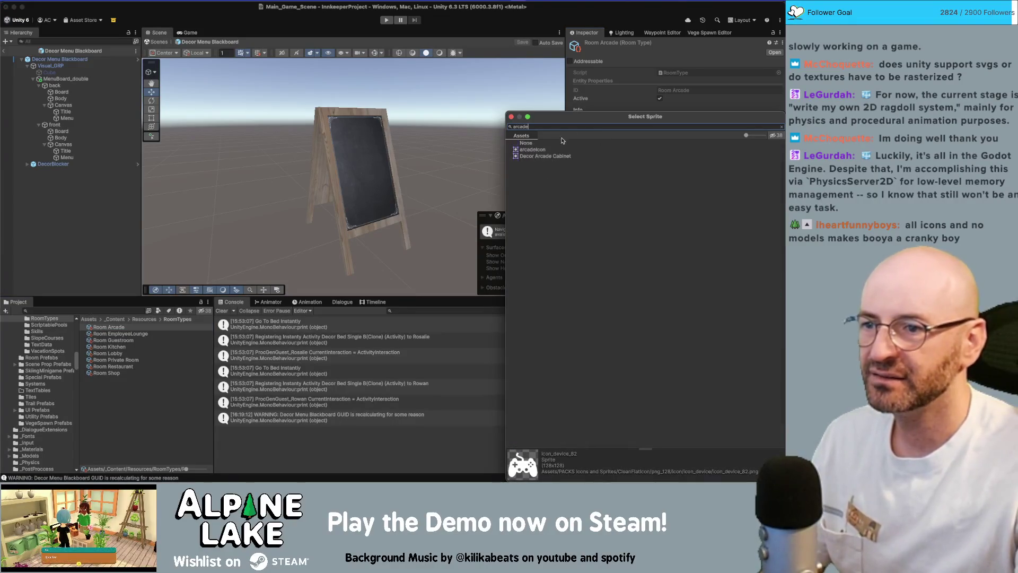
double_click(538, 151)
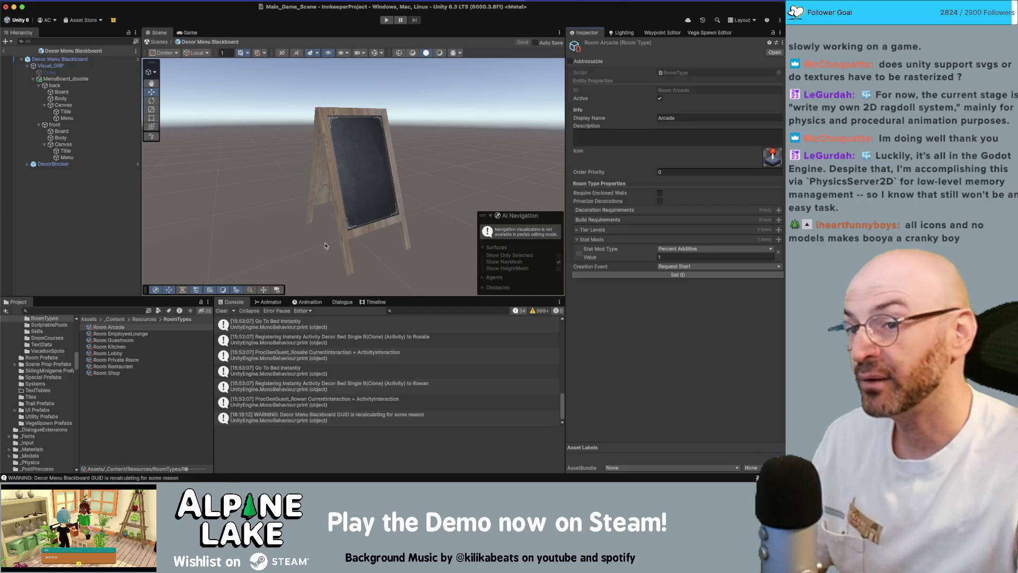
Give Room Kitchen the pot sprite as its icon.
click(133, 341)
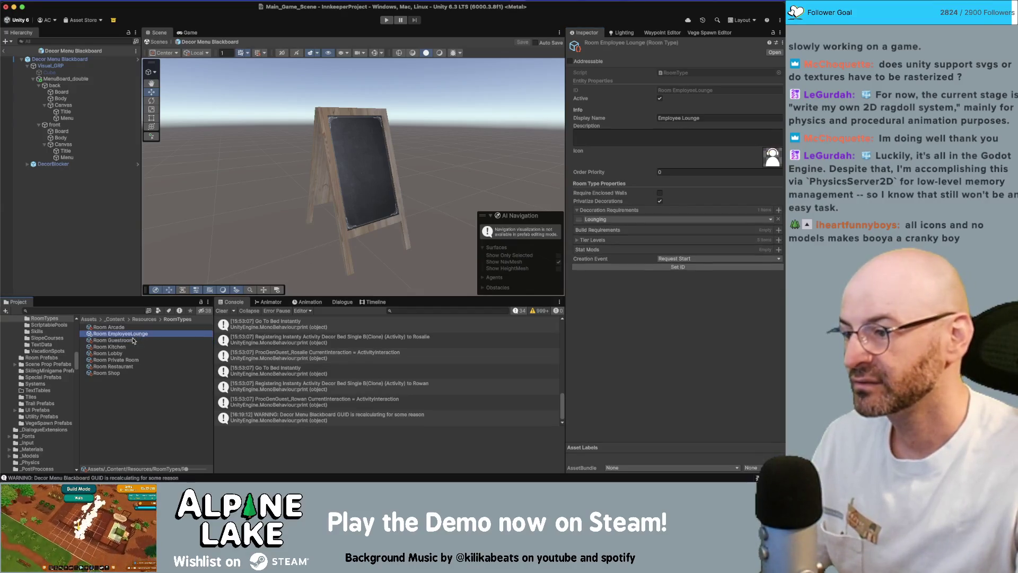
click(131, 347)
click(770, 164)
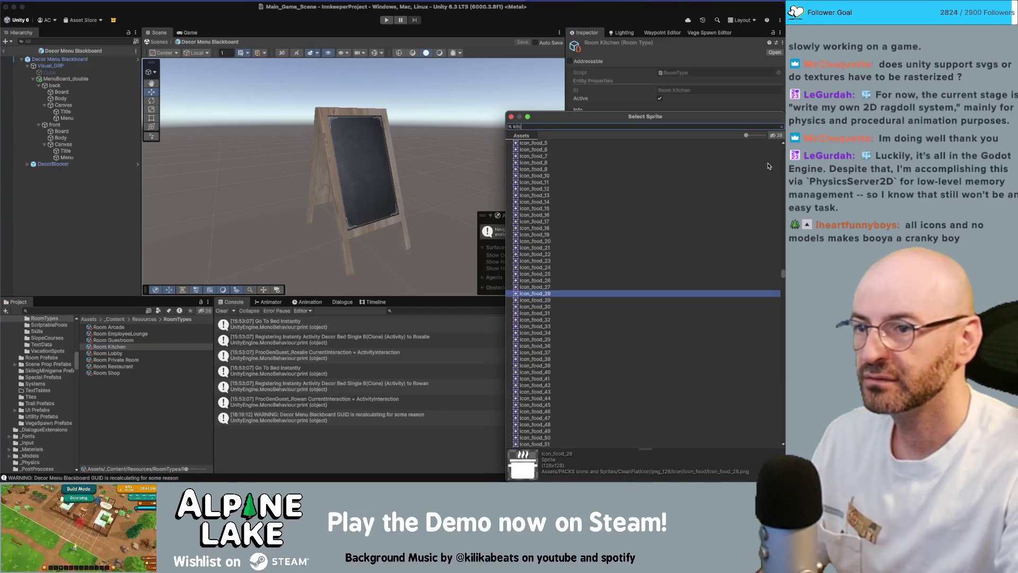
text(n)
key(Return)
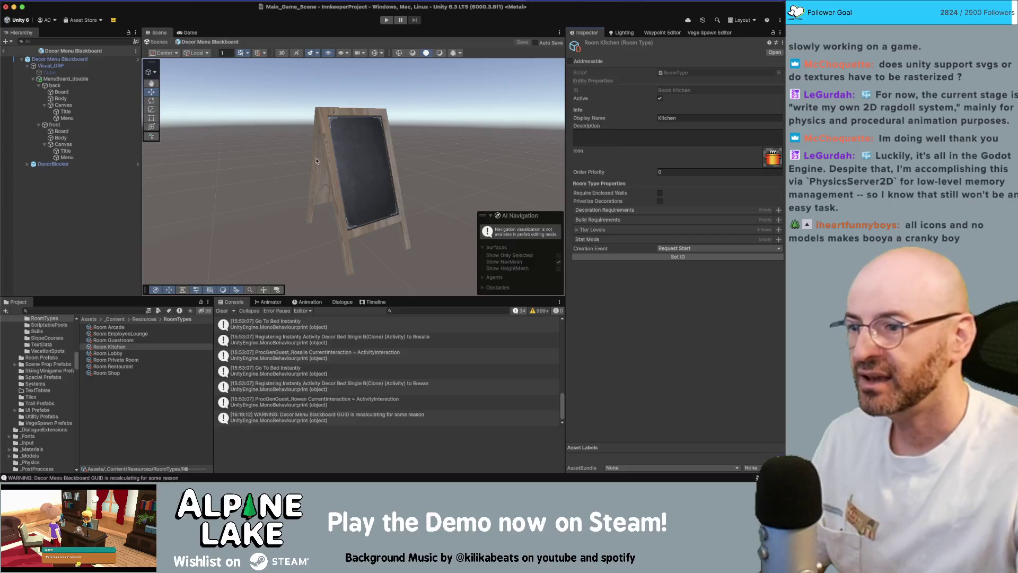
Open Room Private Room and close its sprite picker without changing the icon.
click(125, 360)
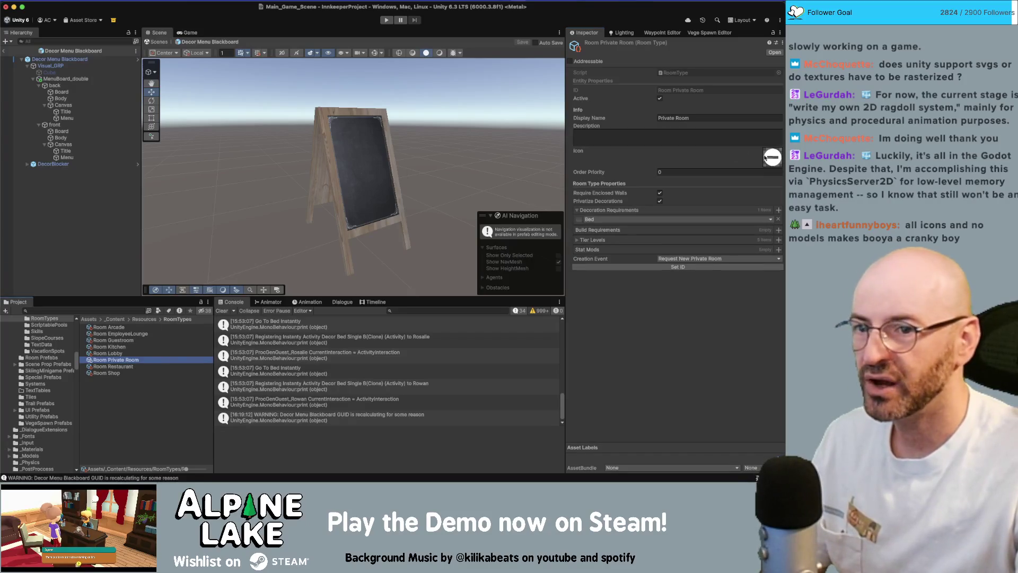
click(775, 164)
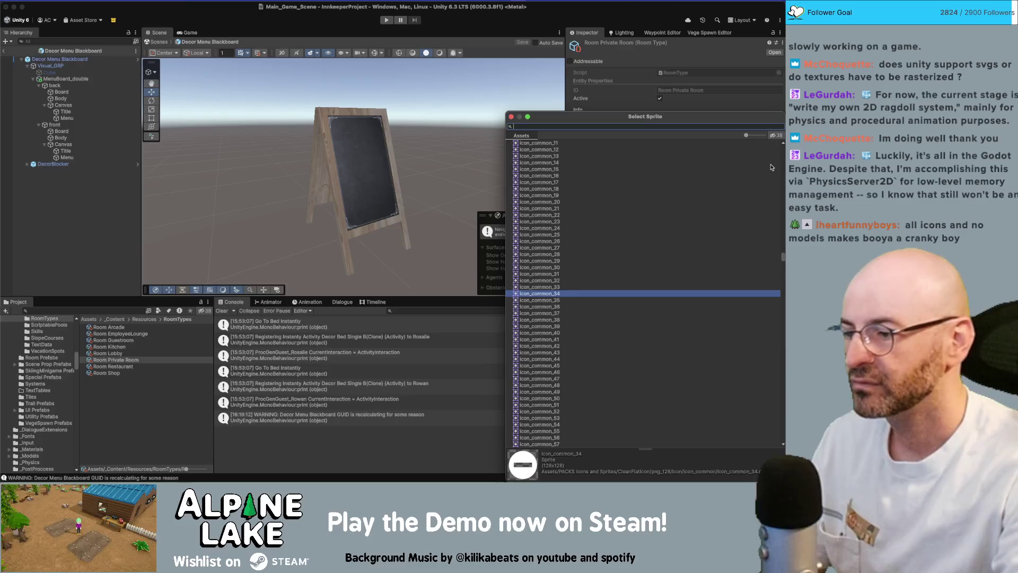
key(Escape)
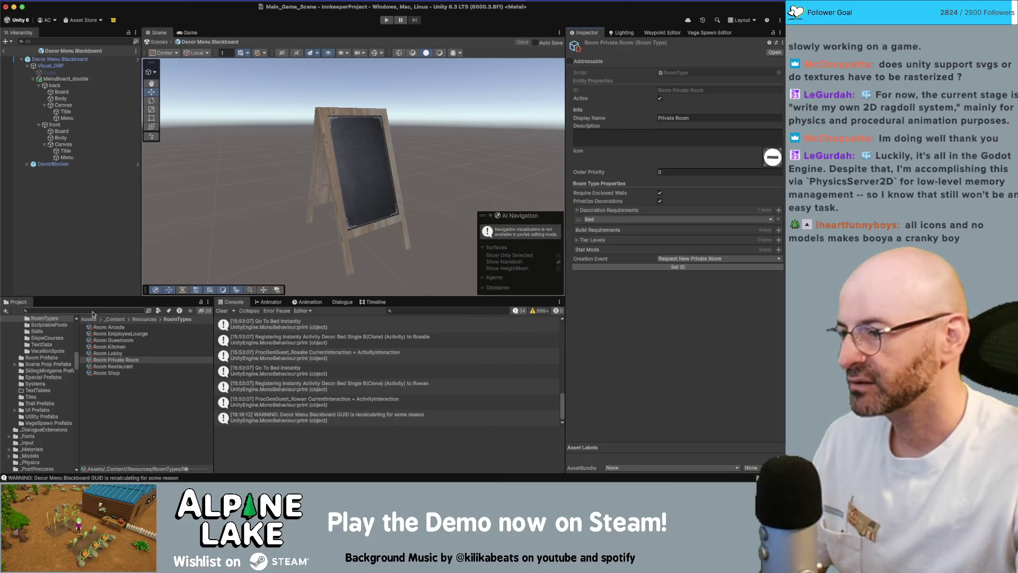
click(95, 312)
Open IconsSheet in the Sprite Editor and check the privateBedroomIcon and trainIcon slices.
text(IconsS)
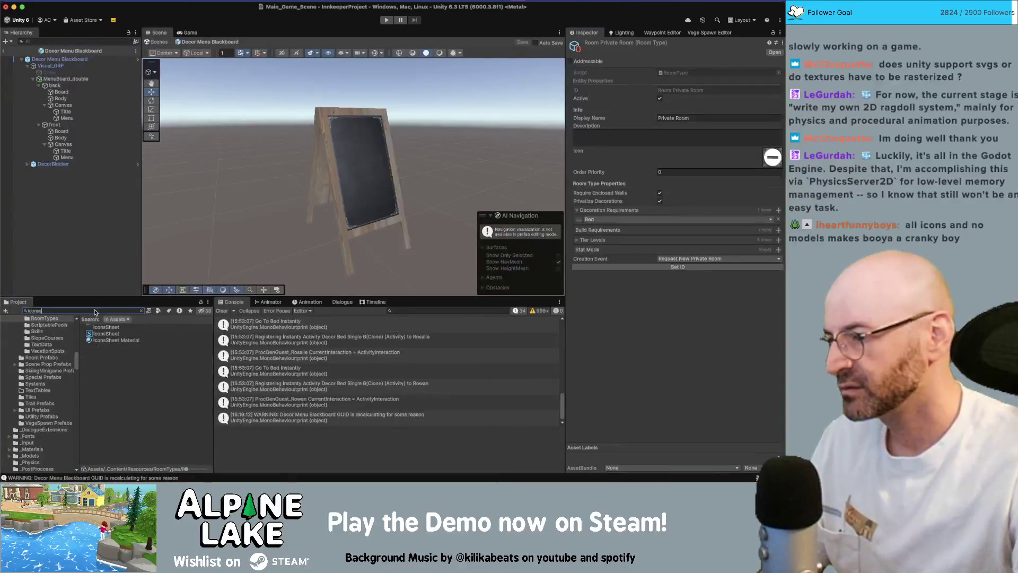
click(99, 326)
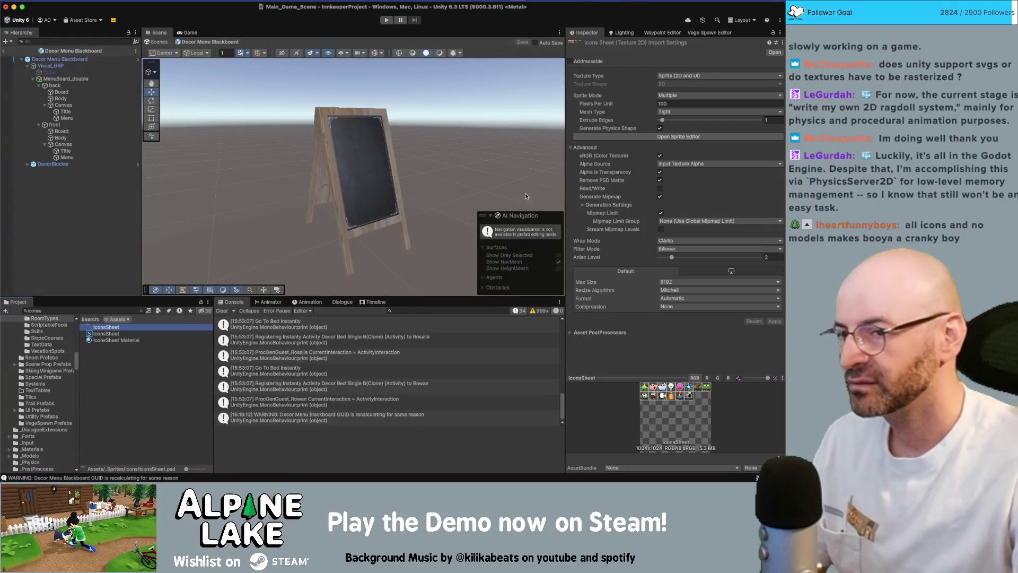
click(678, 136)
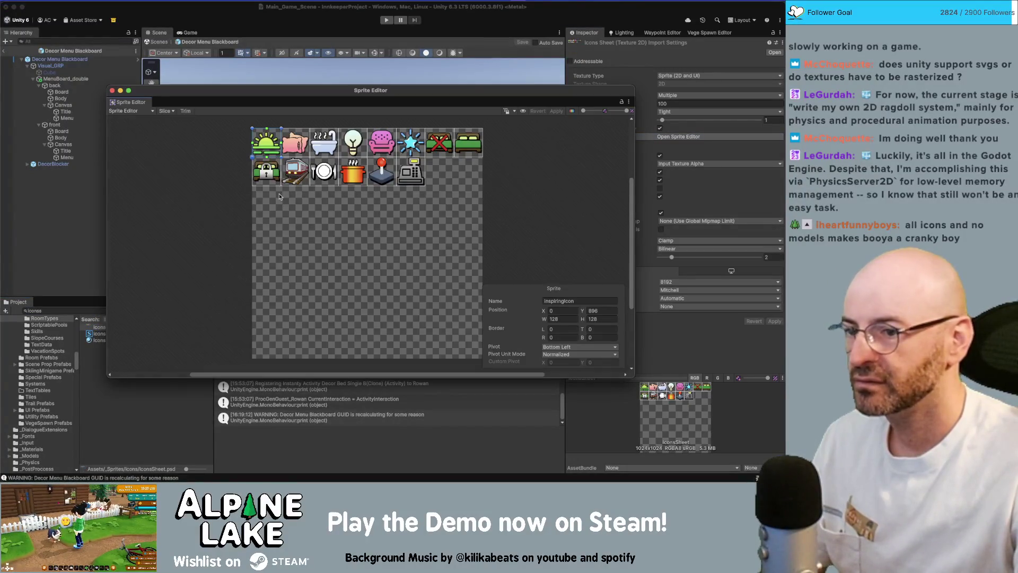
click(273, 174)
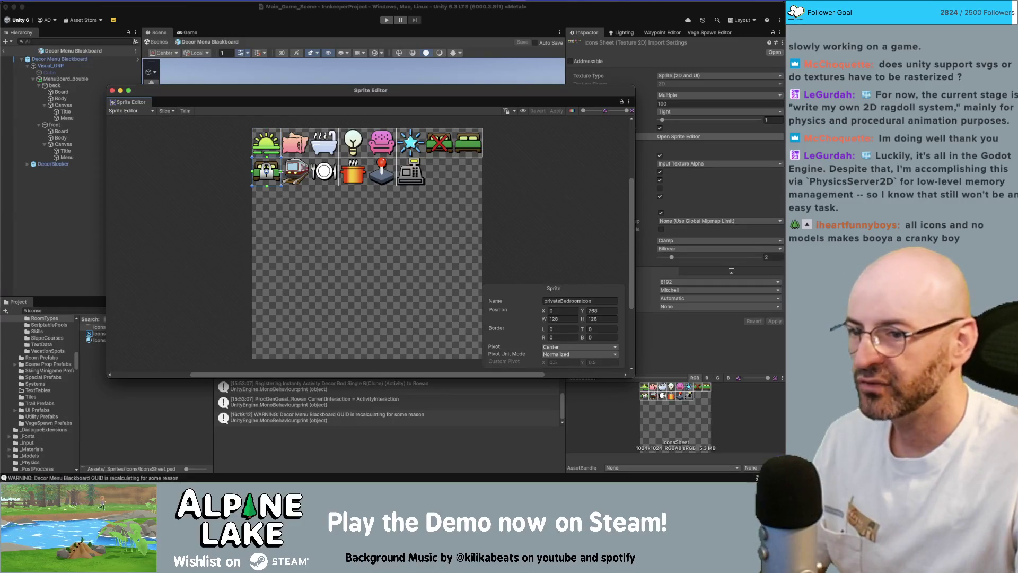
click(295, 172)
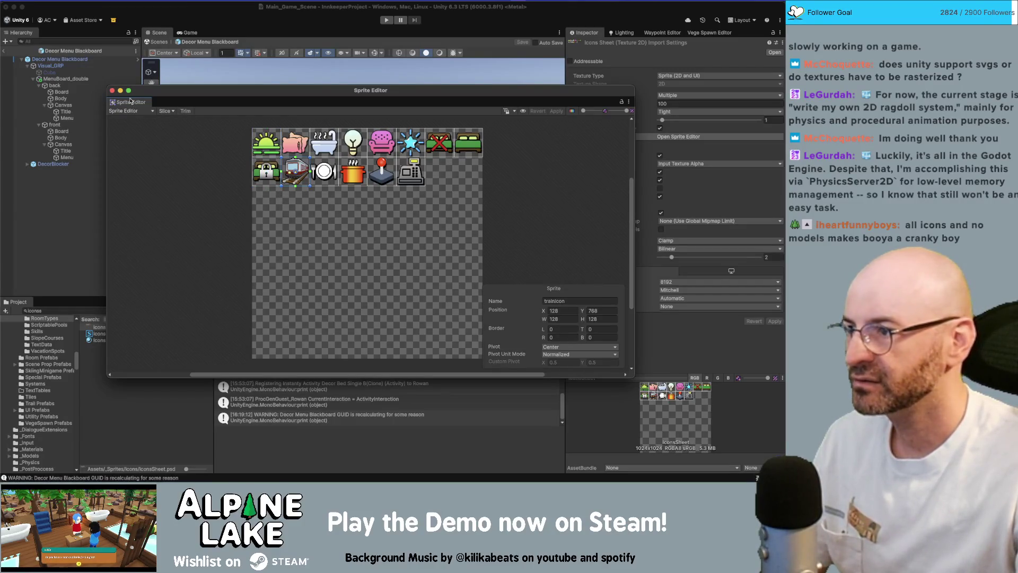
click(112, 90)
click(116, 311)
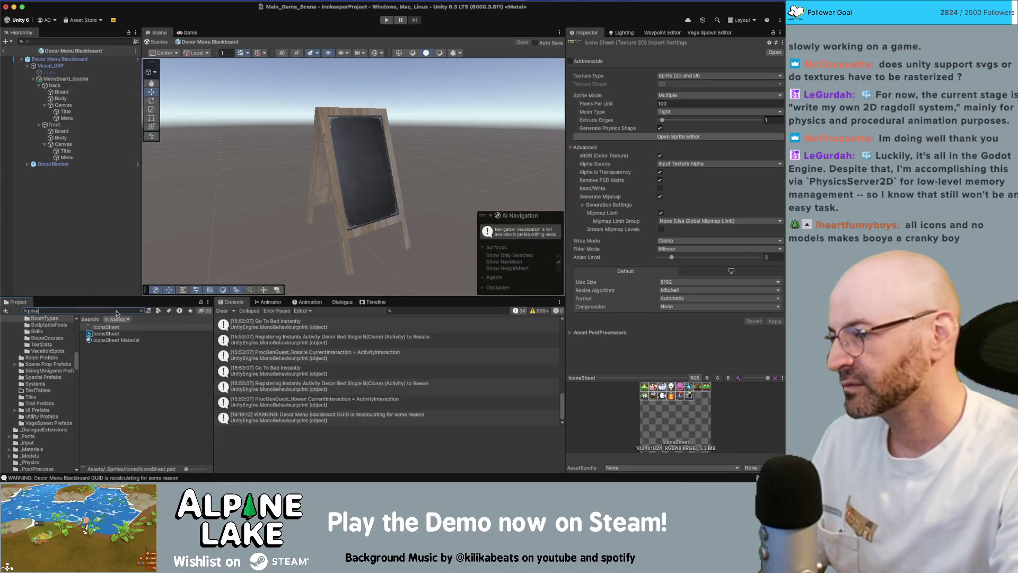
Assign Room Private Room a new icon sprite found by searching 'iv'.
text(m)
click(114, 339)
click(143, 310)
click(143, 311)
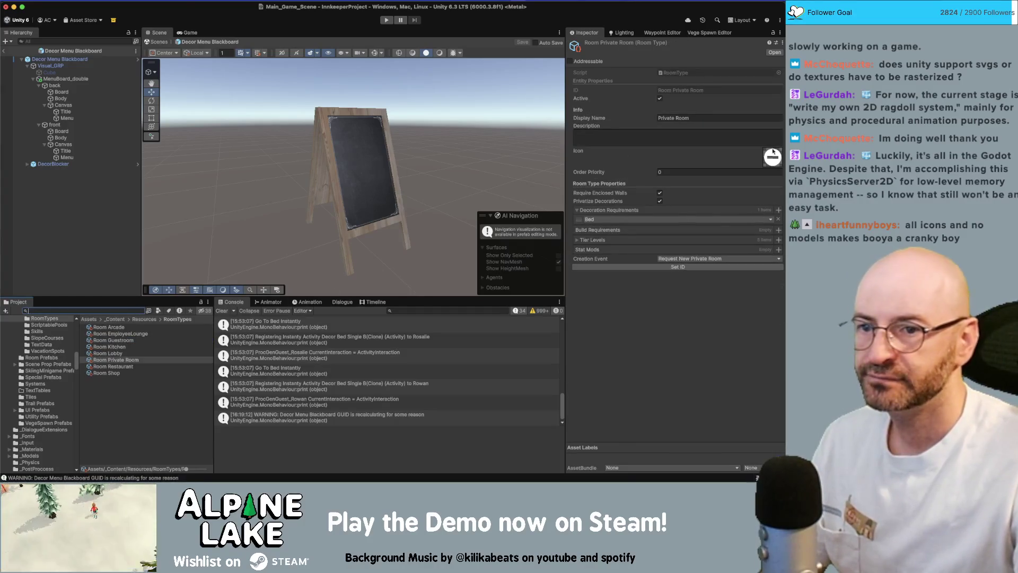
click(770, 168)
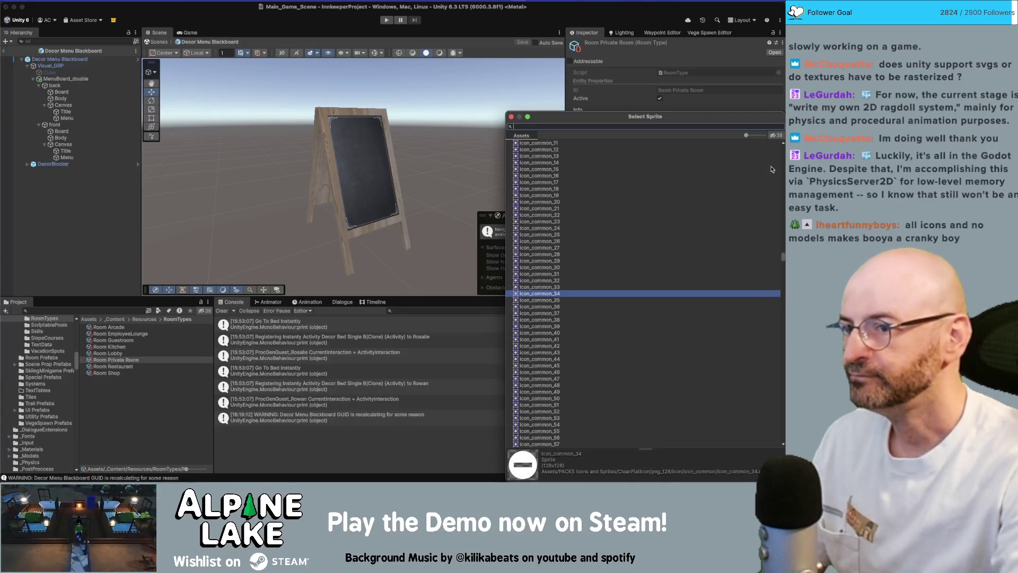
text(ivate)
key(Return)
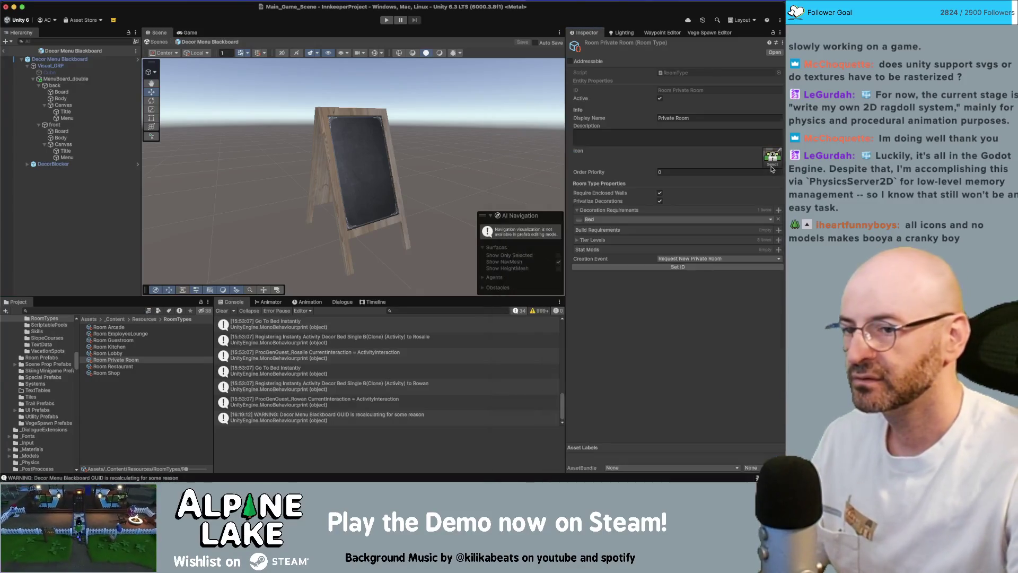
Set the cloche sprite as the Room Restaurant icon.
click(154, 366)
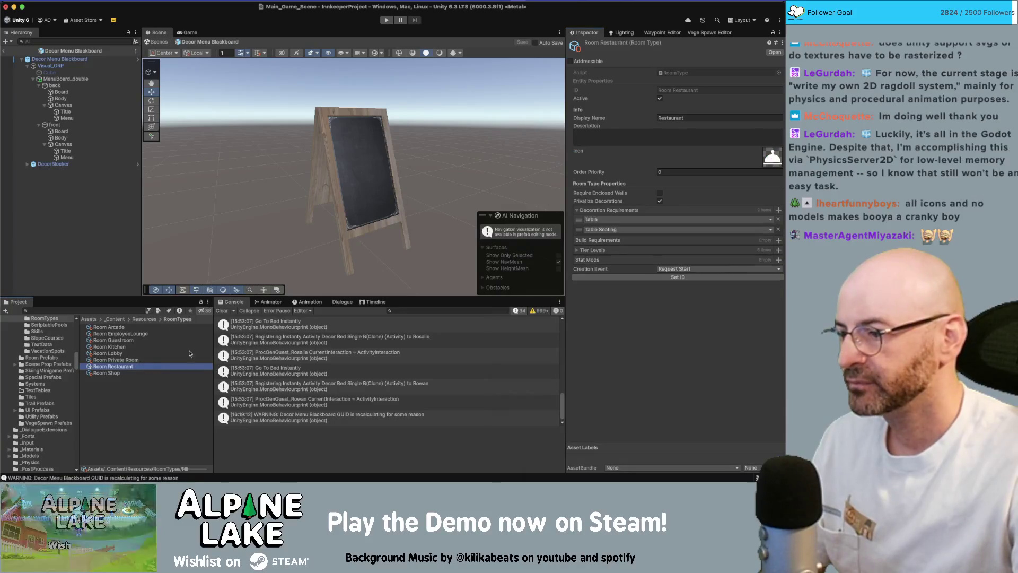
click(770, 167)
text(restaurant)
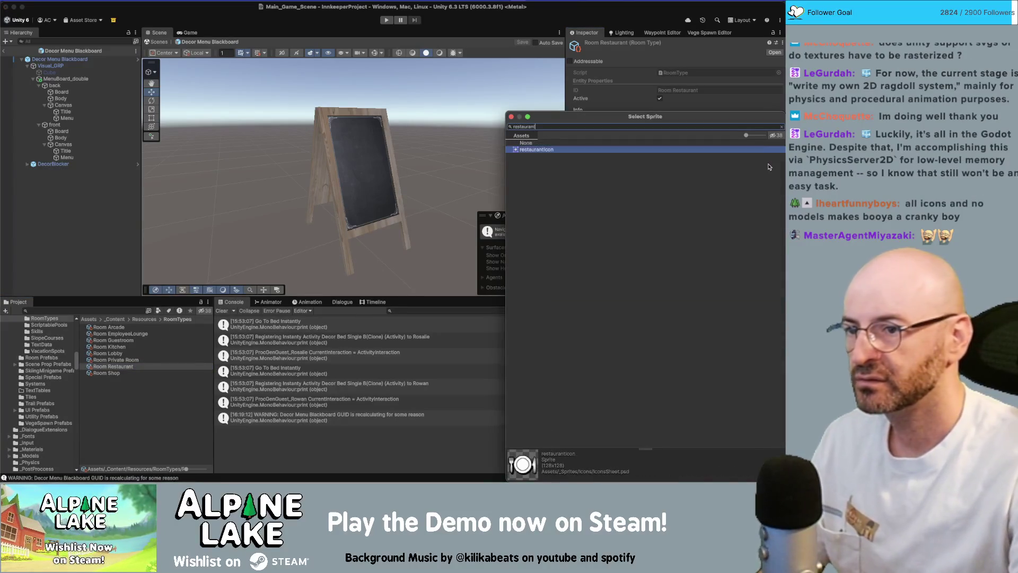
key(Return)
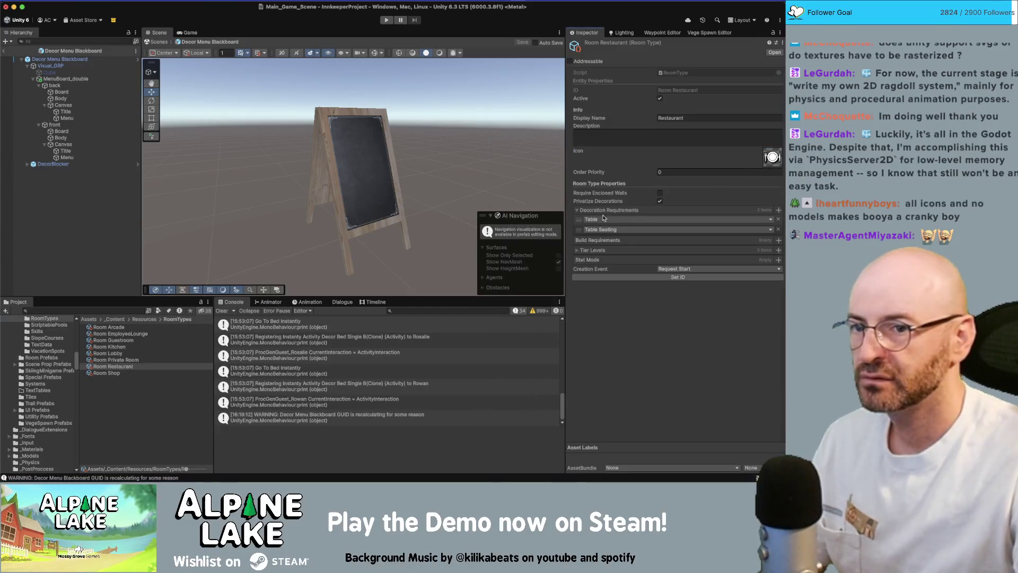
Set the cash-register sprite as the Room Shop icon and briefly check Photoshop.
click(121, 375)
click(775, 163)
text(hopping)
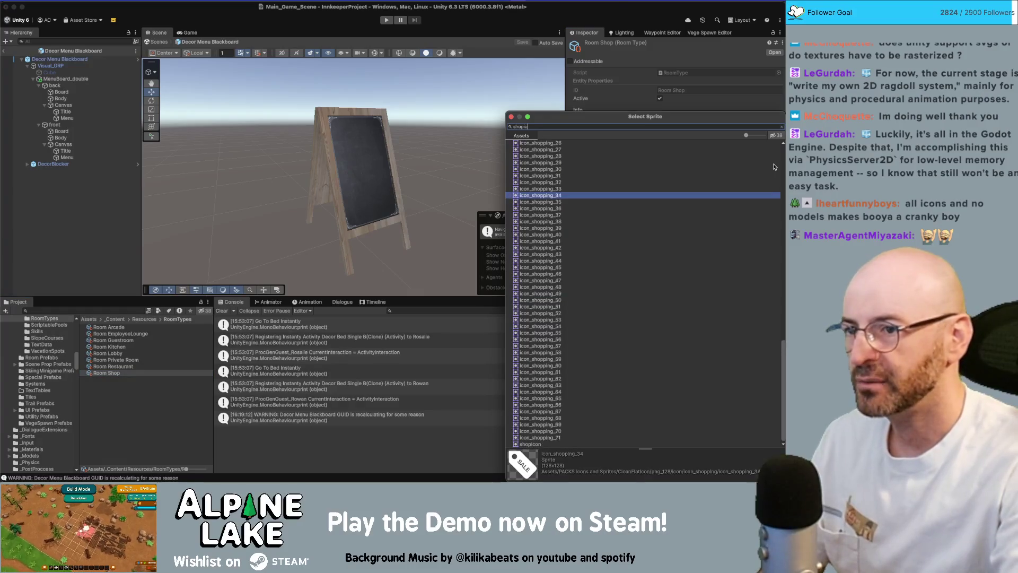
key(Return)
key(super+Tab)
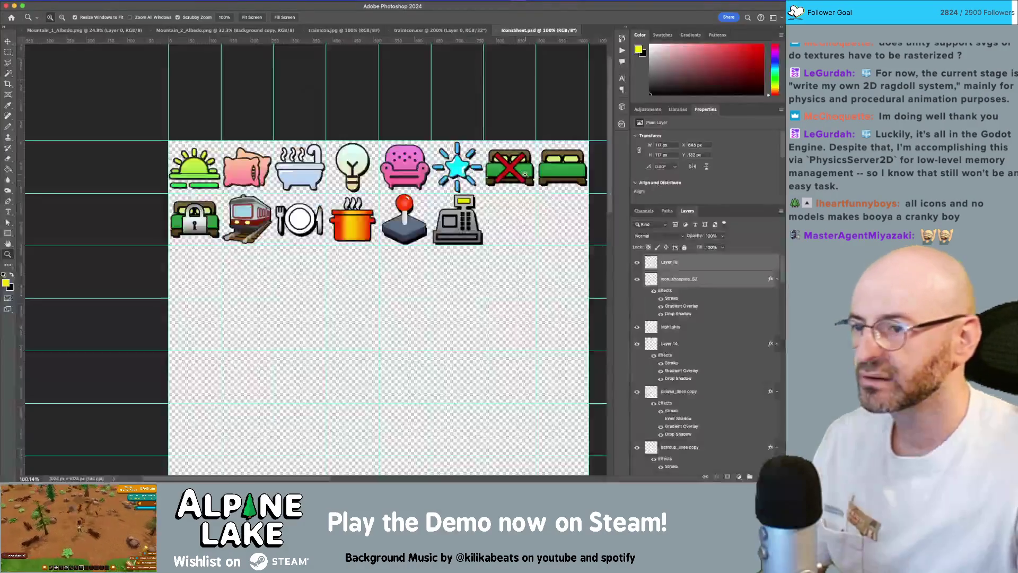
key(super+Tab)
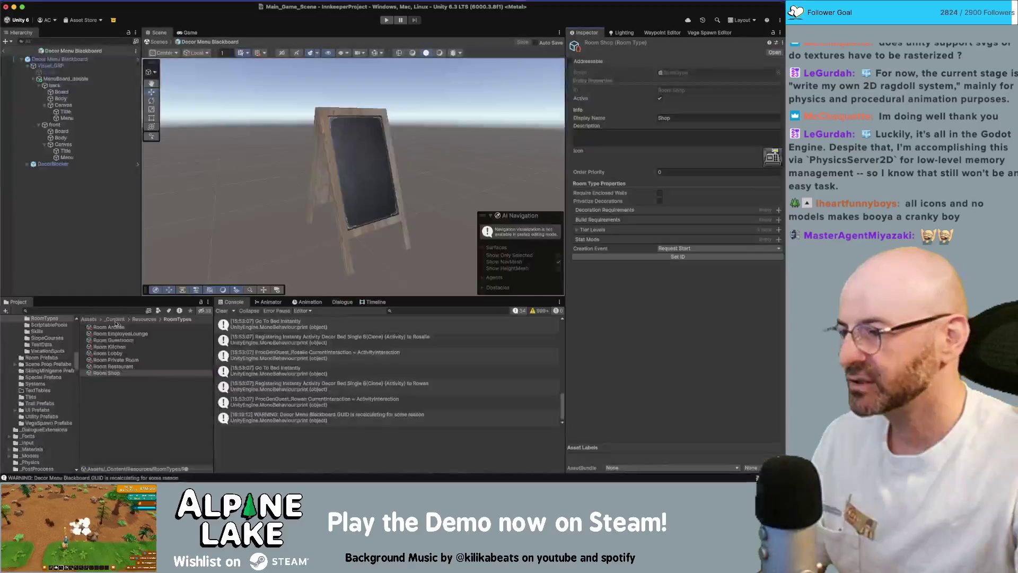
click(119, 310)
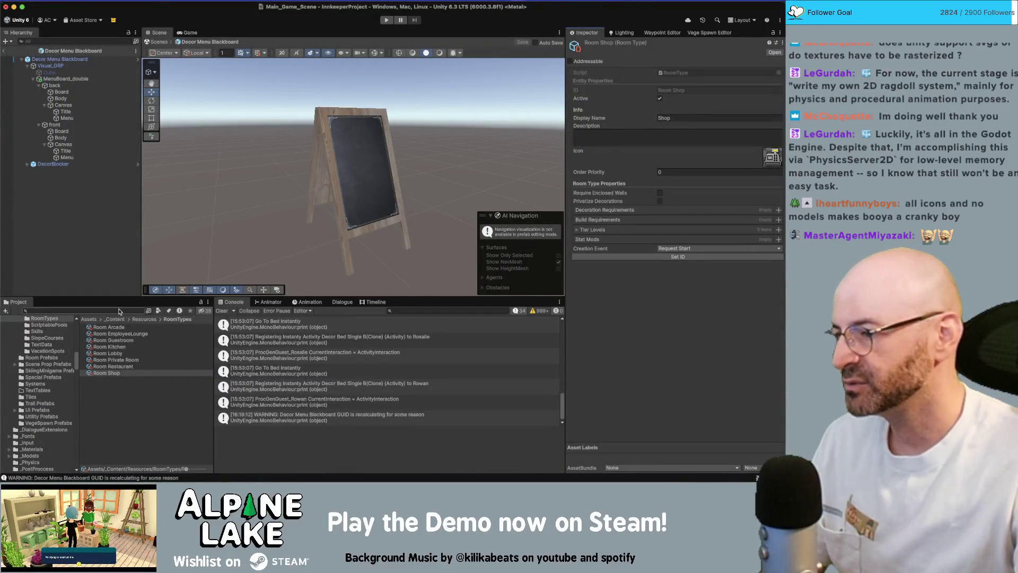
Search the project for 'food icon' and preview icon_food_6.
text(food icon)
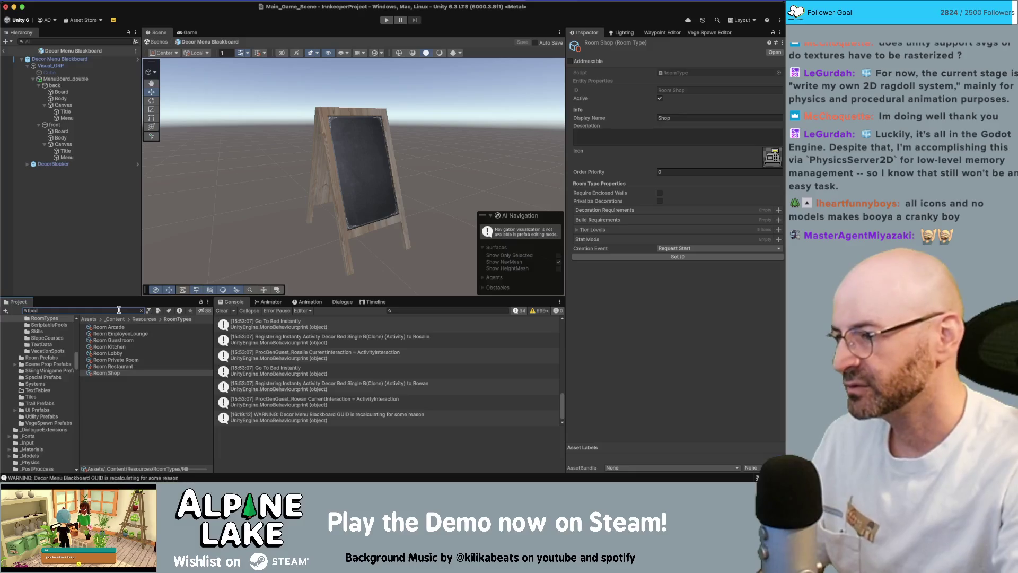
scroll(108, 335, down, 10)
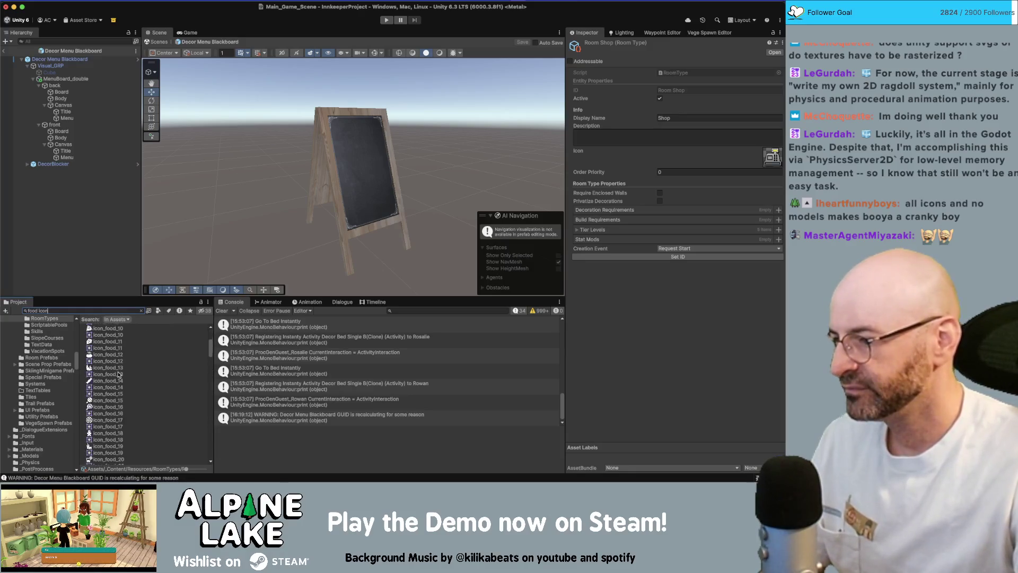
scroll(105, 400, down, 8)
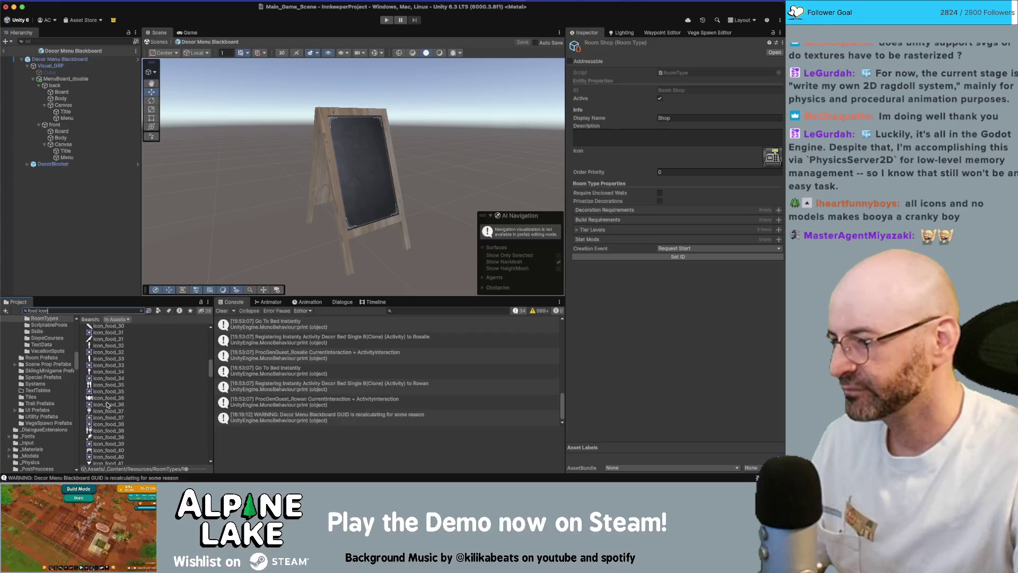
scroll(114, 408, up, 14)
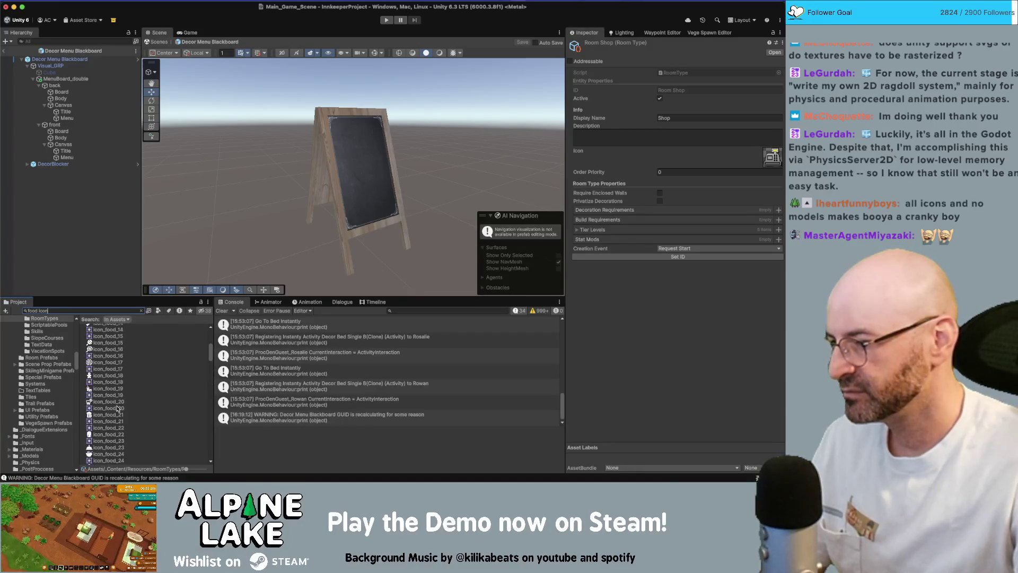
scroll(119, 395, up, 5)
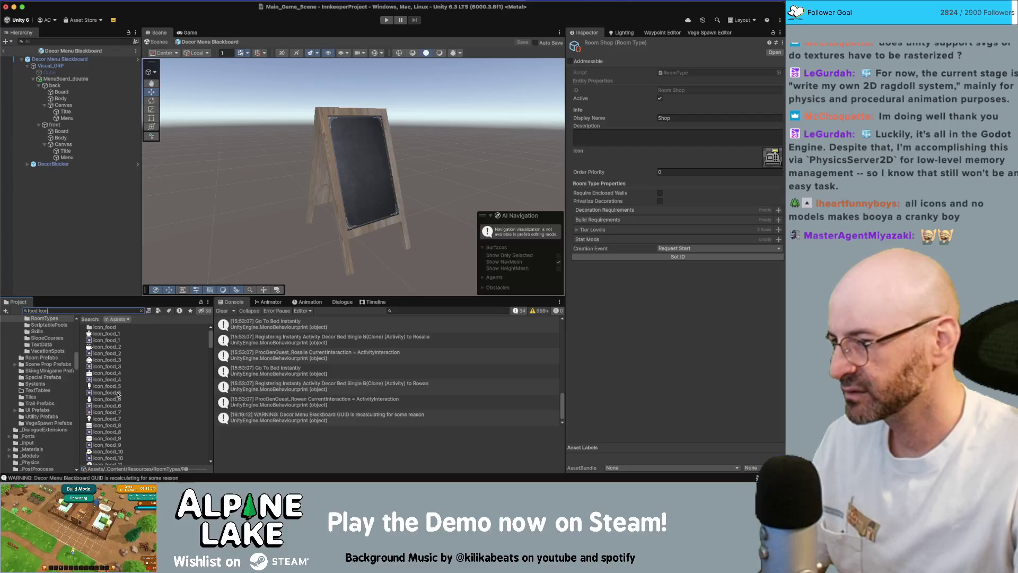
click(107, 398)
Browse further down and reveal icon_food_61 in its folder.
scroll(110, 397, down, 6)
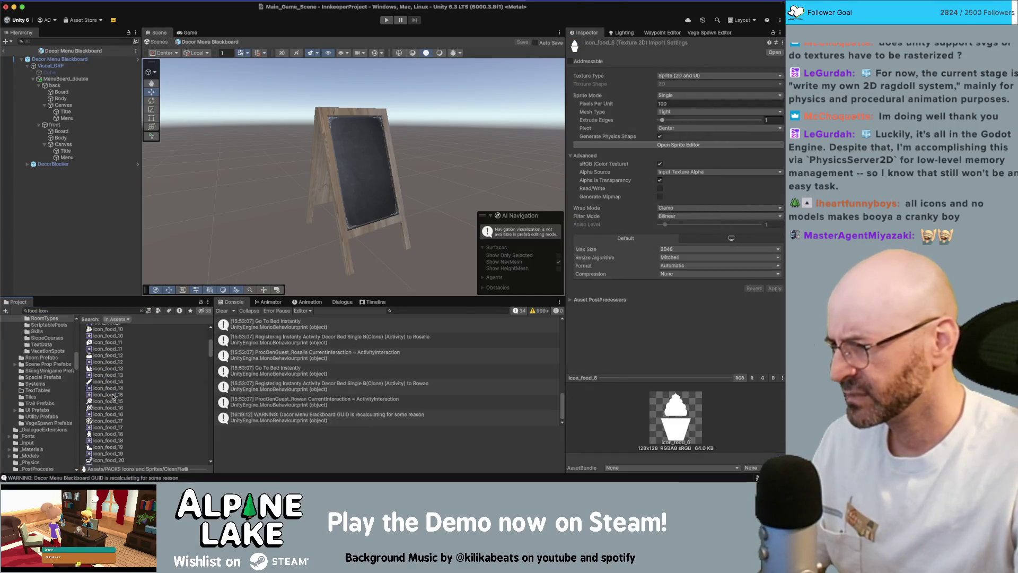
scroll(113, 397, down, 3)
scroll(116, 388, down, 4)
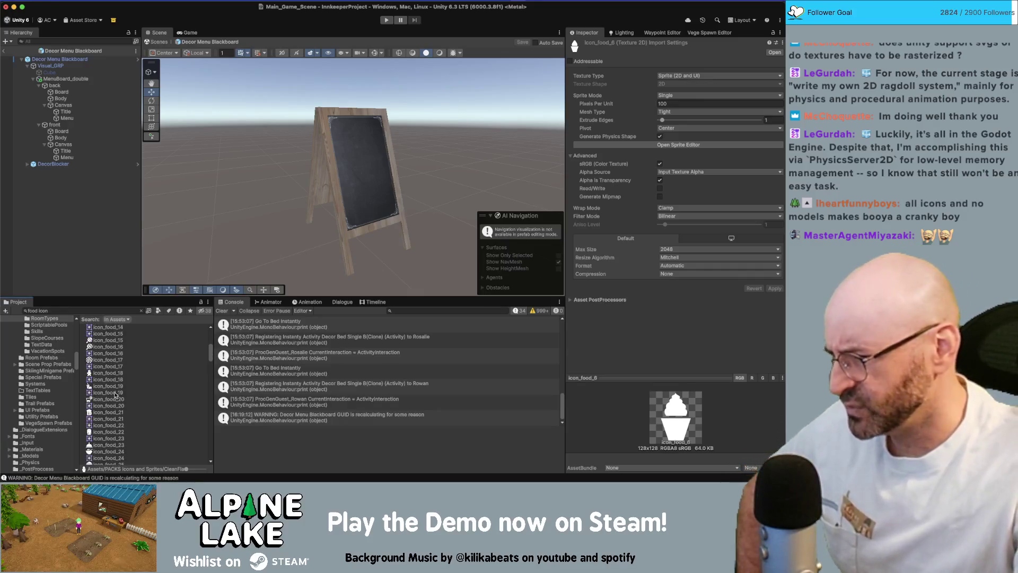
scroll(118, 392, down, 2)
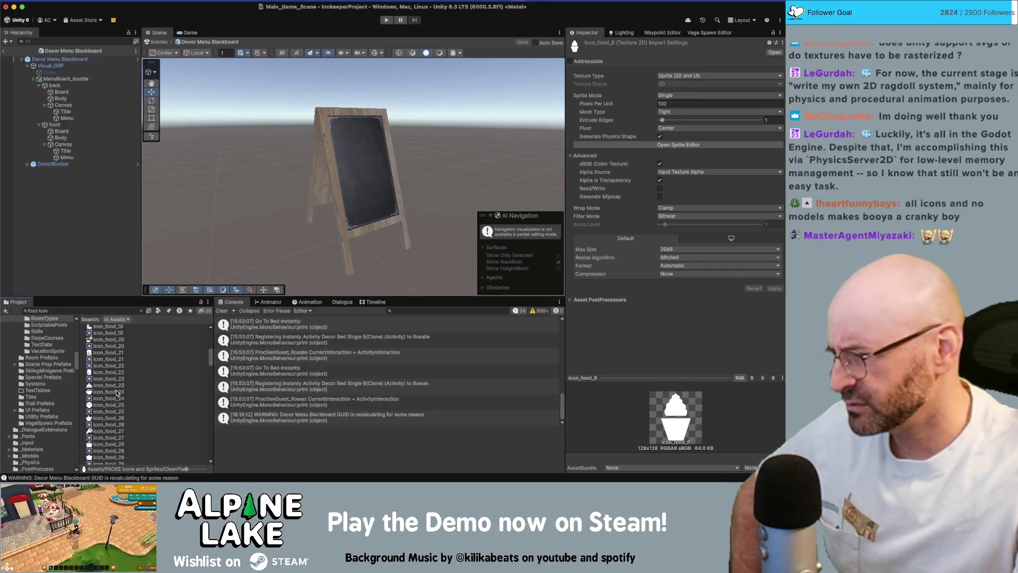
scroll(116, 394, down, 2)
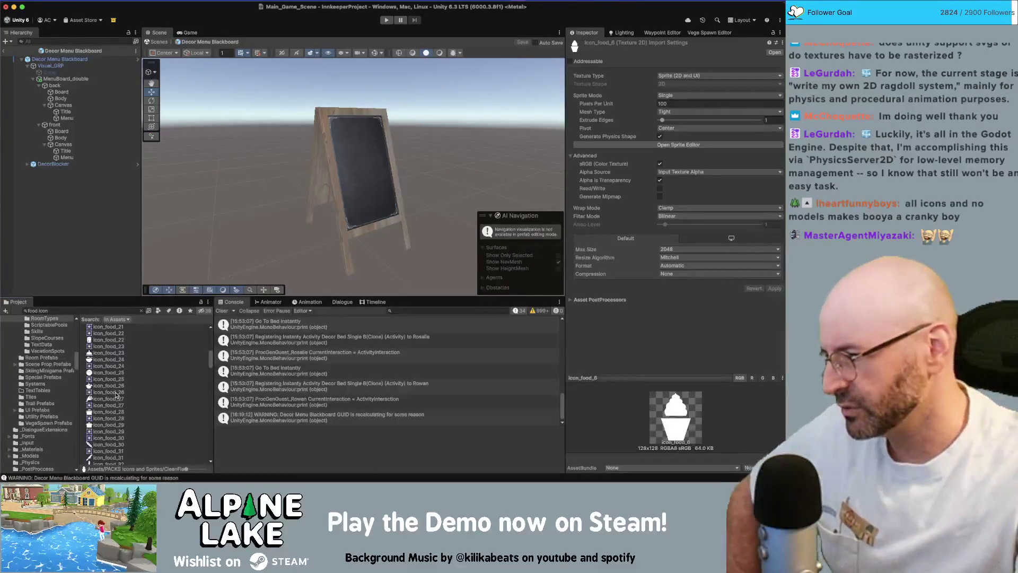
scroll(118, 393, down, 1)
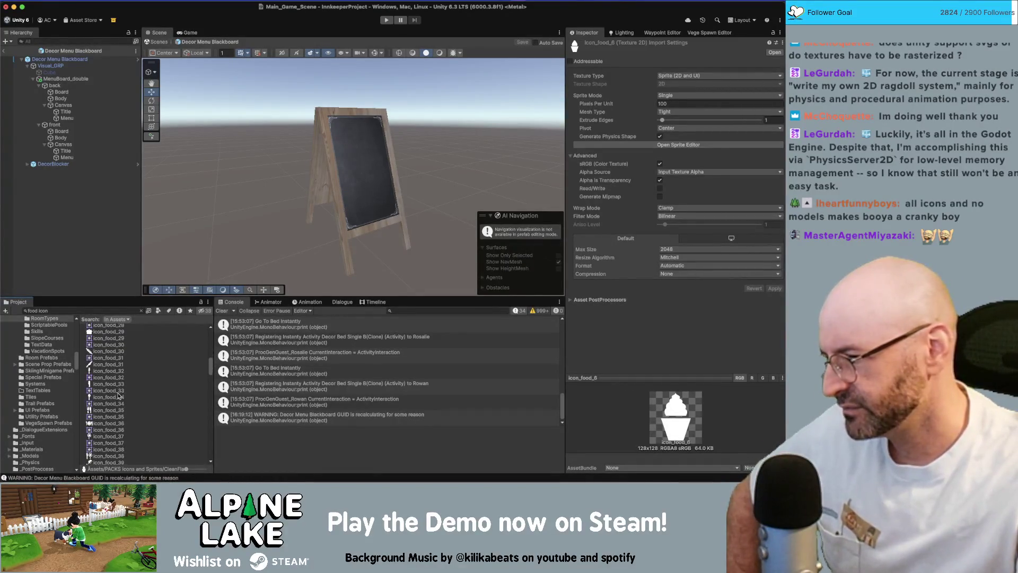
scroll(116, 402, down, 3)
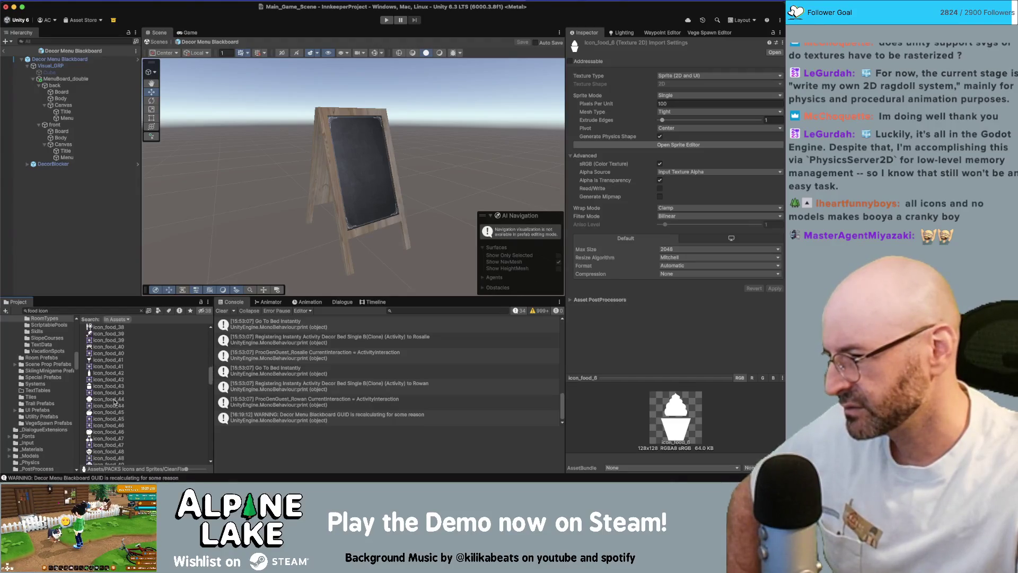
scroll(115, 409, down, 8)
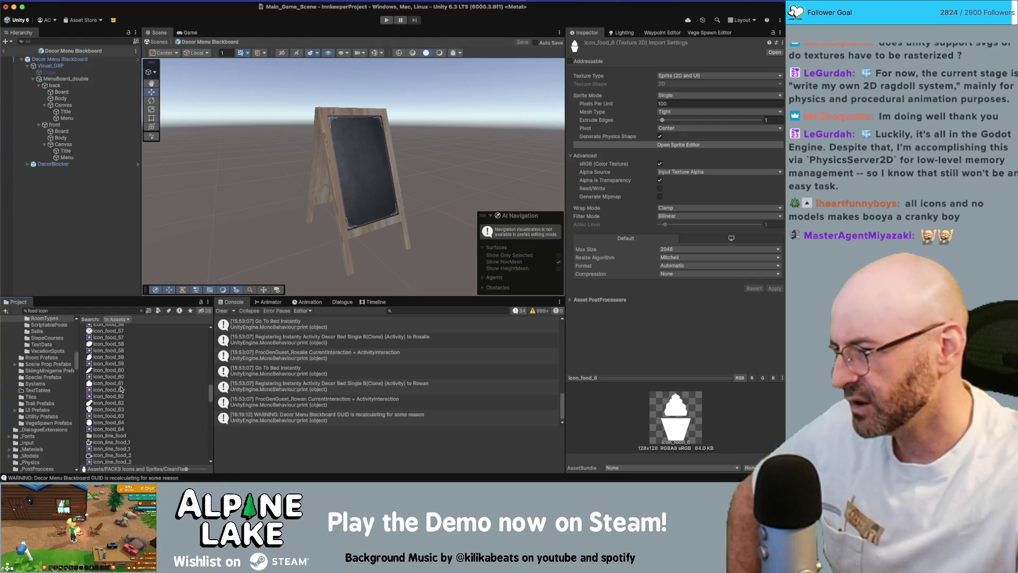
click(120, 389)
key(super+f)
key(BackSpace)
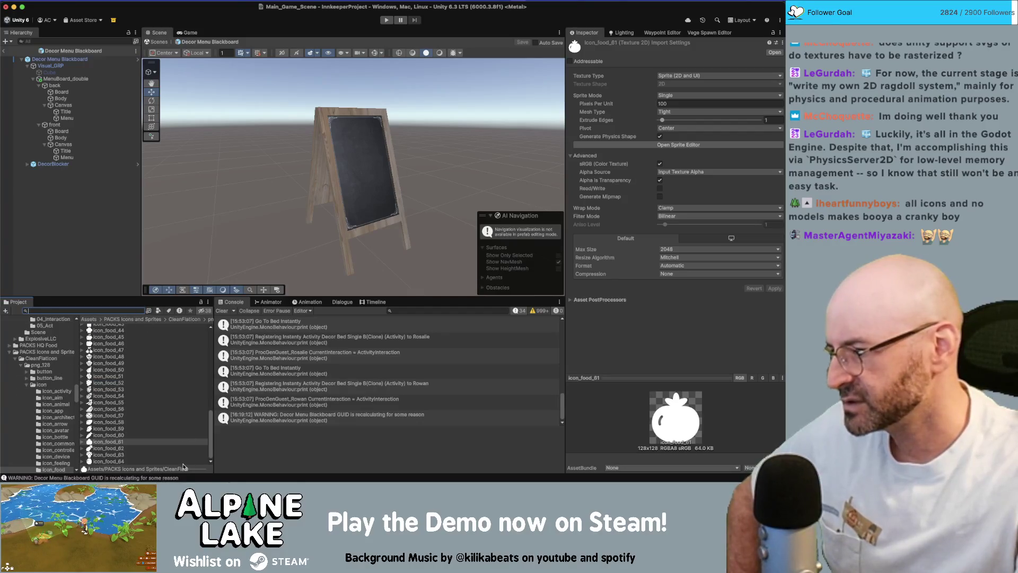
Show large thumbnails and select the cloche icon icon_food_23 before returning to Photoshop.
drag(185, 469, 192, 470)
scroll(148, 408, up, 5)
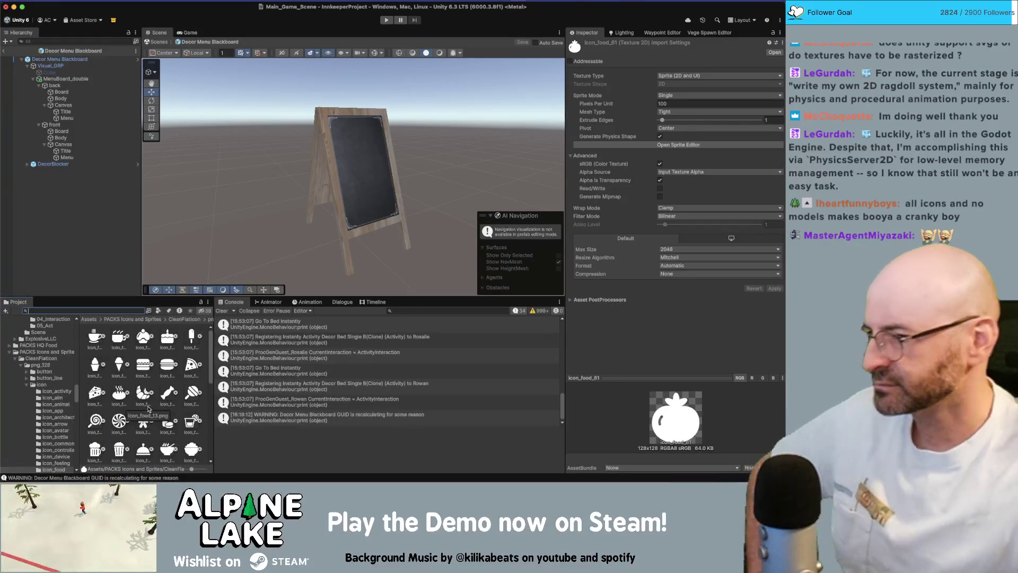
scroll(148, 403, down, 3)
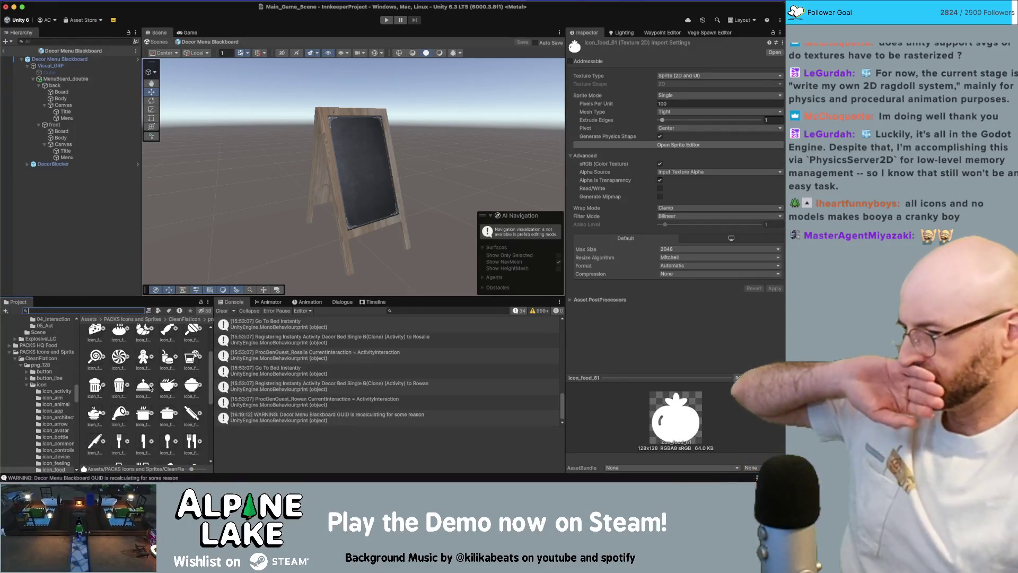
click(143, 386)
key(super+Tab)
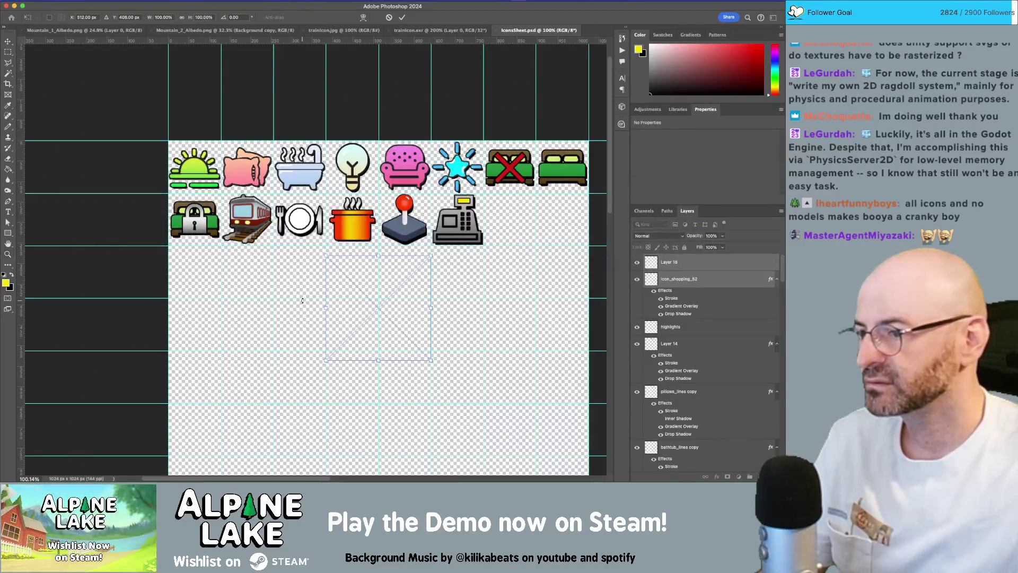
Scale the placed cloche to about half size and position it right of the cash register.
drag(429, 360, 379, 310)
mouse_move(345, 270)
mouse_down()
mouse_move(497, 242)
mouse_move(504, 210)
mouse_up()
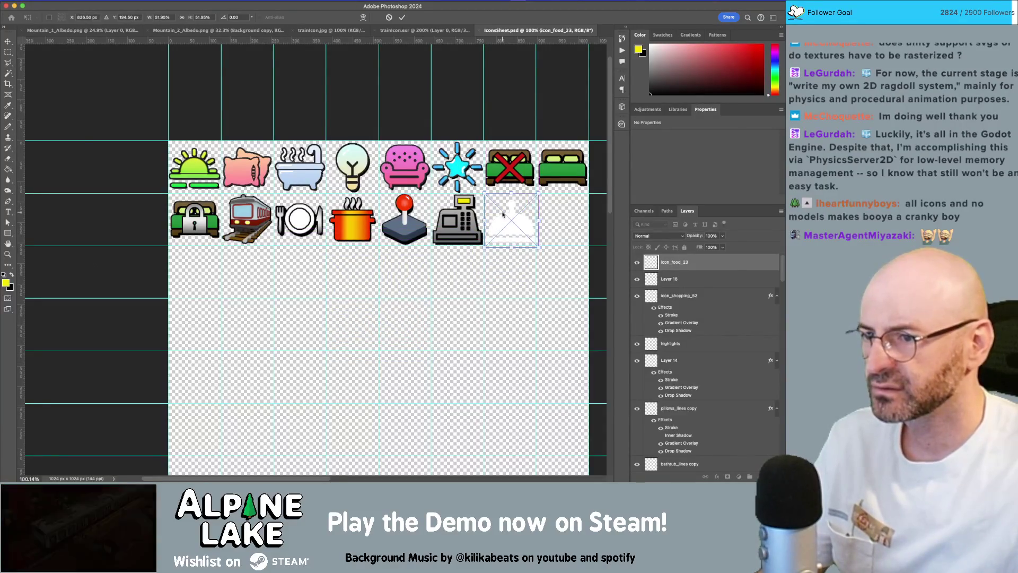
key(Return)
key(z)
drag(520, 232, 551, 262)
Copy icon_shopping_52's layer style and paste it onto the cloche layer icon_food_23.
key(v)
click(374, 233)
right_click(718, 296)
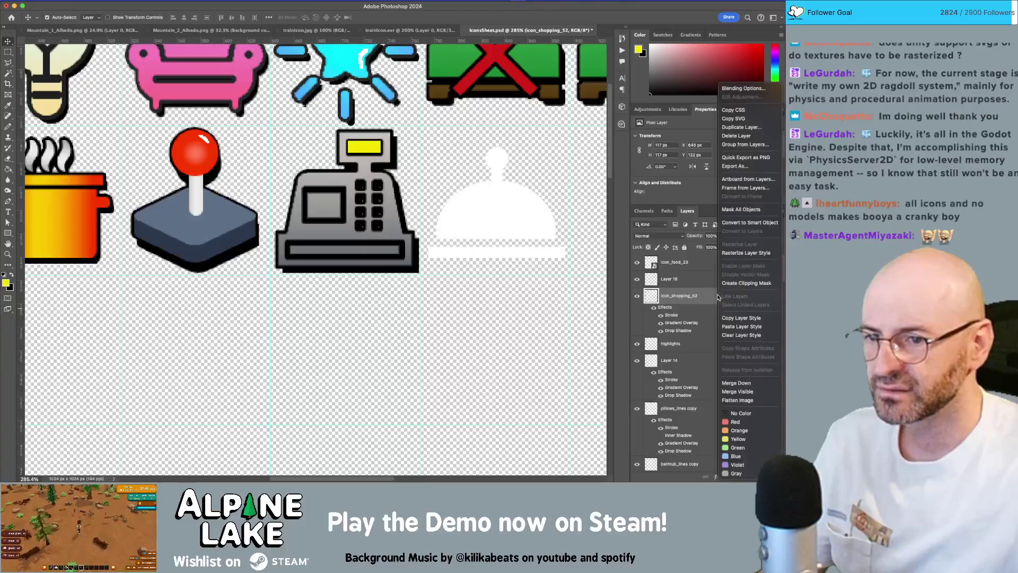
click(753, 320)
click(674, 262)
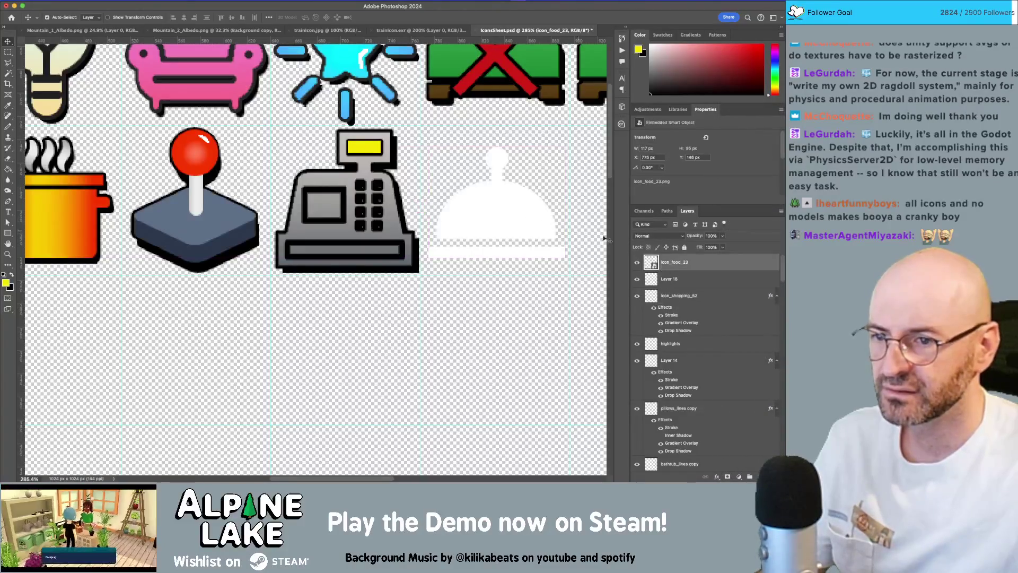
right_click(698, 263)
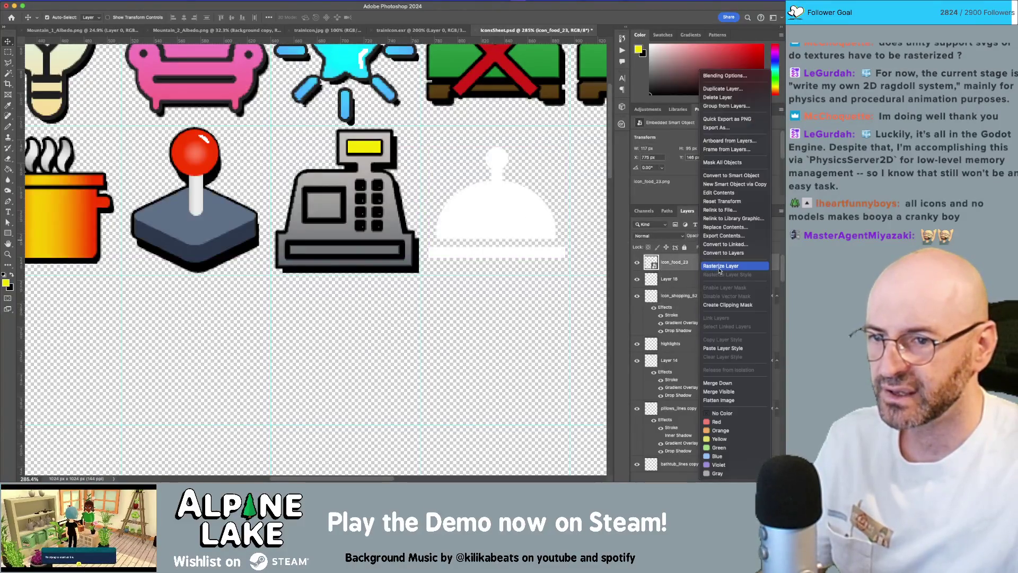
click(722, 348)
scroll(496, 250, right, 1)
scroll(496, 250, right, 3)
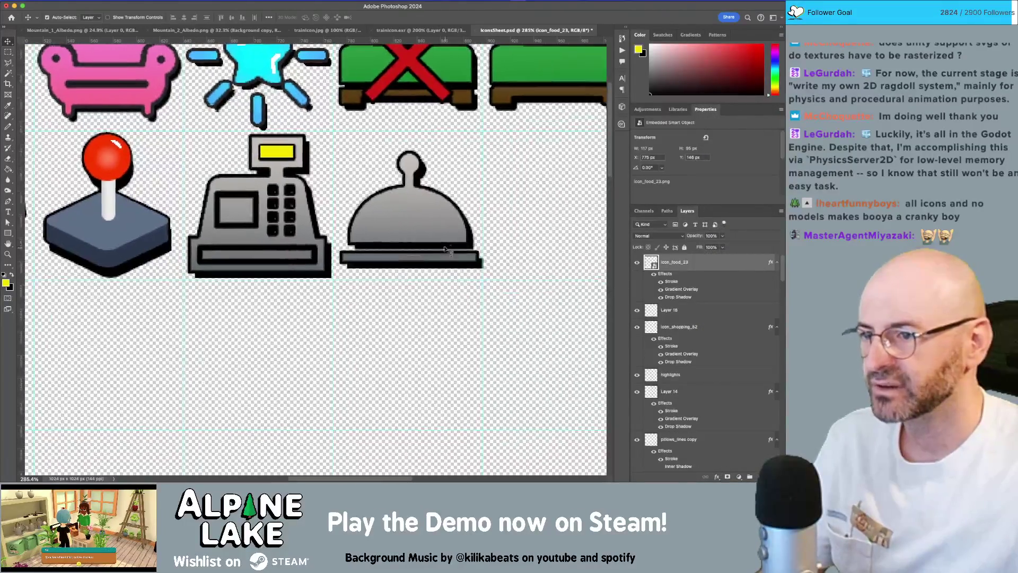
Add a white ffffff stop mid-gradient to the cloche's Gradient Overlay and set scale to 100.
double_click(715, 262)
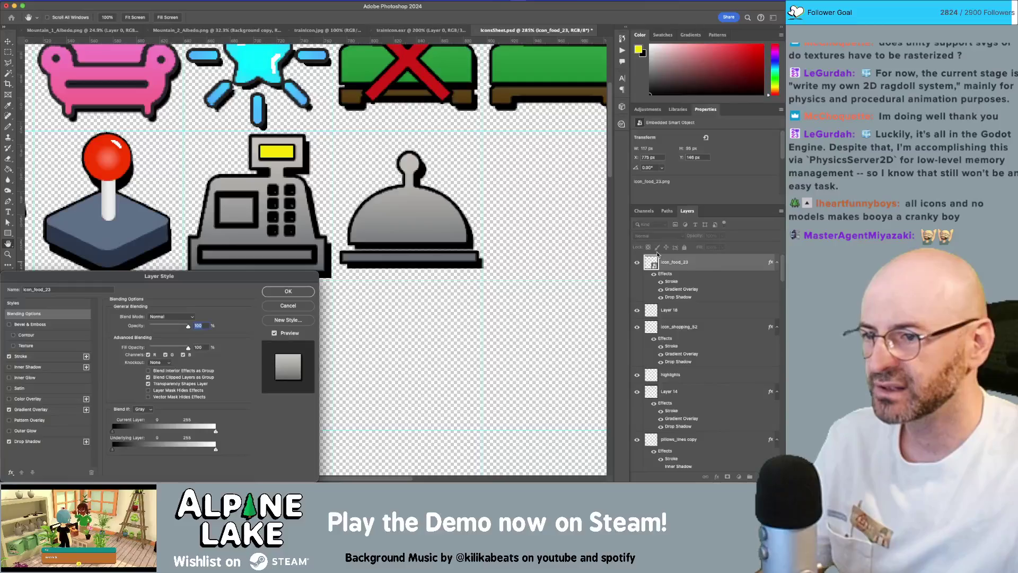
click(48, 412)
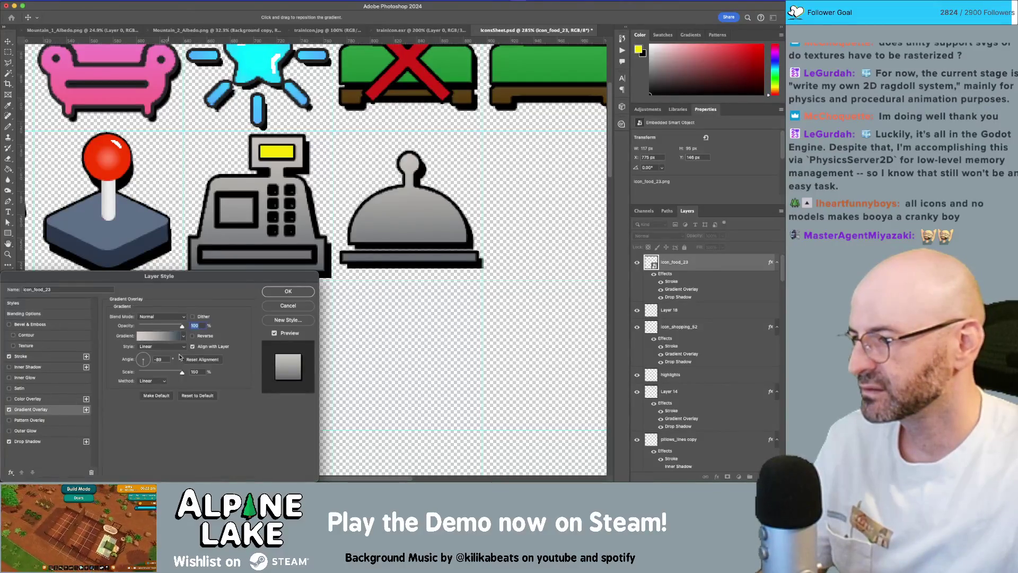
click(172, 337)
drag(551, 379, 591, 378)
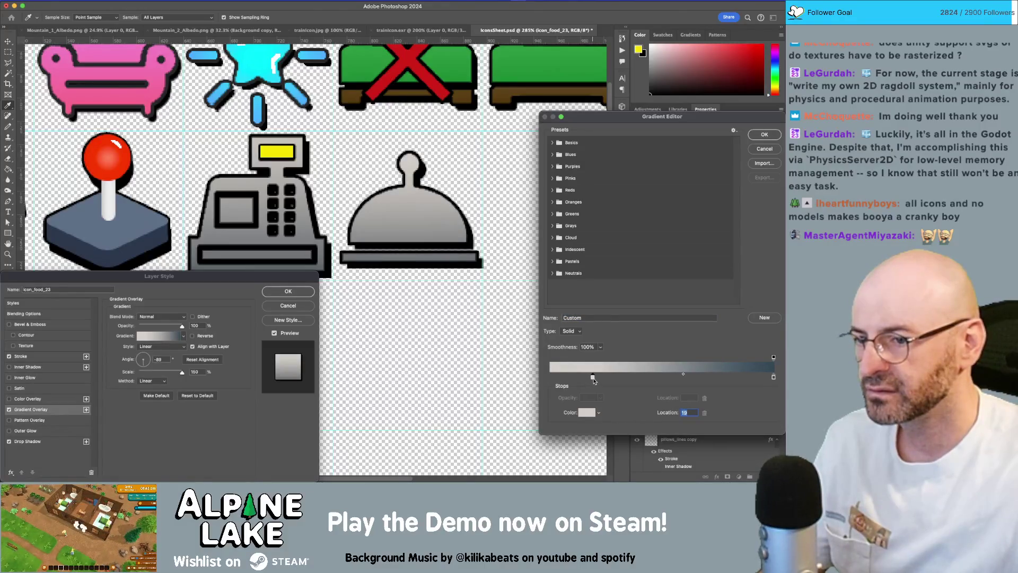
click(570, 377)
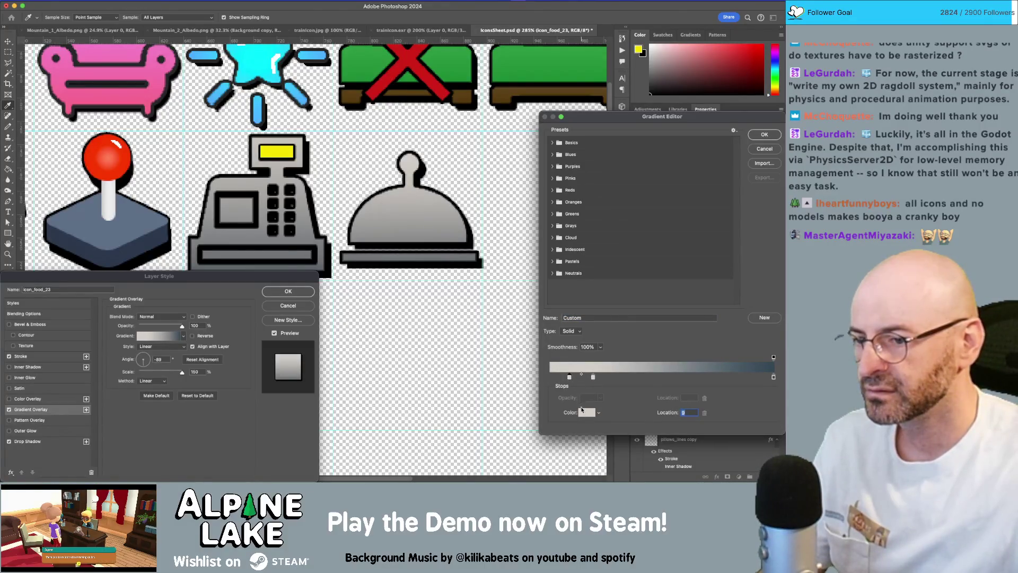
click(582, 412)
text(ffffff)
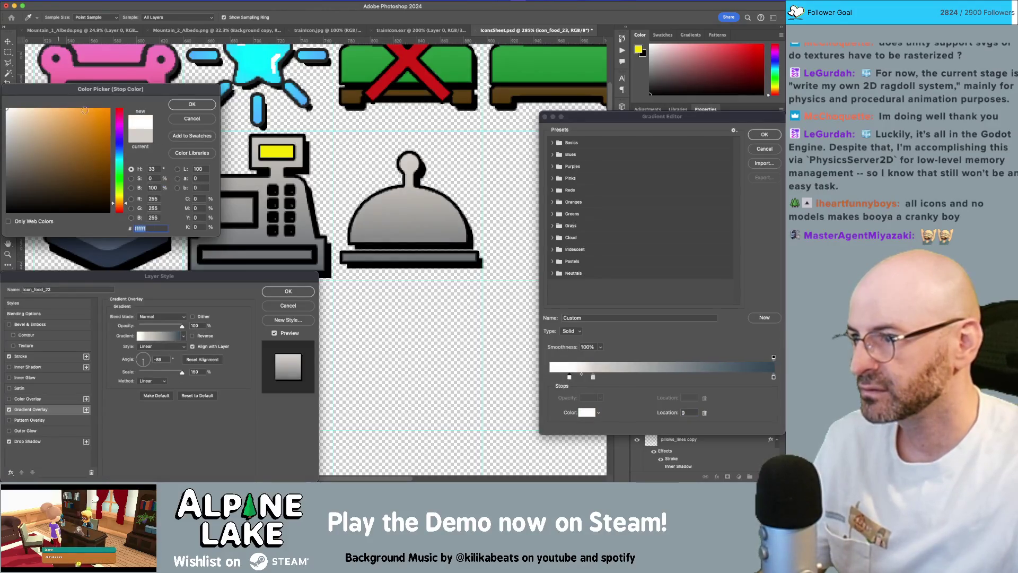
click(177, 106)
drag(569, 378, 659, 377)
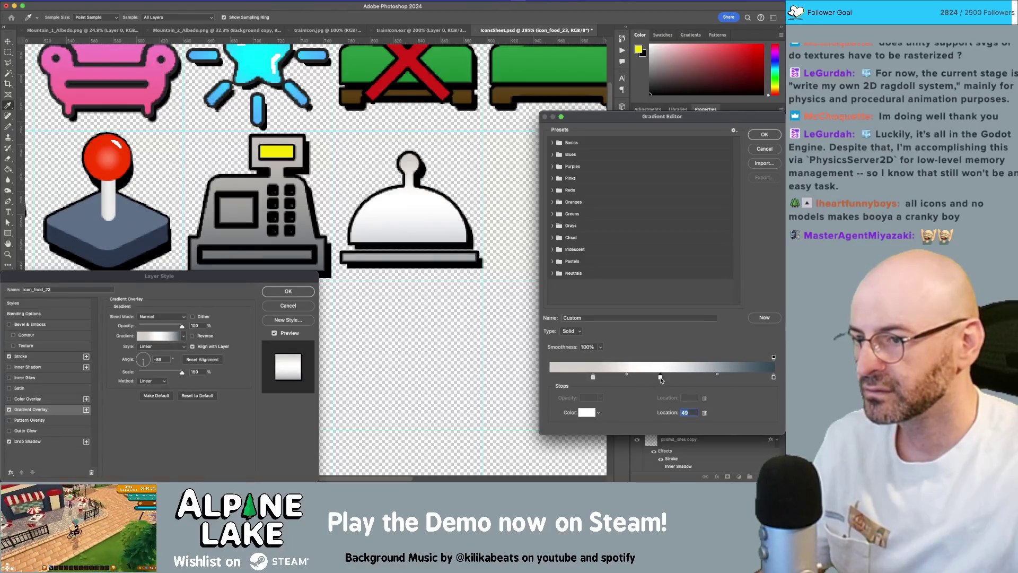
click(764, 134)
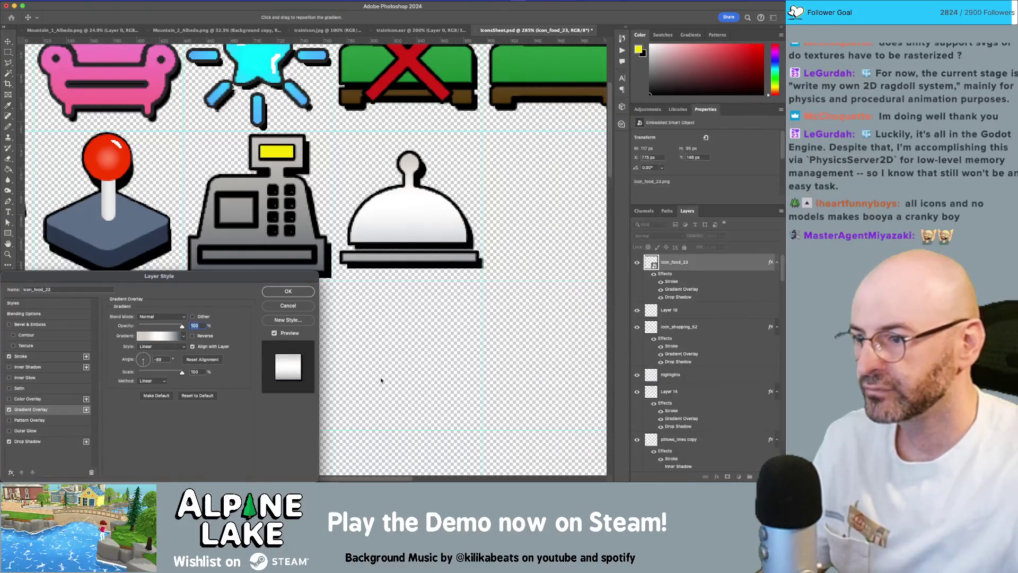
double_click(202, 372)
text(100)
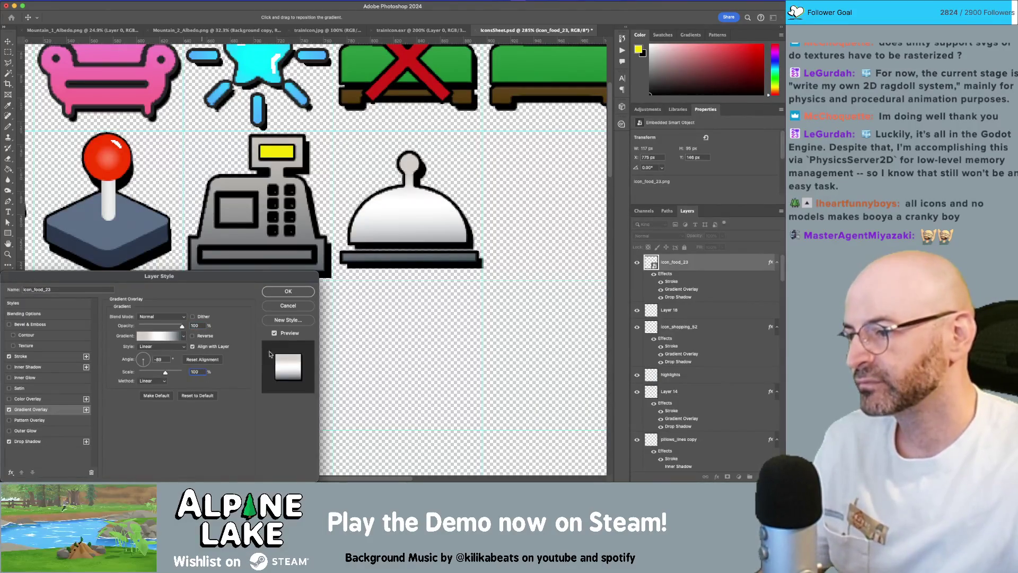
Revise the gradient with a dark stop near the left and light grey moved to 35.
click(167, 339)
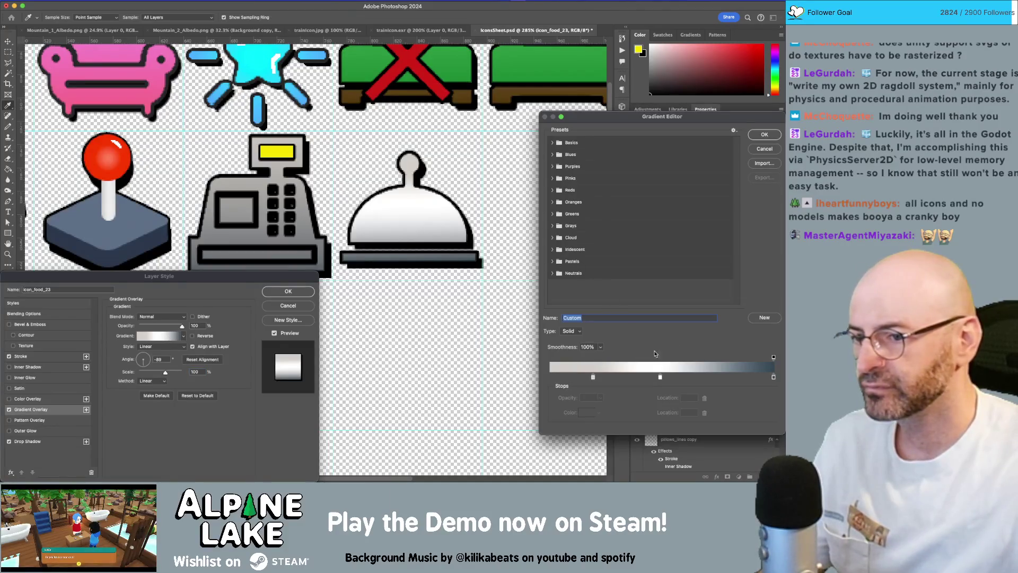
drag(773, 377, 551, 377)
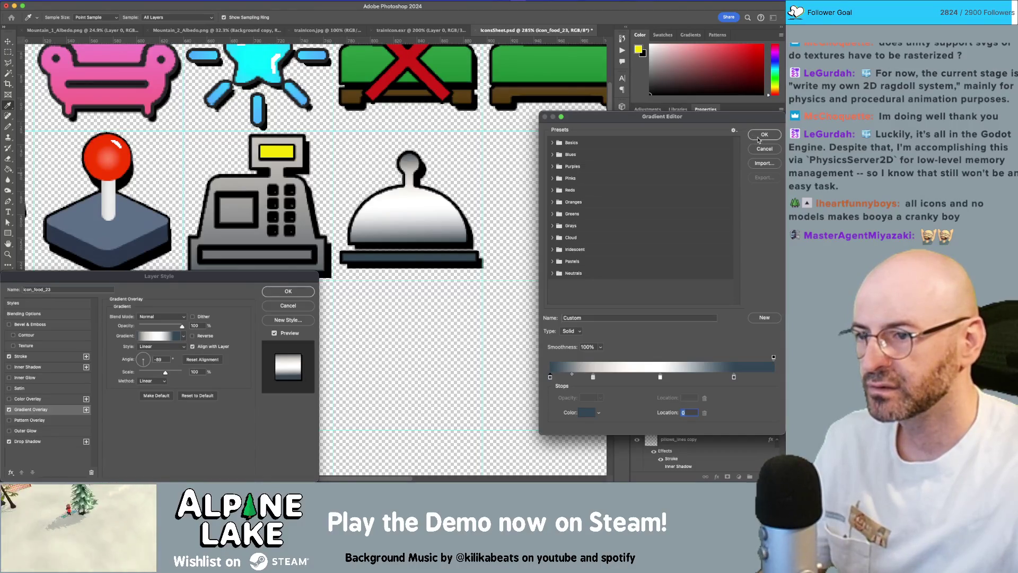
drag(593, 378, 629, 378)
click(734, 378)
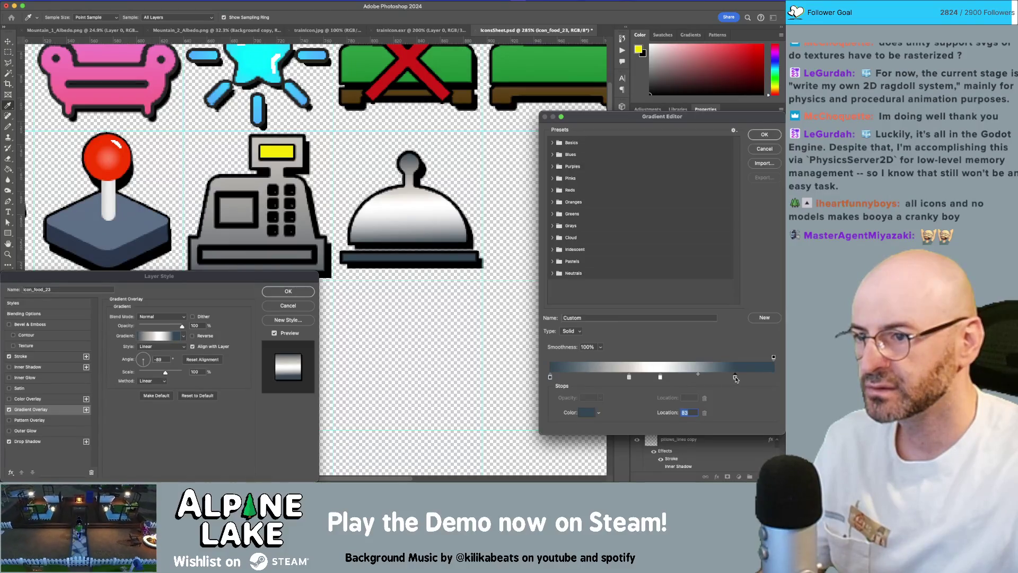
click(763, 134)
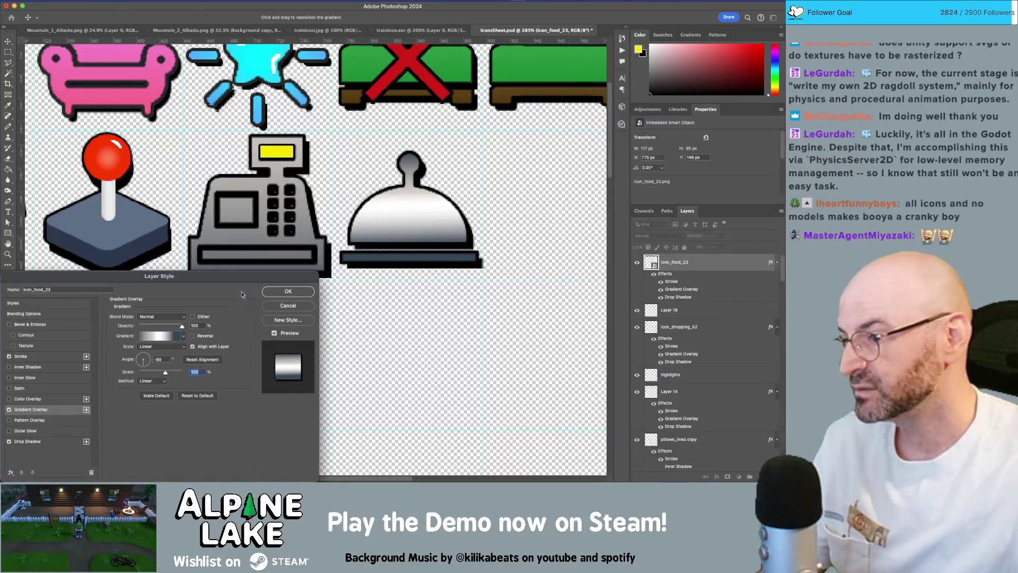
Try Reflected, Diamond and Radial gradient styles, then settle on Linear at about 109% scale.
click(171, 347)
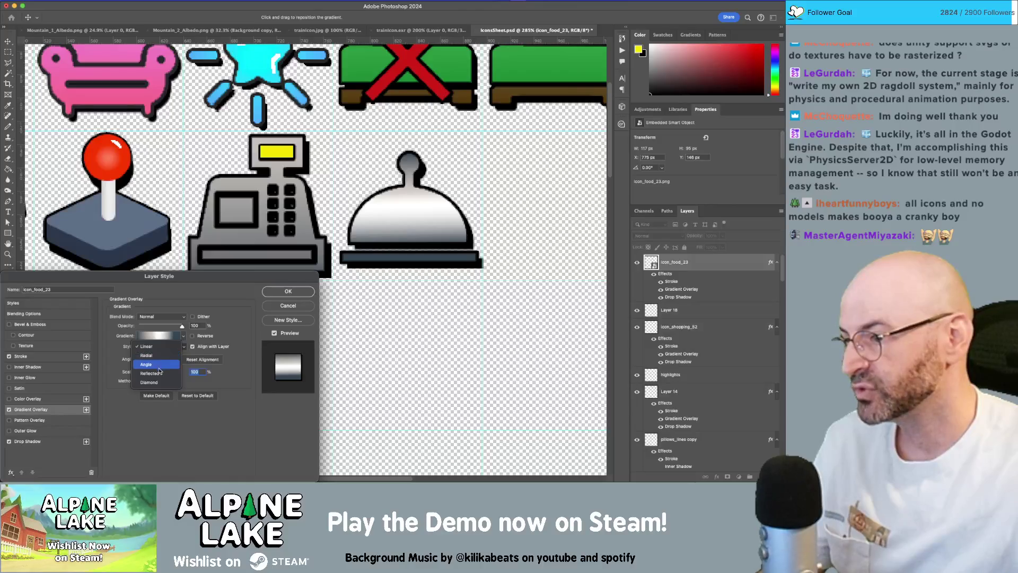
click(159, 374)
click(161, 346)
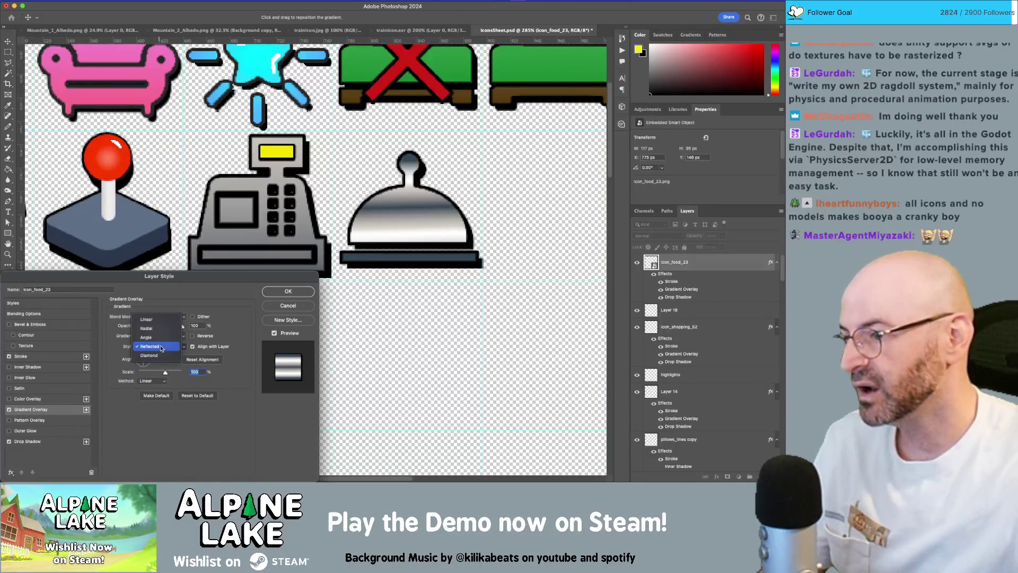
click(159, 355)
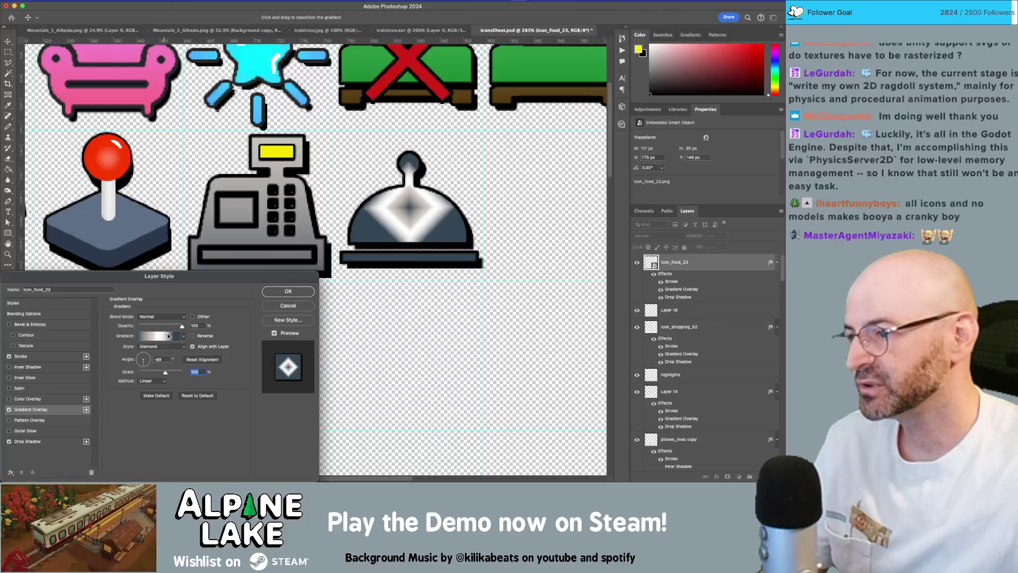
click(161, 347)
click(157, 320)
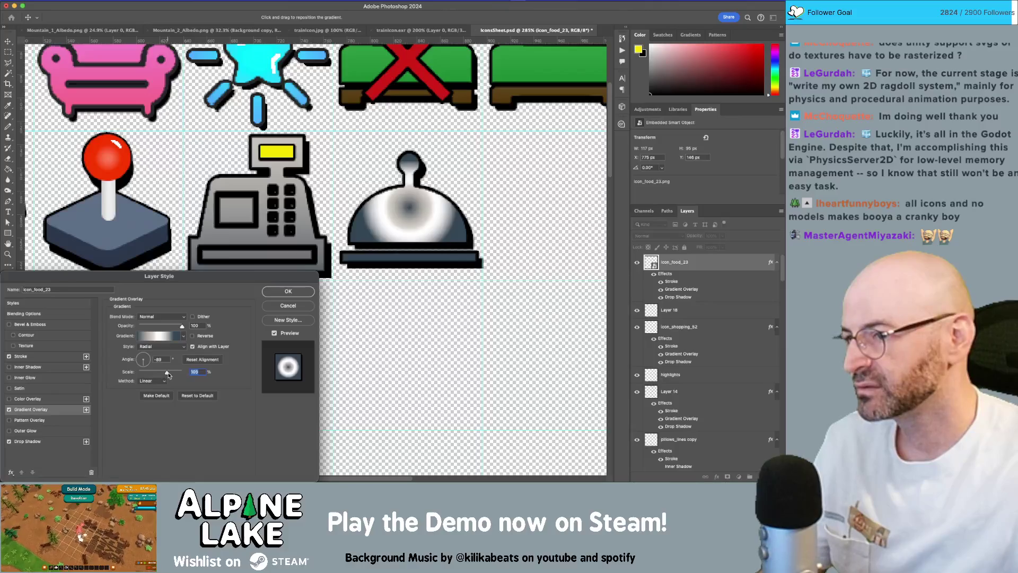
drag(167, 375, 198, 376)
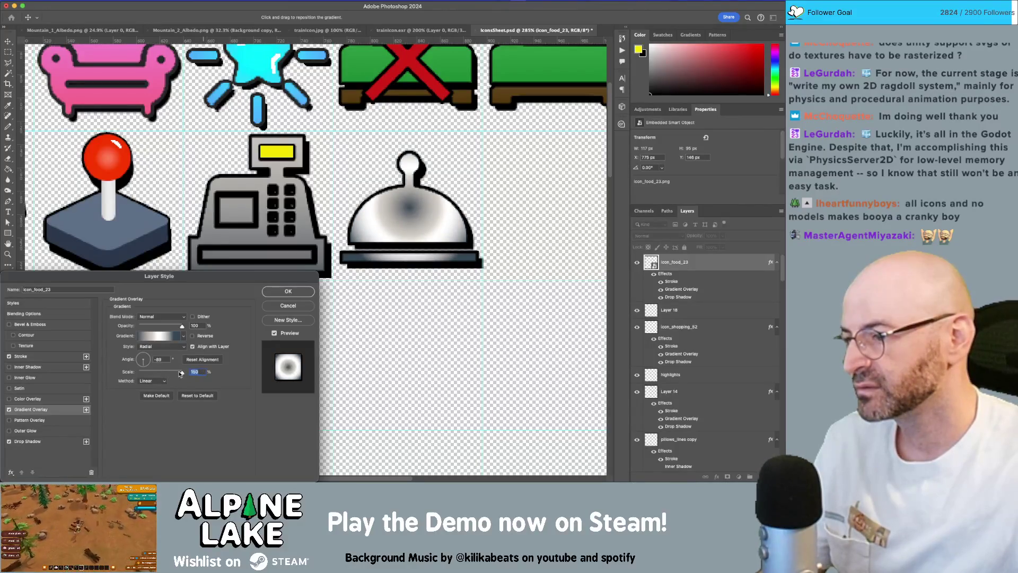
click(162, 347)
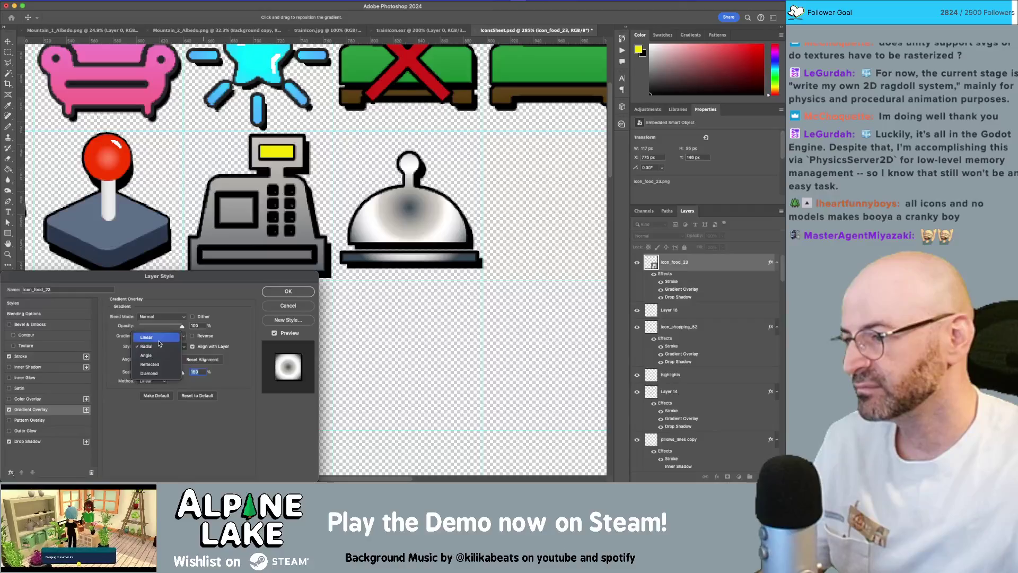
click(159, 336)
drag(181, 372, 165, 374)
Replace the cloche gradient's dark stop at 83% with one at the right end.
click(161, 337)
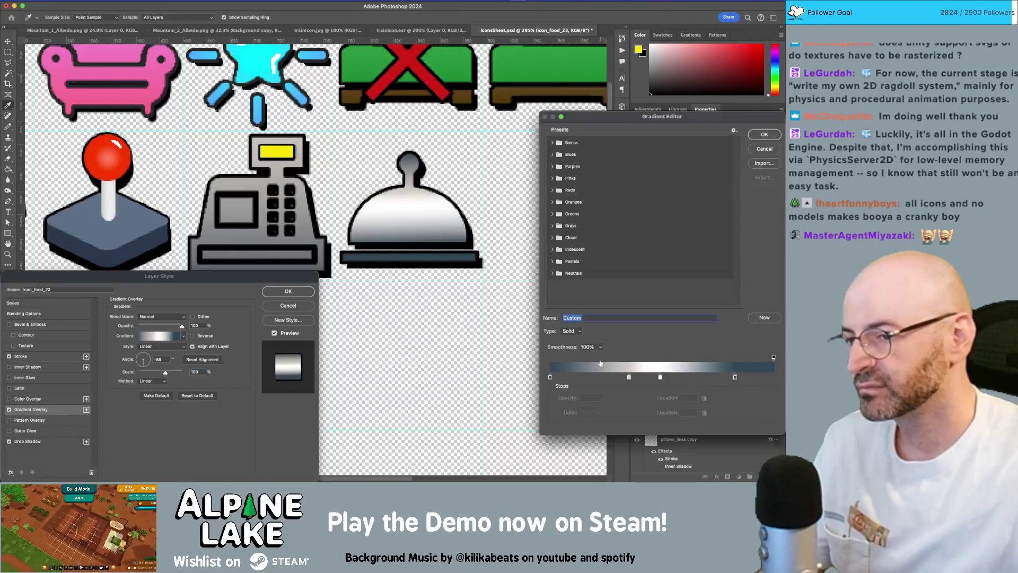
click(735, 377)
drag(735, 377, 760, 392)
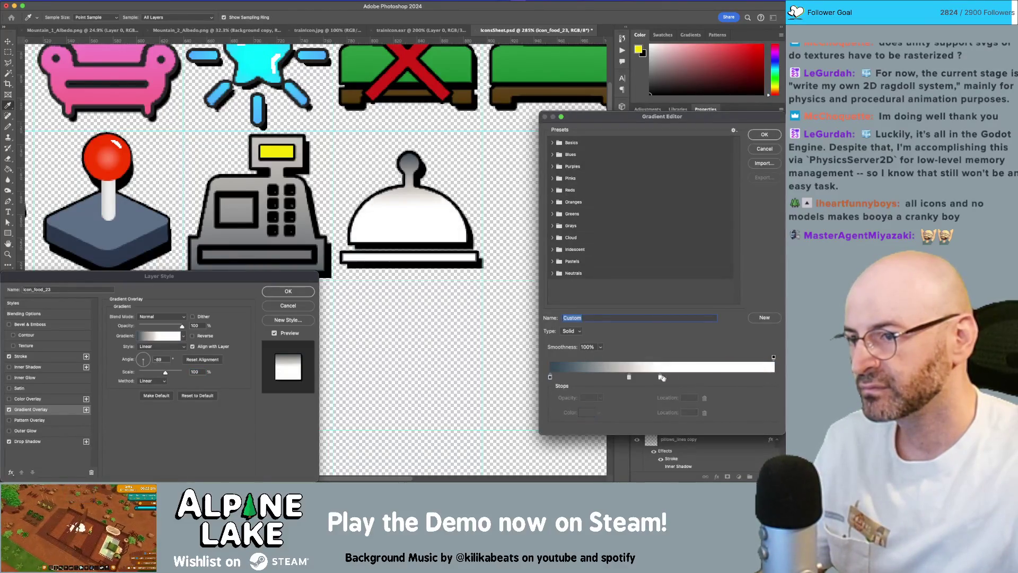
click(769, 377)
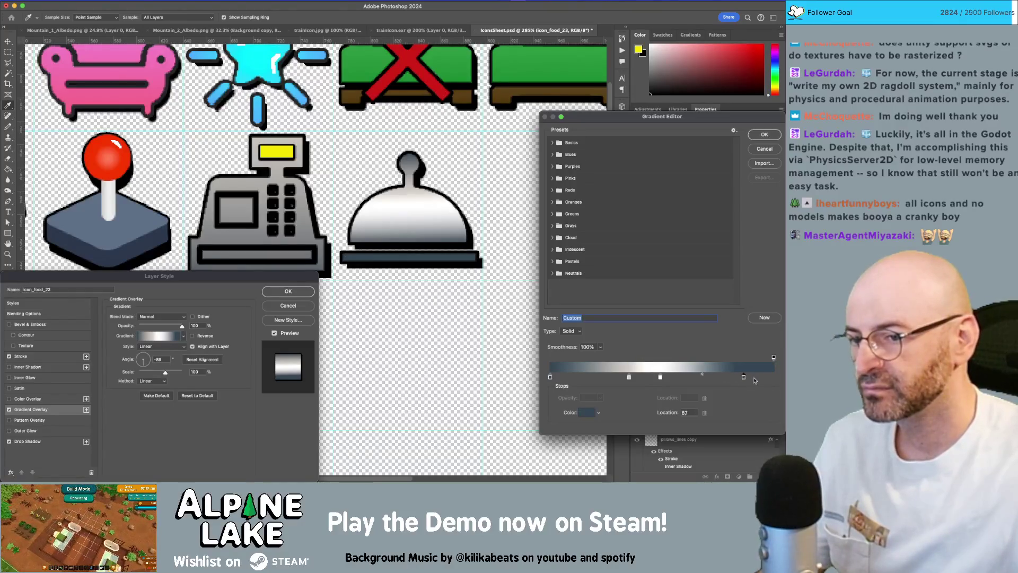
click(772, 379)
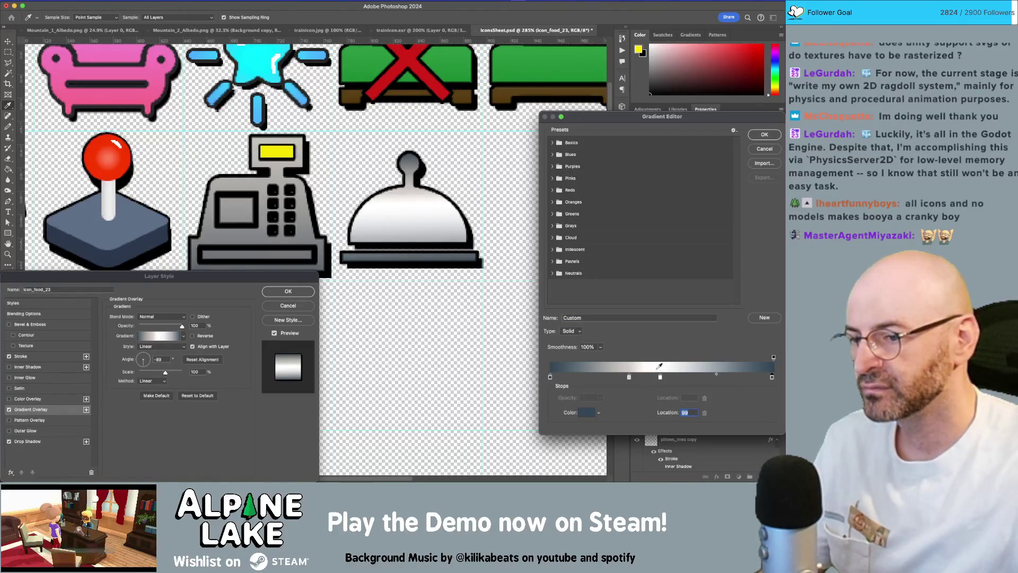
Add a mid-grey stop, move stops to 22% and 43%, and accept the gradient.
mouse_move(629, 377)
mouse_down()
mouse_move(599, 377)
mouse_move(704, 377)
mouse_up()
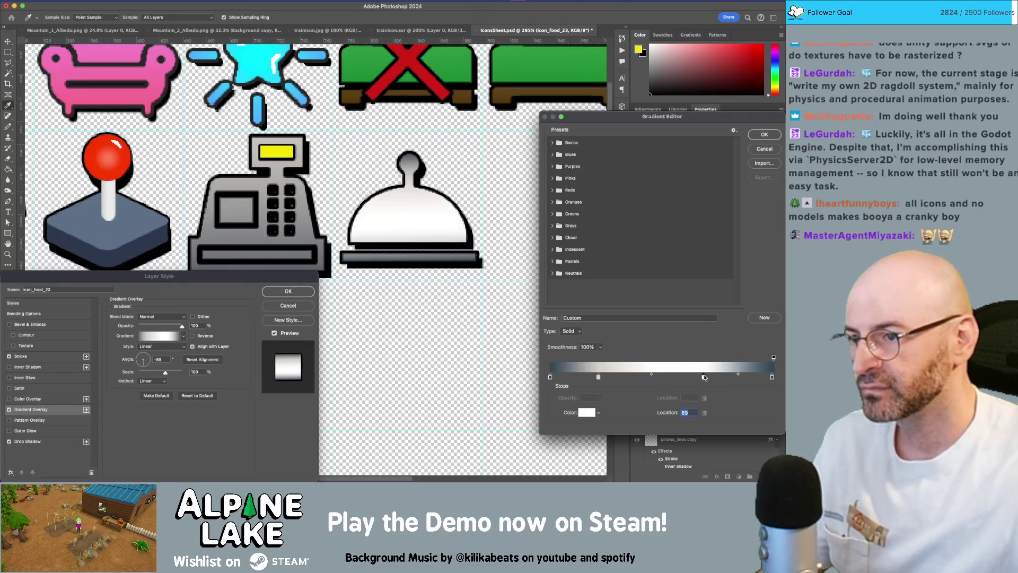
click(650, 377)
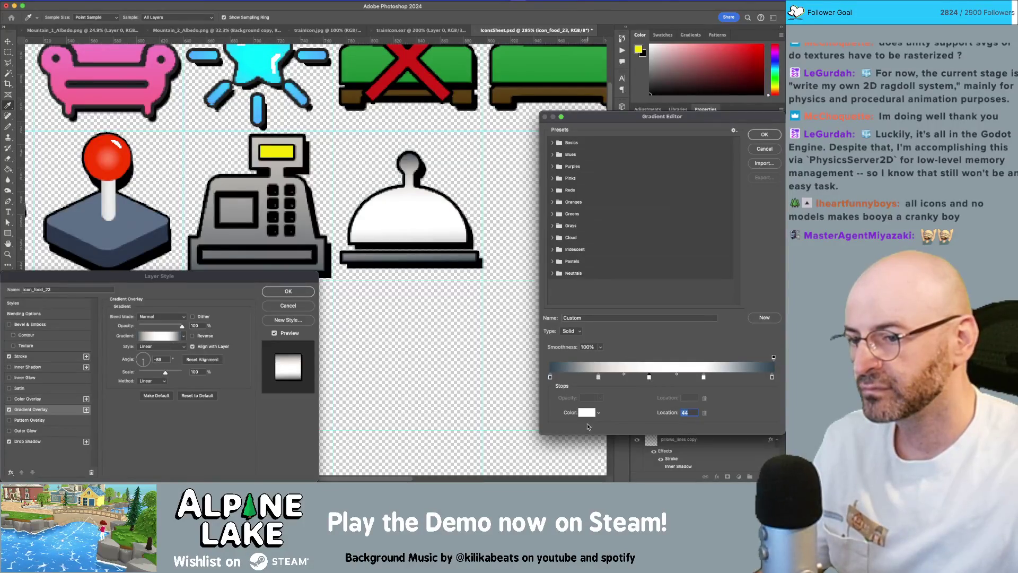
click(587, 412)
mouse_move(21, 135)
mouse_down()
mouse_move(6, 132)
mouse_move(6, 146)
mouse_up()
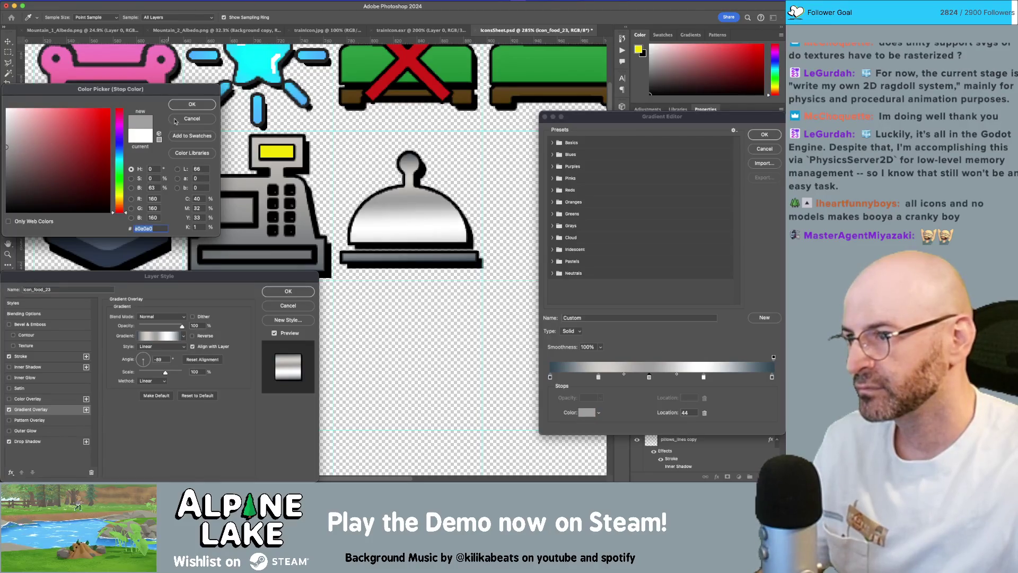
click(191, 104)
mouse_move(650, 380)
mouse_down()
mouse_move(719, 378)
mouse_move(676, 377)
mouse_up()
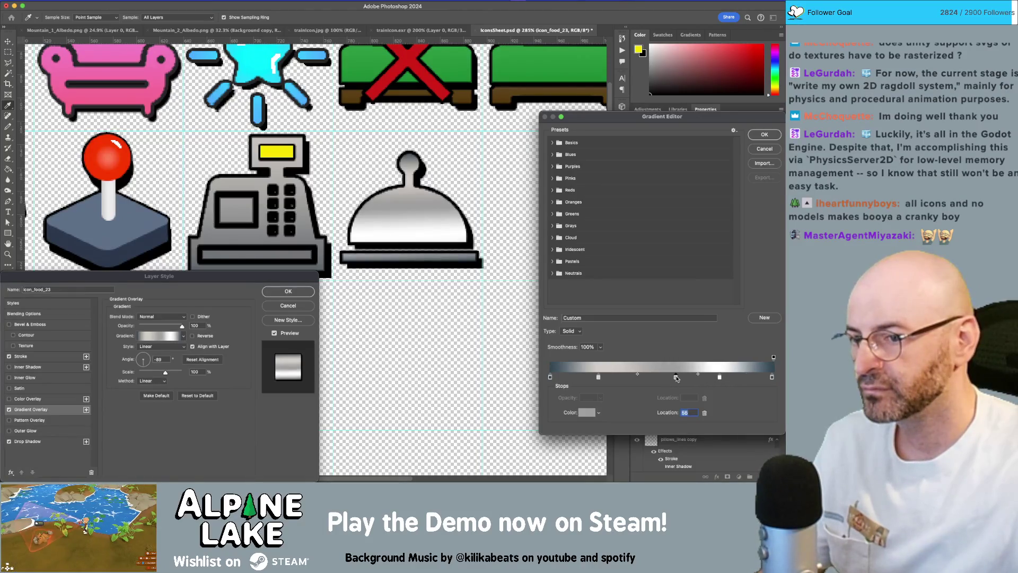
click(599, 377)
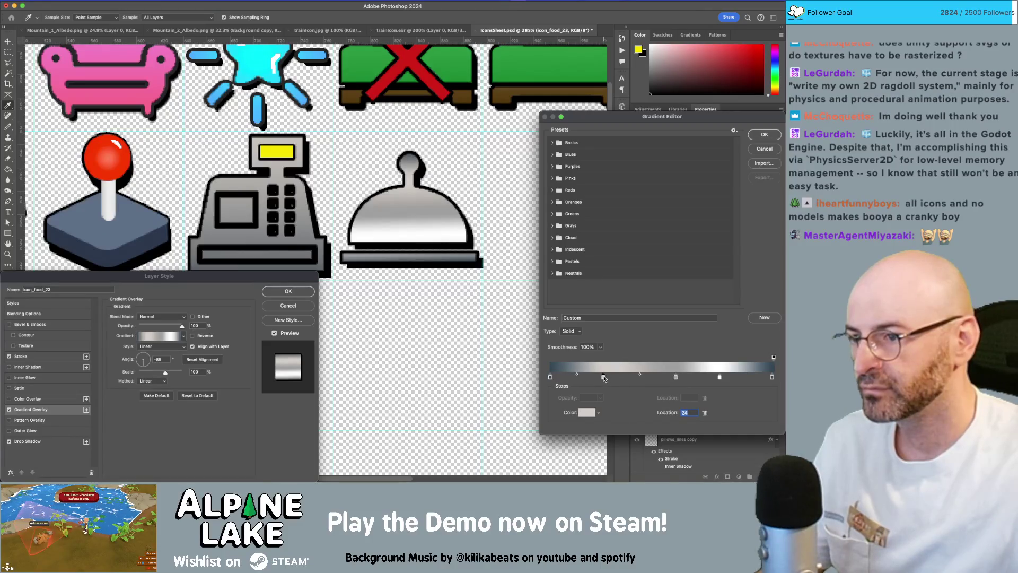
drag(676, 377, 632, 376)
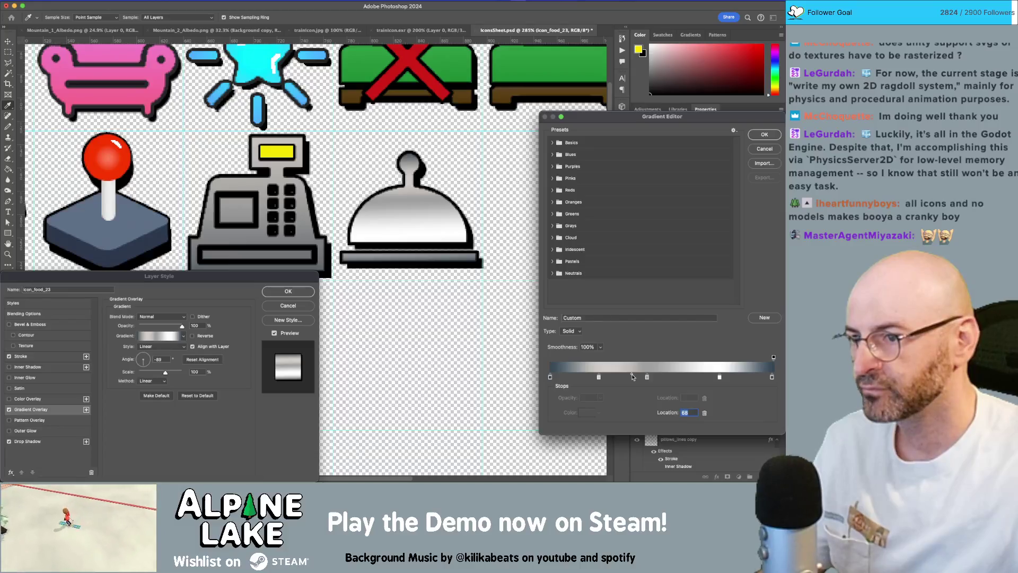
click(764, 134)
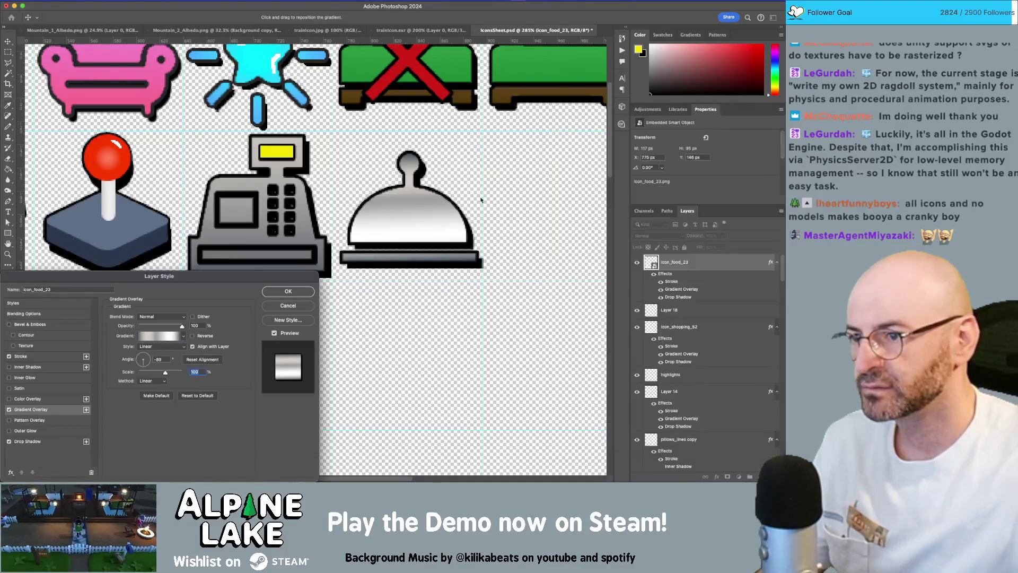
Apply the silver gradient layer style to the cloche and zoom in on it.
click(285, 292)
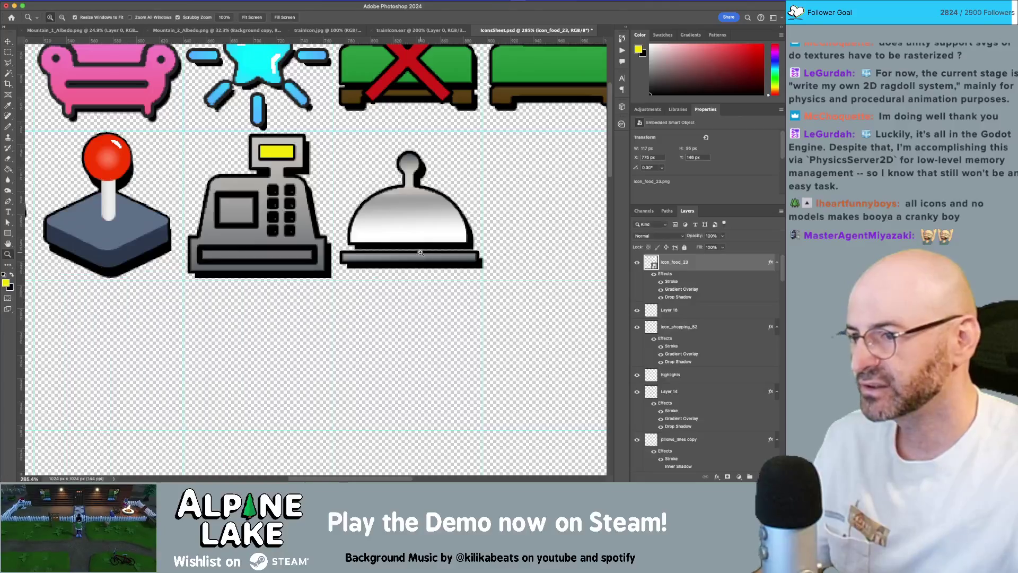
key(z)
scroll(375, 268, down, 5)
scroll(375, 267, up, 1)
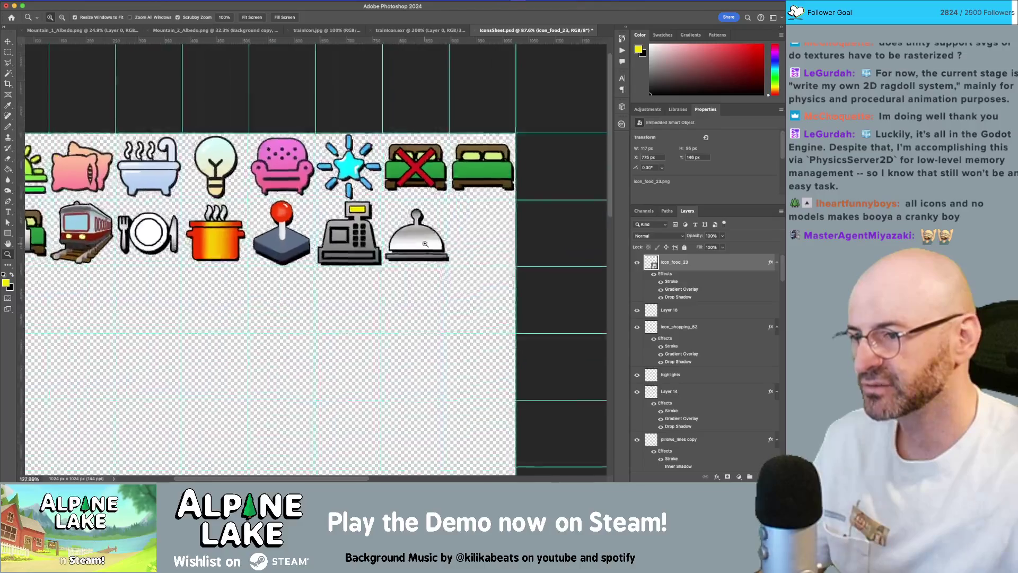
scroll(408, 246, up, 5)
scroll(460, 241, up, 8)
scroll(460, 241, down, 8)
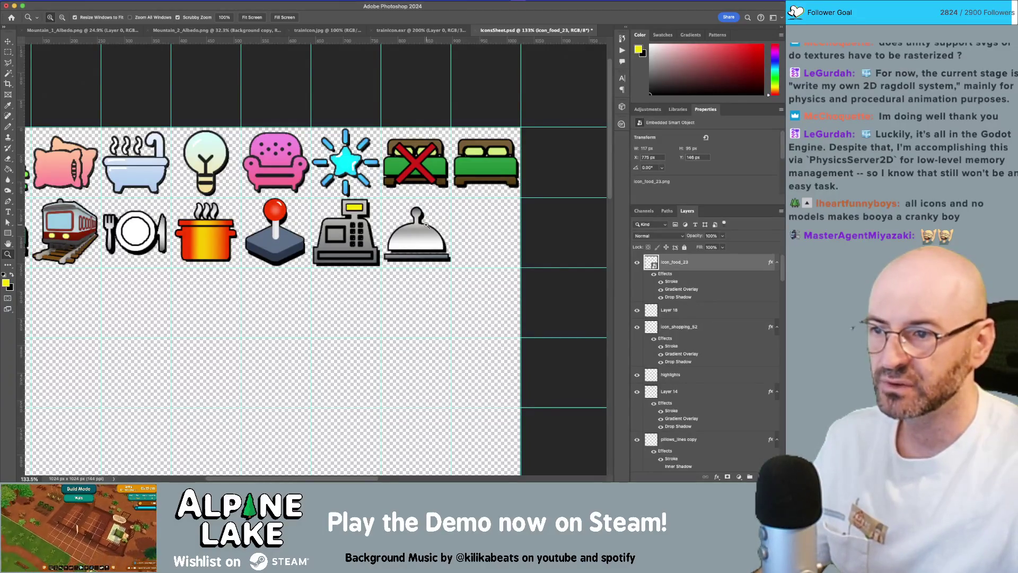
scroll(421, 217, up, 5)
Select the cloche's knob, nudge it down onto the dome, then deselect and zoom out.
key(m)
drag(359, 158, 440, 222)
key(v)
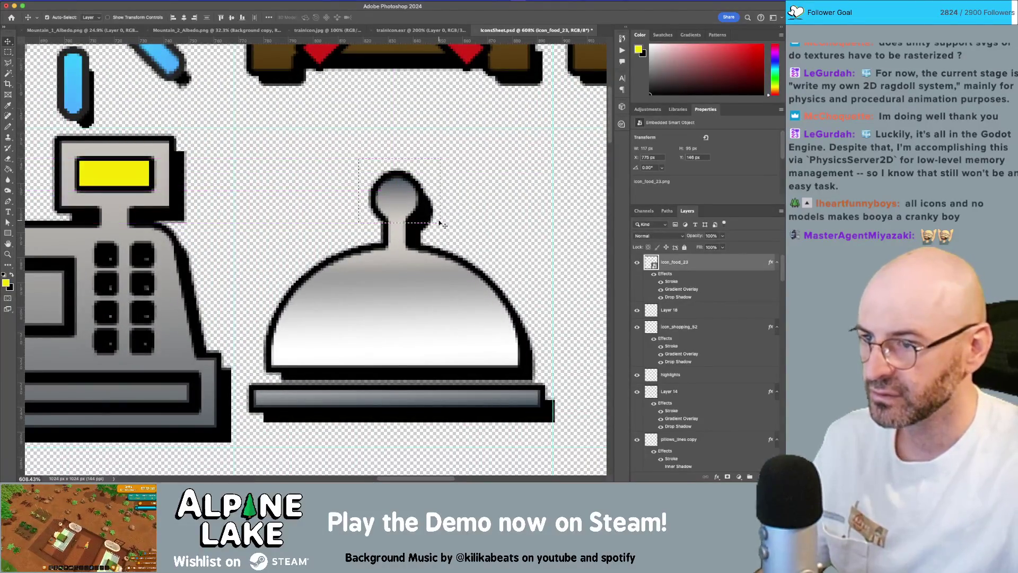
key(Down)
key(Down)
key(Down)
key(Down)
key(m)
key(ctrl+d)
key(z)
drag(455, 257, 424, 271)
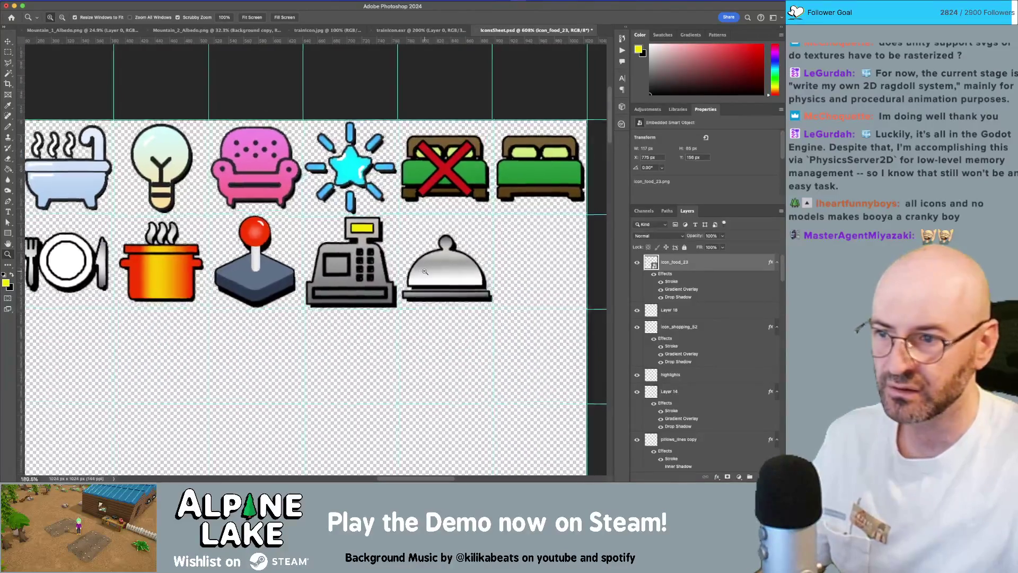
scroll(424, 271, up, 5)
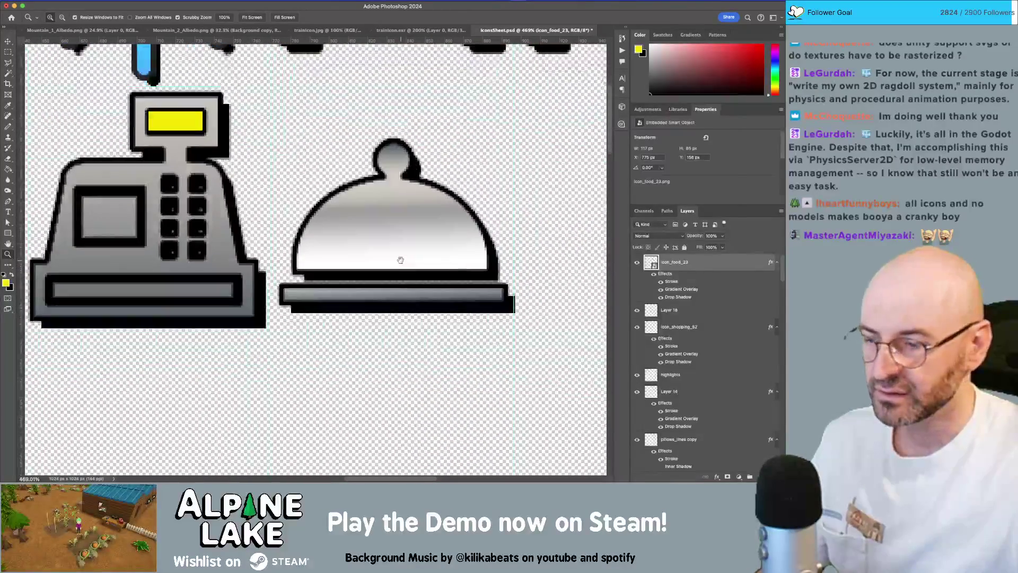
Select the cloche's base plate for moving, then deselect and zoom out to the sheet.
key(m)
drag(276, 325, 512, 283)
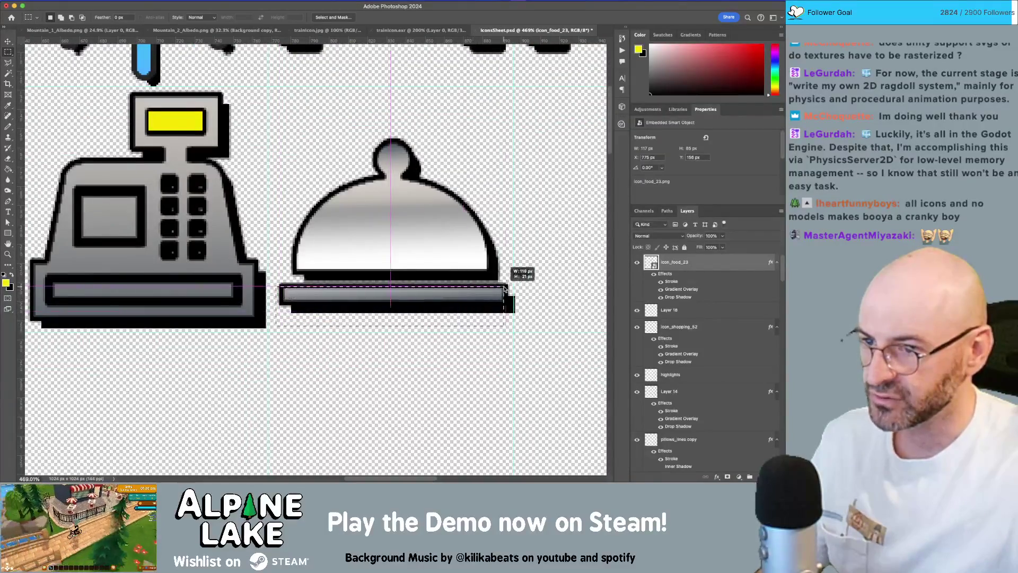
key(v)
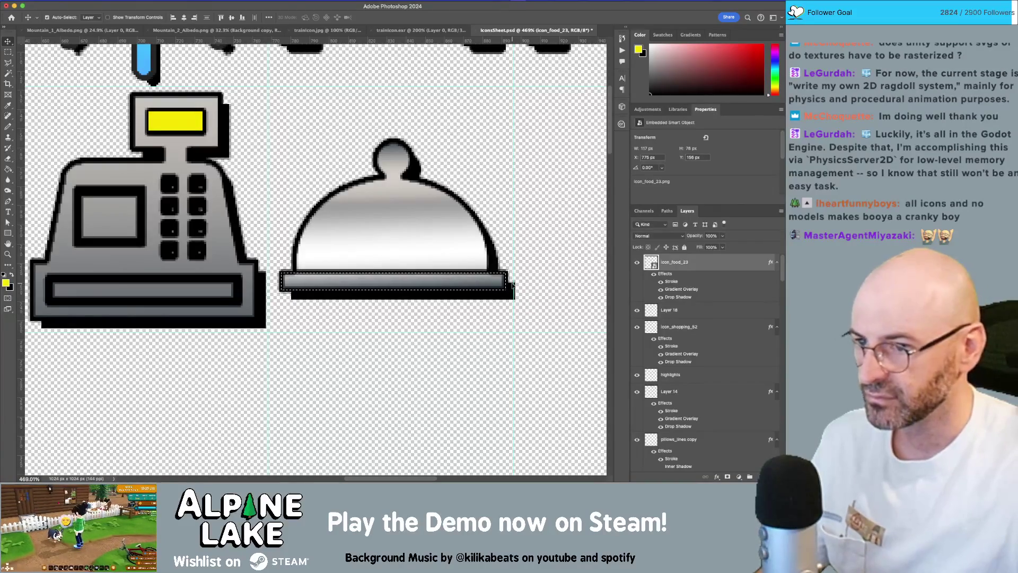
key(ctrl+d)
key(m)
key(z)
mouse_move(502, 217)
mouse_down()
mouse_move(450, 242)
mouse_move(496, 229)
mouse_up()
Try tilting the cloche lid about 14 degrees with Free Transform, then undo it.
mouse_move(294, 110)
mouse_down()
mouse_move(345, 127)
mouse_move(528, 265)
mouse_move(513, 270)
mouse_up()
key(super+t)
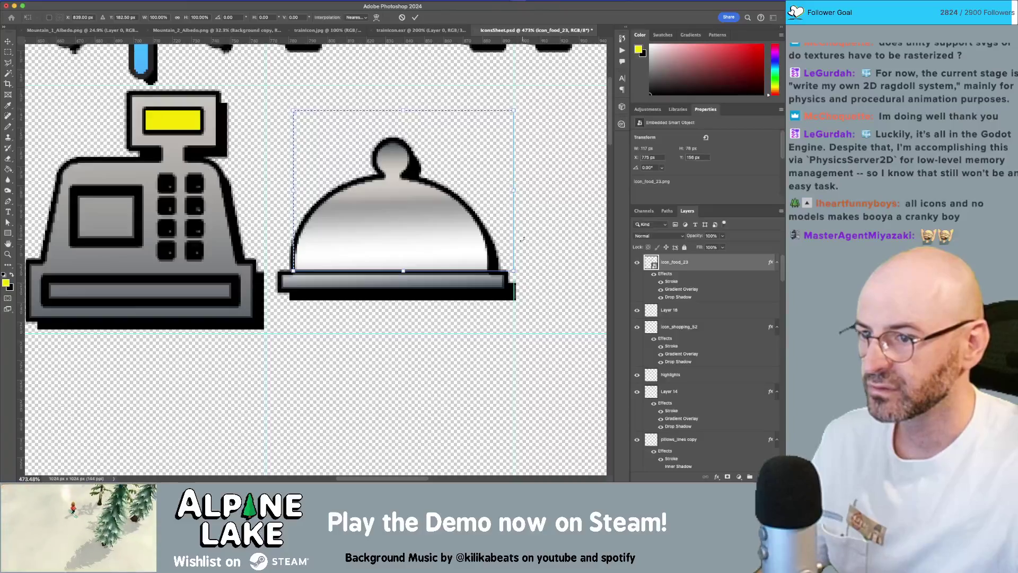
drag(534, 145, 519, 113)
drag(427, 224, 393, 183)
key(Return)
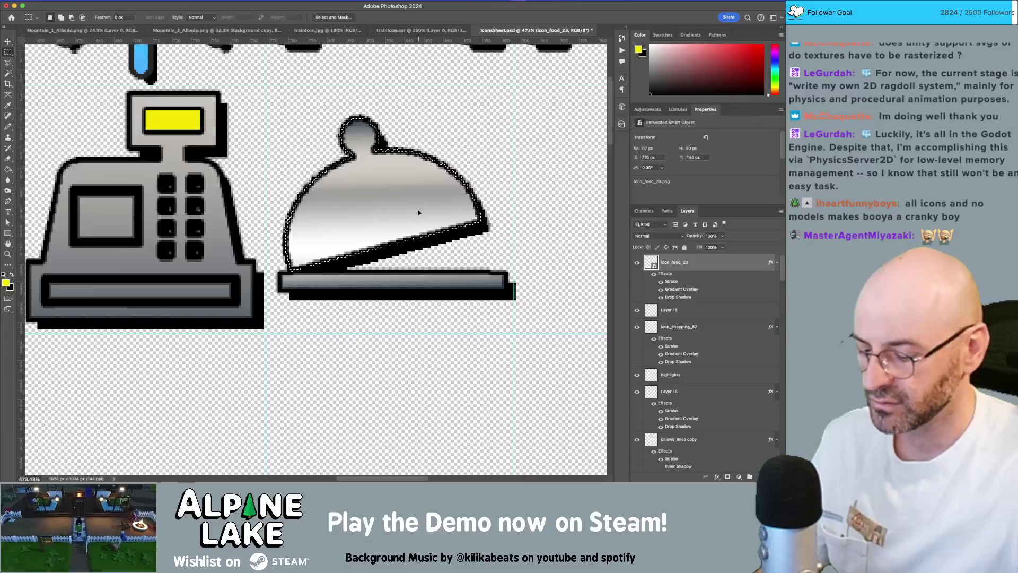
key(super+d)
key(z)
mouse_move(474, 238)
mouse_down()
mouse_move(419, 251)
mouse_move(457, 243)
mouse_up()
key(super+z)
key(super+z)
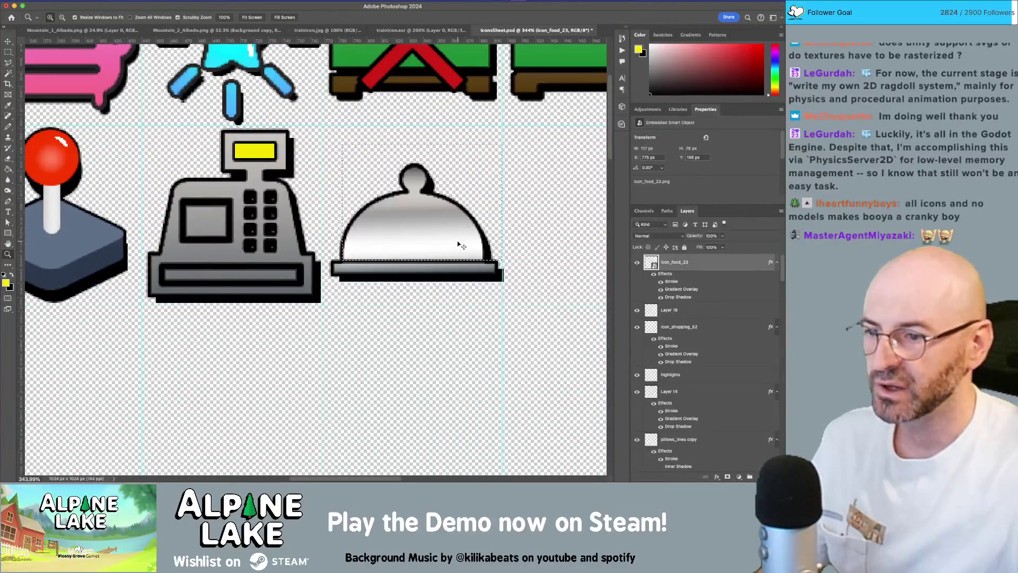
key(m)
click(508, 233)
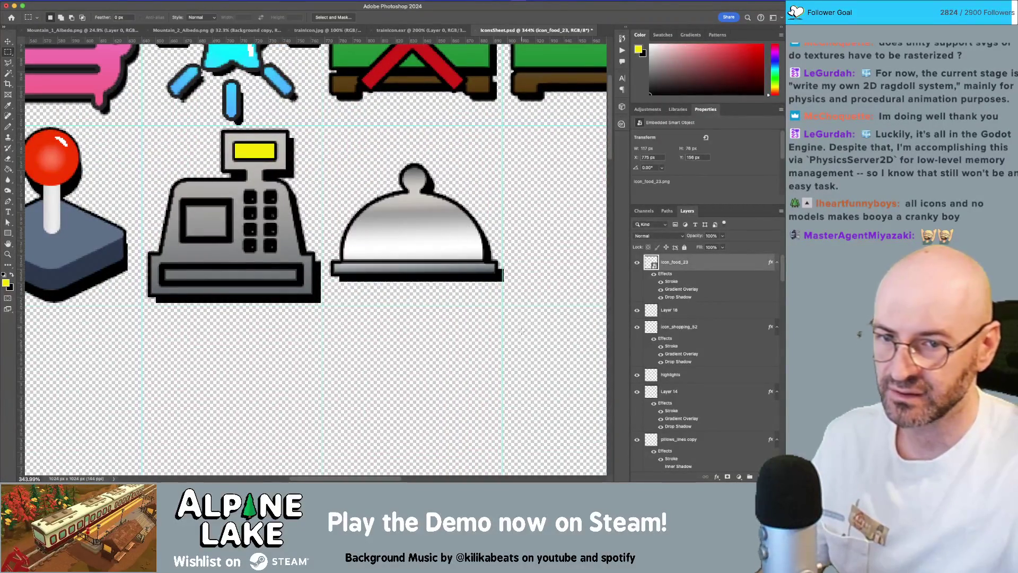
Draw a white Pencil highlight streak on the dome on a new layer and save IconsSheet.psd.
key(z)
drag(489, 224, 530, 224)
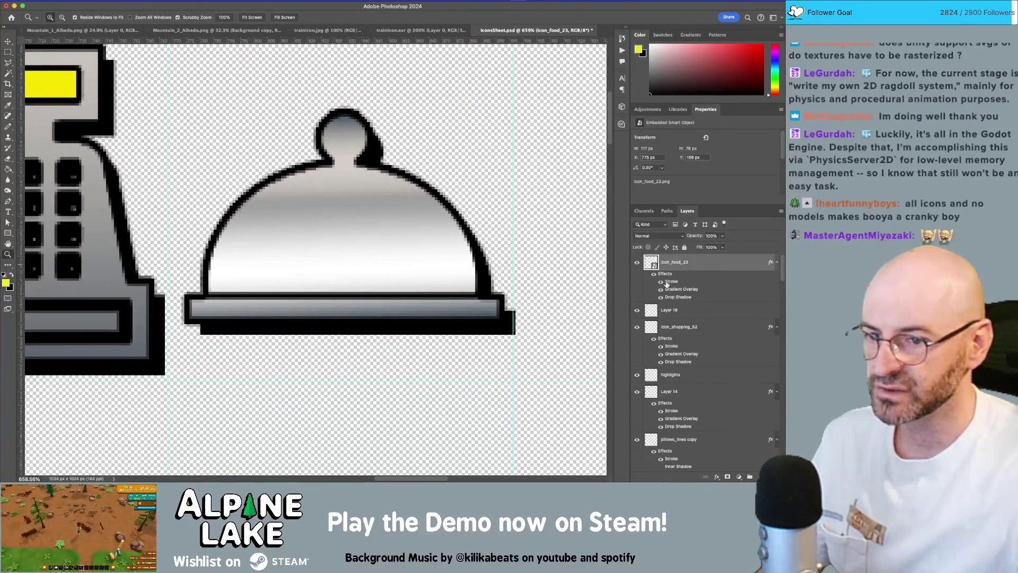
click(757, 477)
key(b)
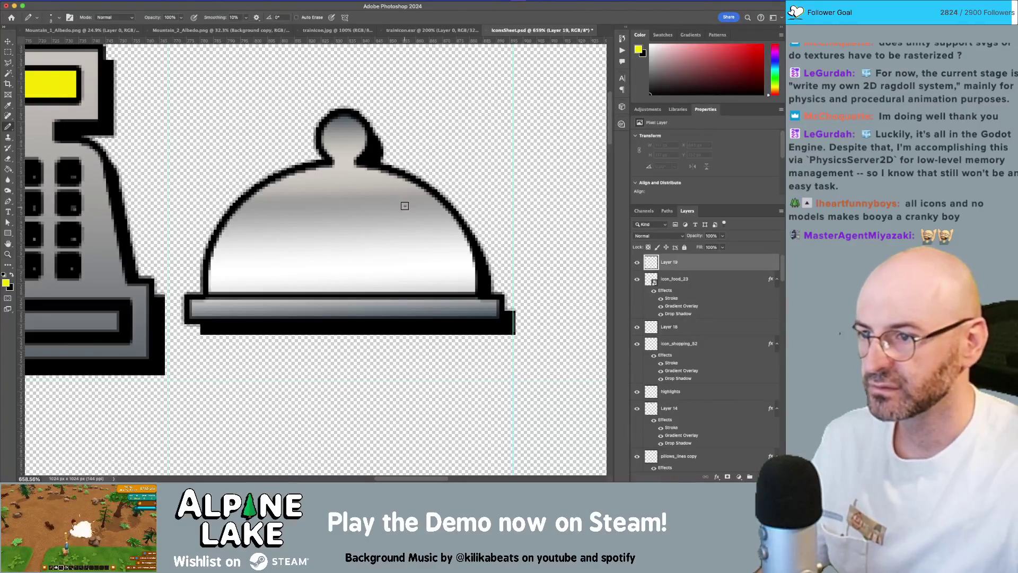
drag(395, 191, 423, 223)
key(ctrl+z)
key(d)
key(x)
mouse_move(395, 193)
mouse_down()
mouse_move(413, 204)
mouse_move(375, 227)
mouse_move(409, 214)
mouse_up()
key(ctrl+s)
key(z)
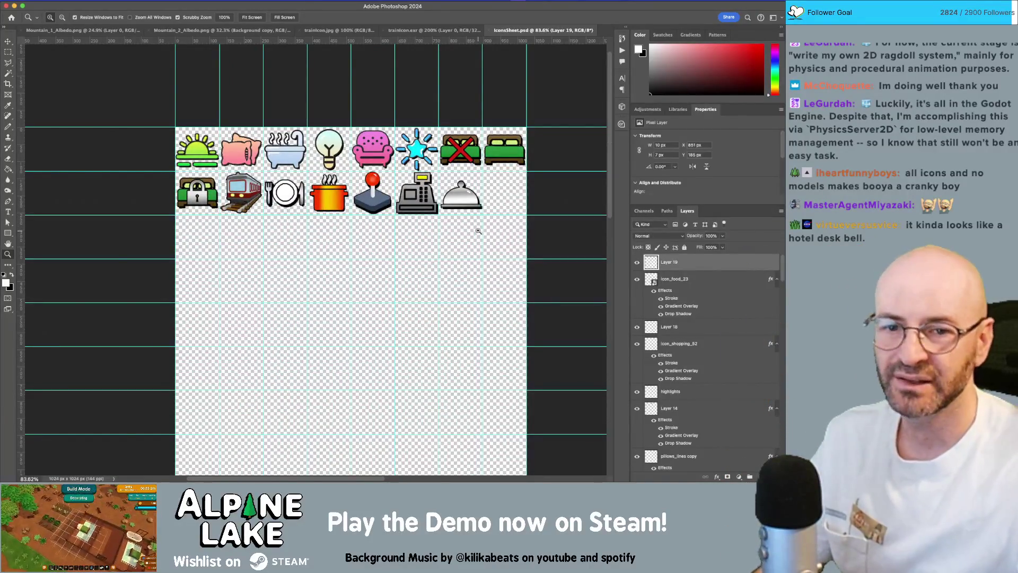
Rasterize the icon_food_23 layer and erase the dark blob beside the knob with a 1-pixel eraser.
scroll(472, 204, up, 10)
key(e)
key(bracketleft)
key(bracketleft)
key(bracketleft)
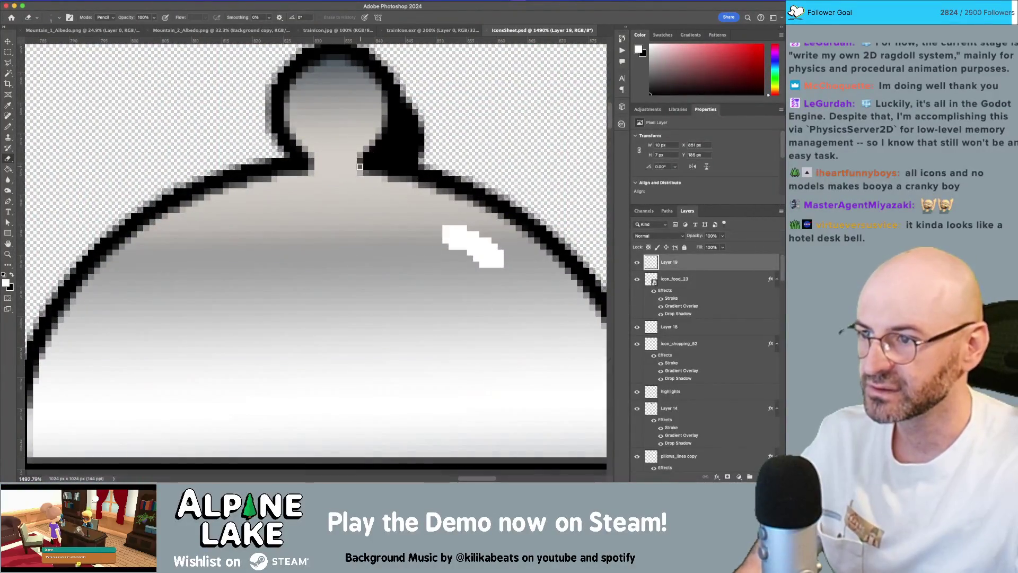
key(alt+bracketleft)
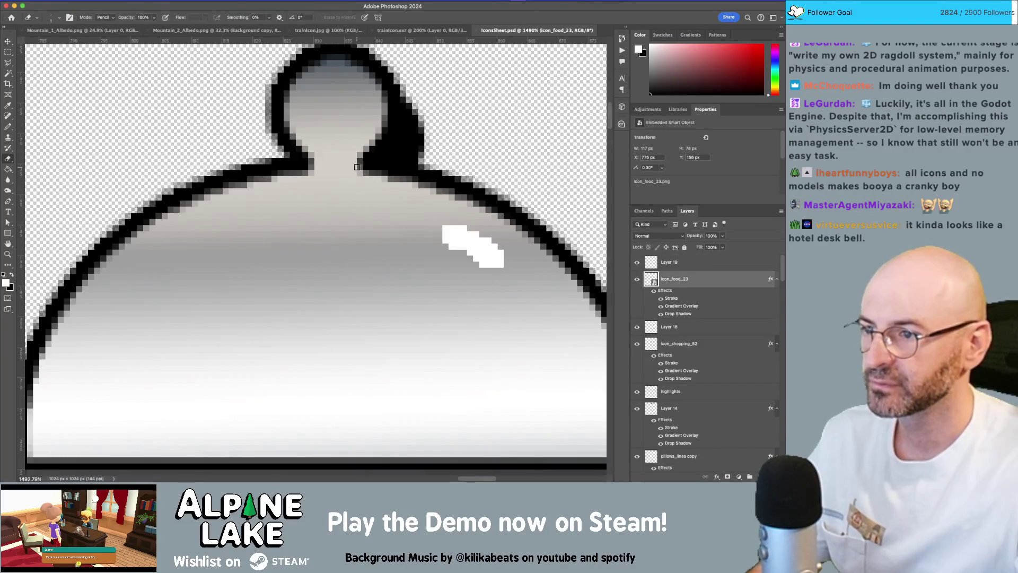
click(356, 169)
click(392, 176)
drag(365, 162, 278, 175)
key(z)
mouse_move(416, 193)
mouse_down()
mouse_move(325, 227)
mouse_move(403, 227)
mouse_up()
drag(371, 260, 366, 191)
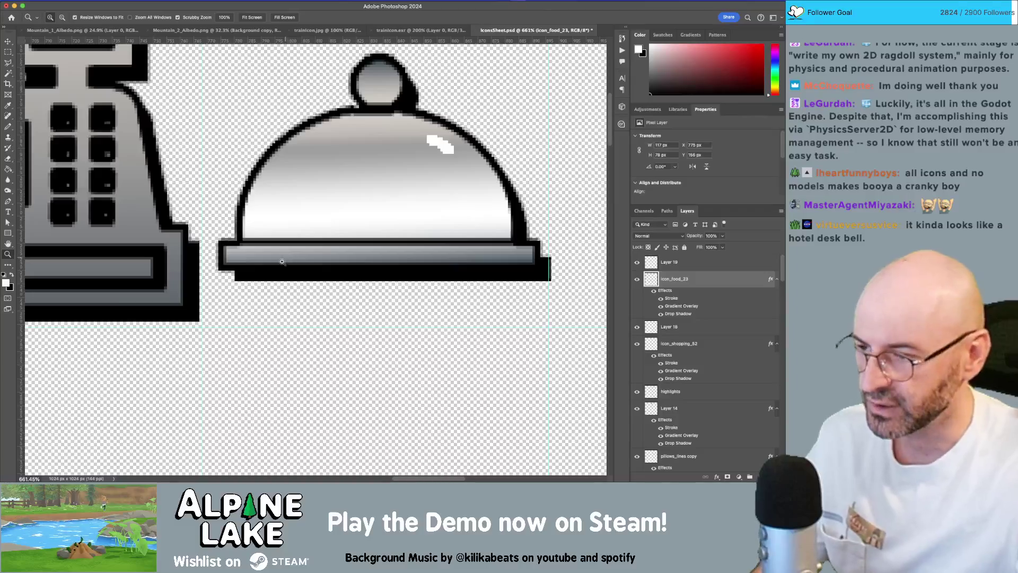
Draw black Pencil strokes under the base plate so its dark underside spans the full width.
key(v)
key(b)
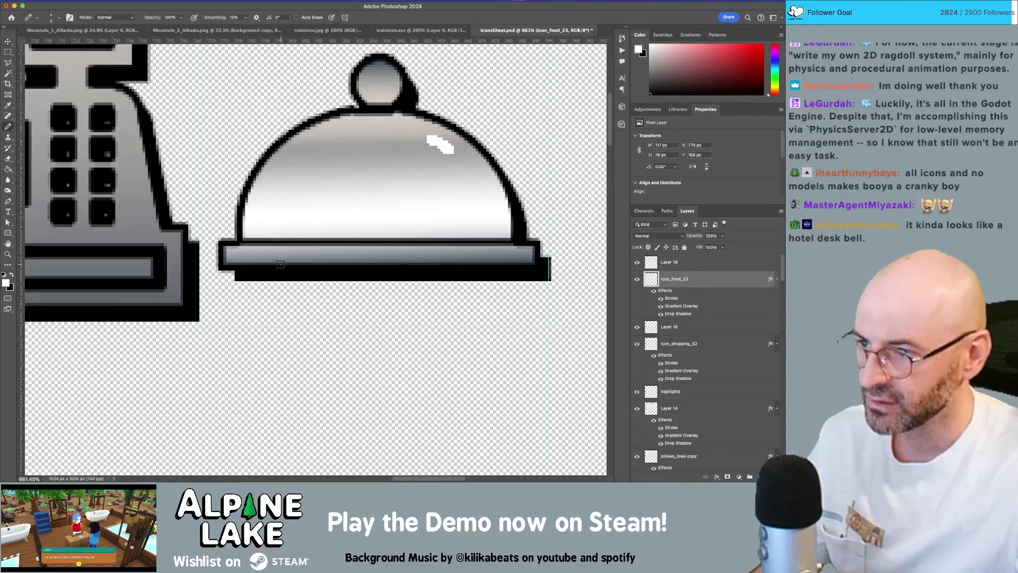
mouse_move(245, 266)
mouse_down()
mouse_move(516, 271)
mouse_move(255, 264)
mouse_move(507, 284)
mouse_move(408, 272)
mouse_move(256, 273)
mouse_up()
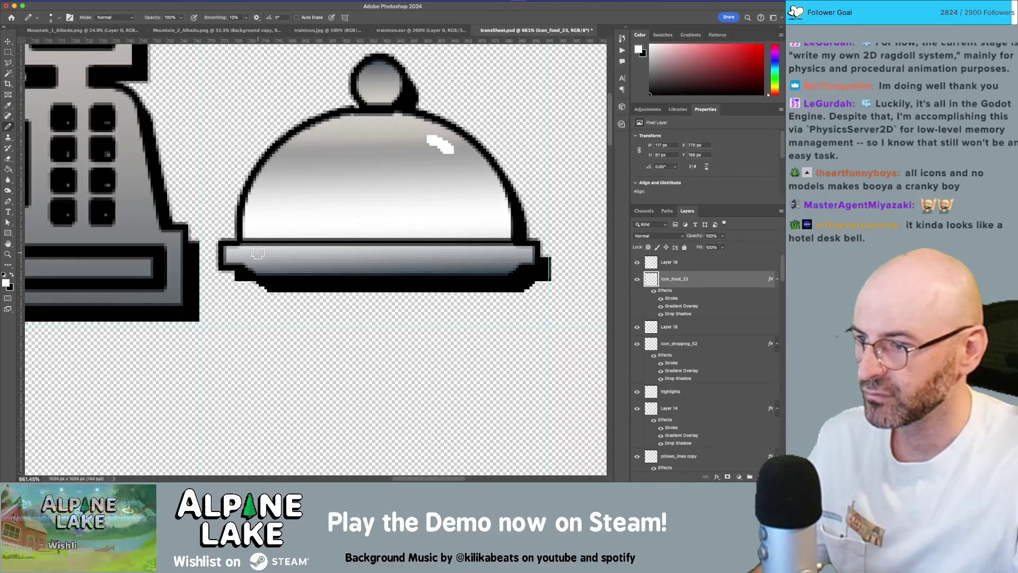
key(z)
mouse_move(326, 266)
mouse_down()
mouse_move(223, 271)
mouse_move(371, 273)
mouse_move(234, 276)
mouse_up()
key(b)
click(225, 302)
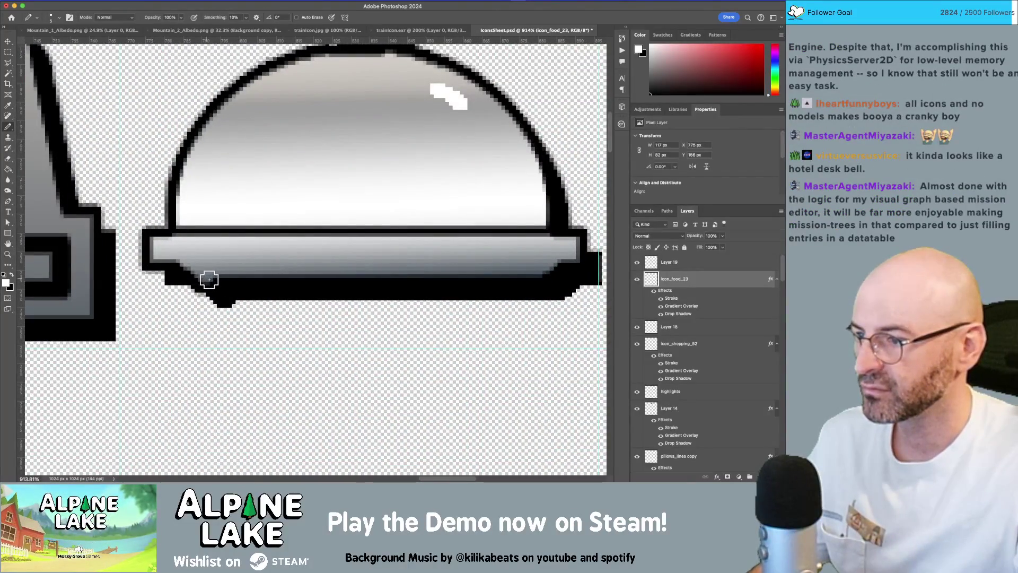
drag(228, 304, 528, 310)
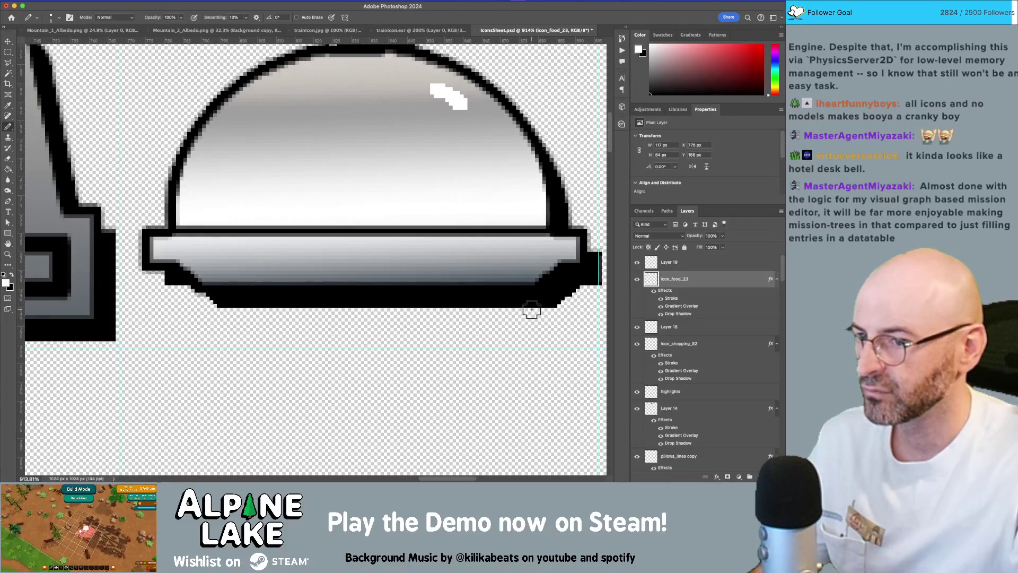
key(z)
drag(447, 291, 384, 298)
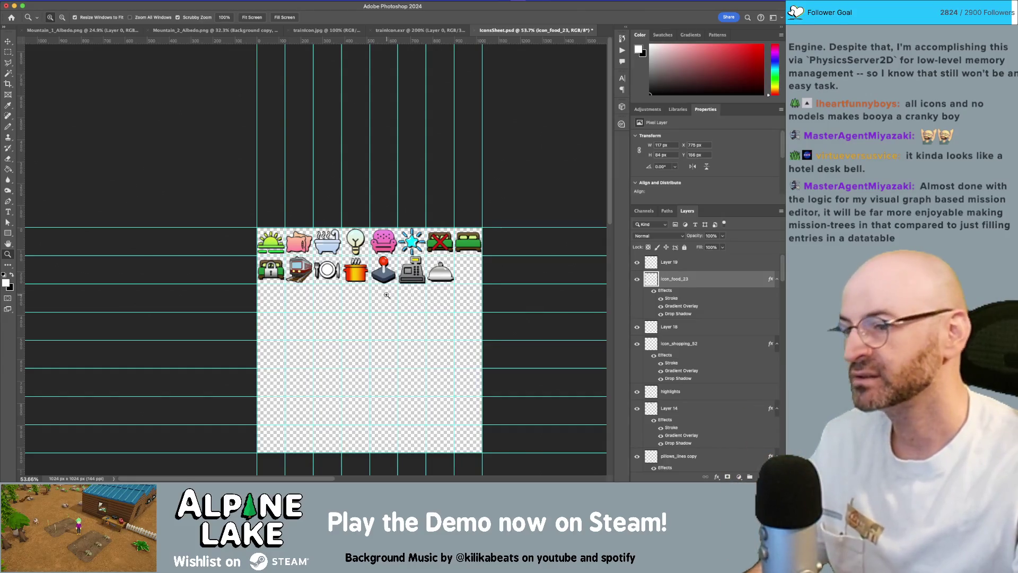
Shift Layer 19 and icon_food_23 together 3 pixels left, then switch to Unity.
drag(444, 280, 457, 249)
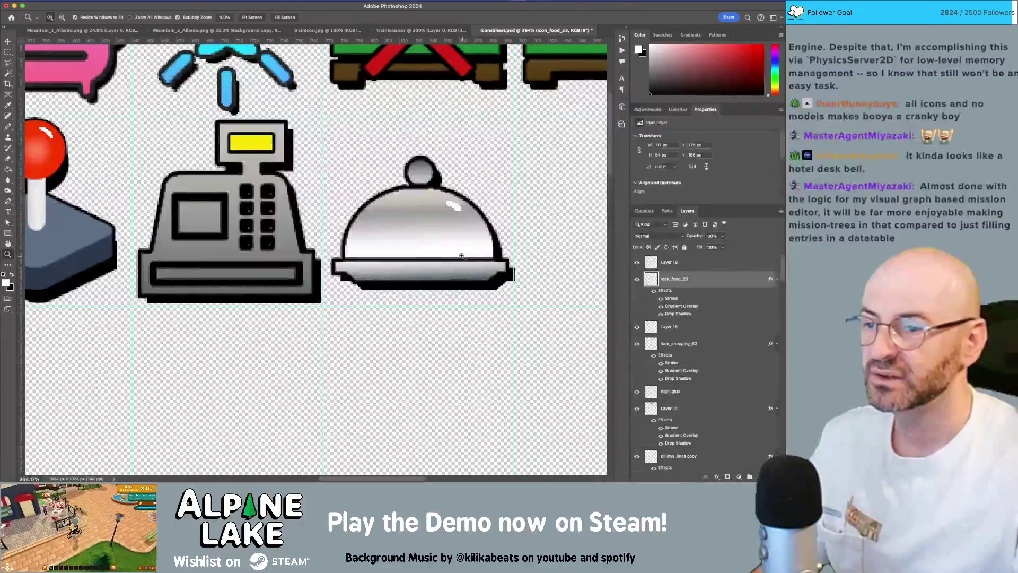
key(v)
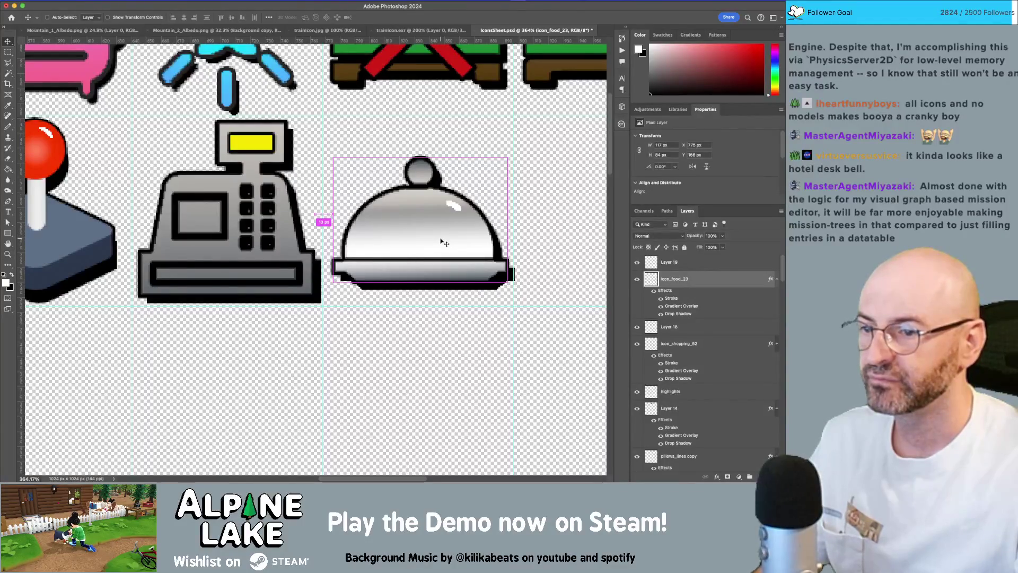
shift+click(423, 291)
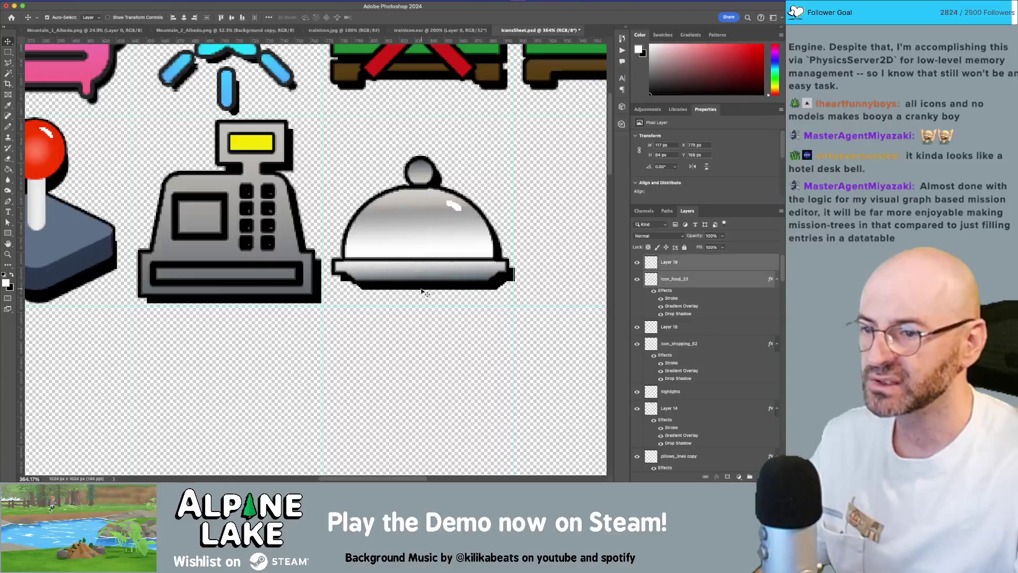
key(Left)
key(Left)
key(Left)
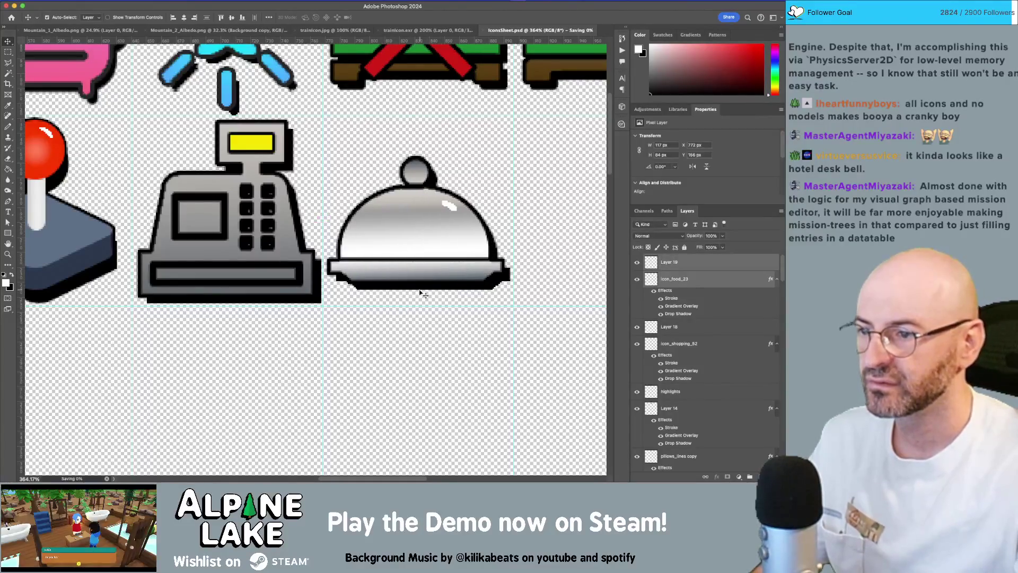
key(z)
drag(423, 284, 398, 294)
key(super+Tab)
click(213, 249)
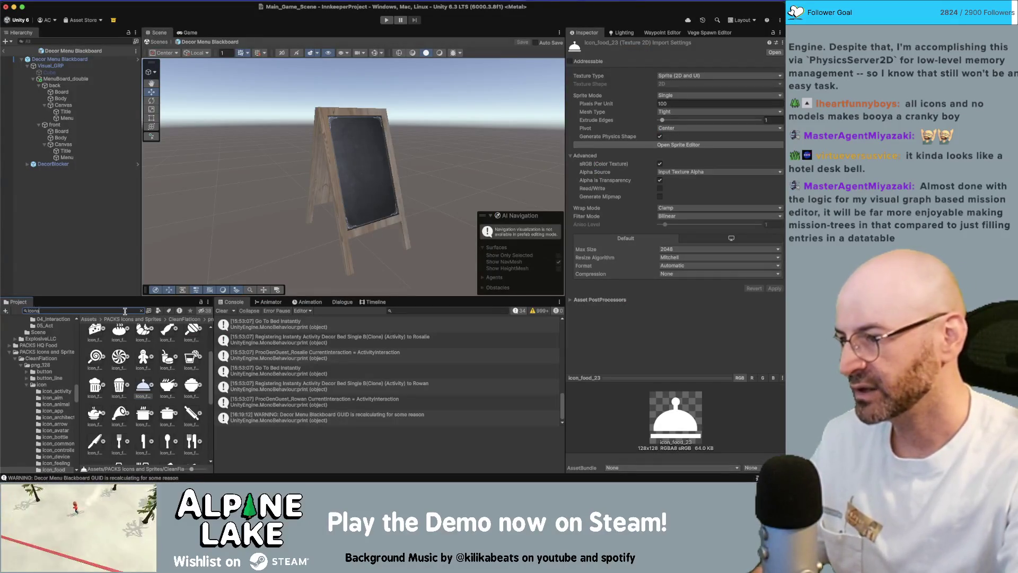
Search the Project for 'icons' and bring up the IconsSheet texture's import settings.
text(icons)
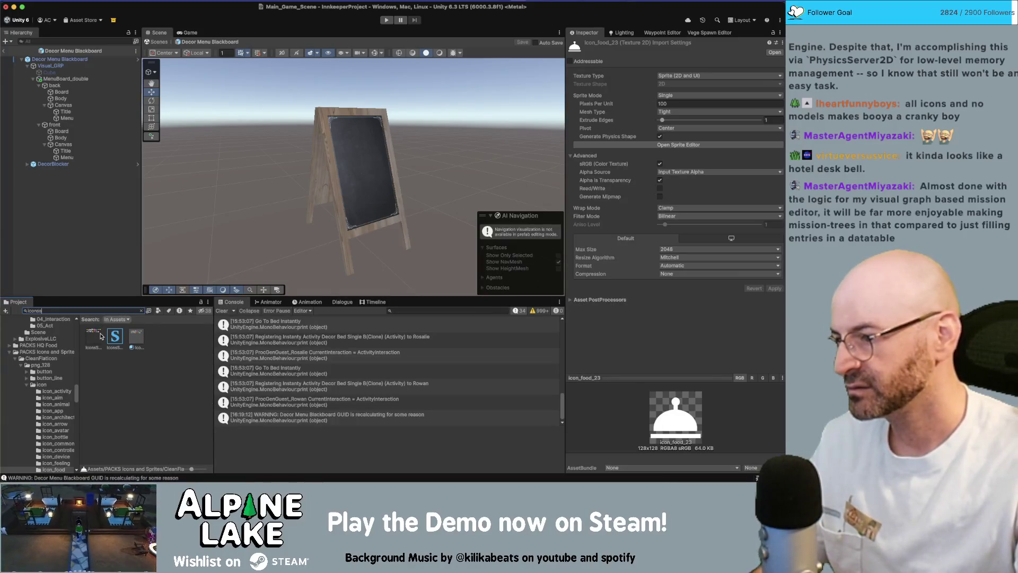
click(94, 336)
double_click(101, 336)
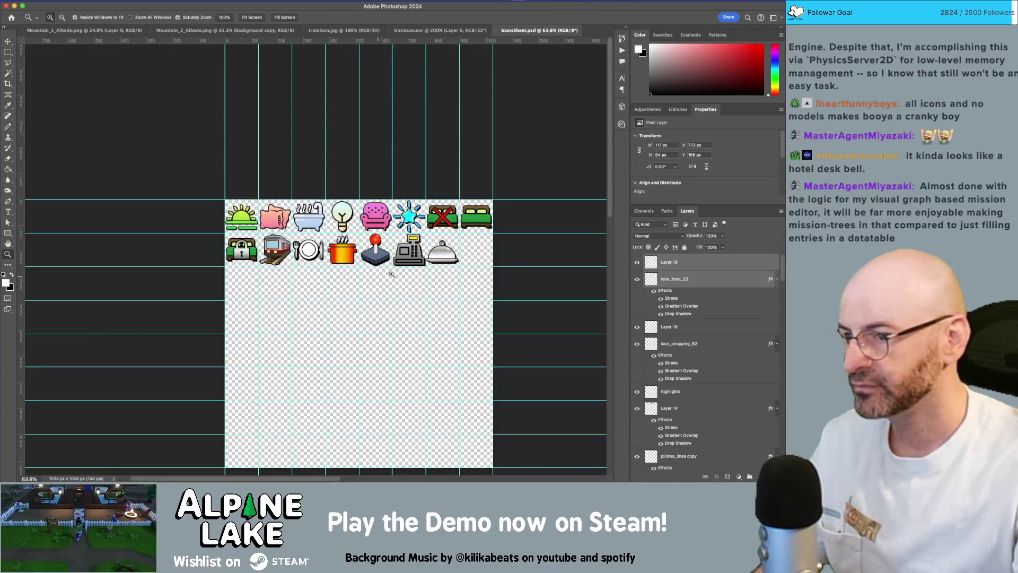
key(super+Tab)
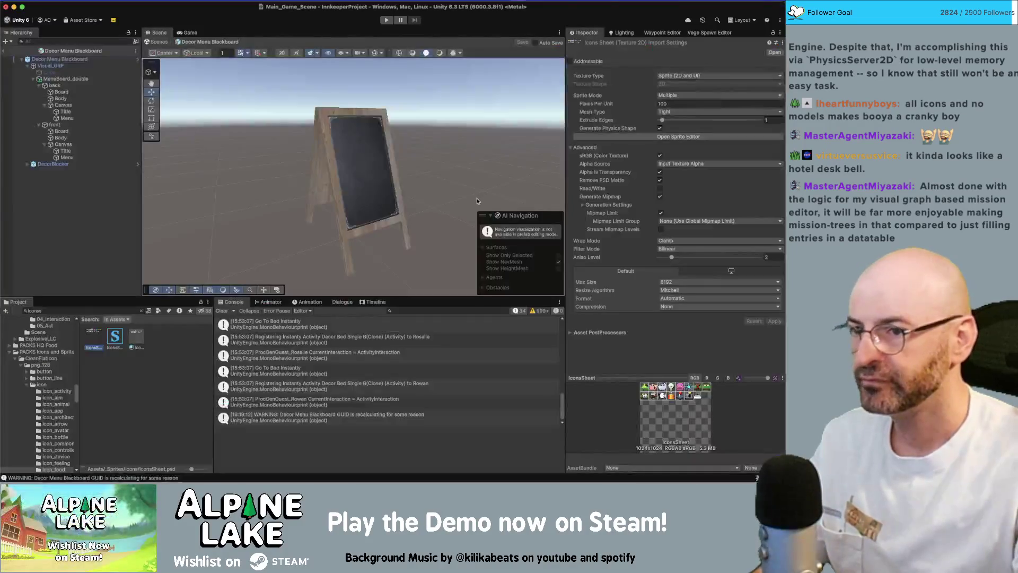
click(631, 138)
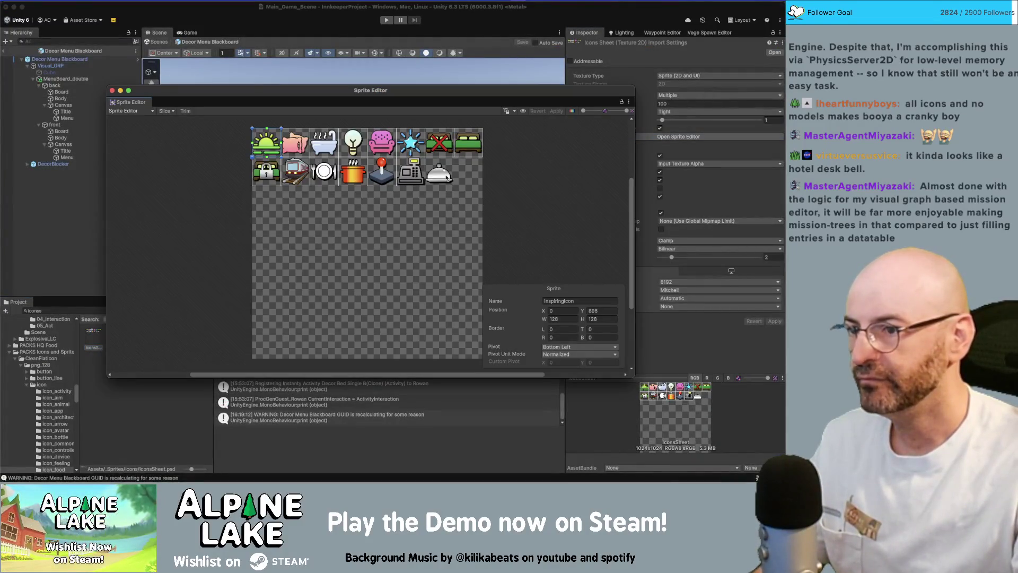
Draw a sprite rect over the cloche, size it 128×128, snap it to its cell and name it restauranticon2.
drag(448, 173, 469, 198)
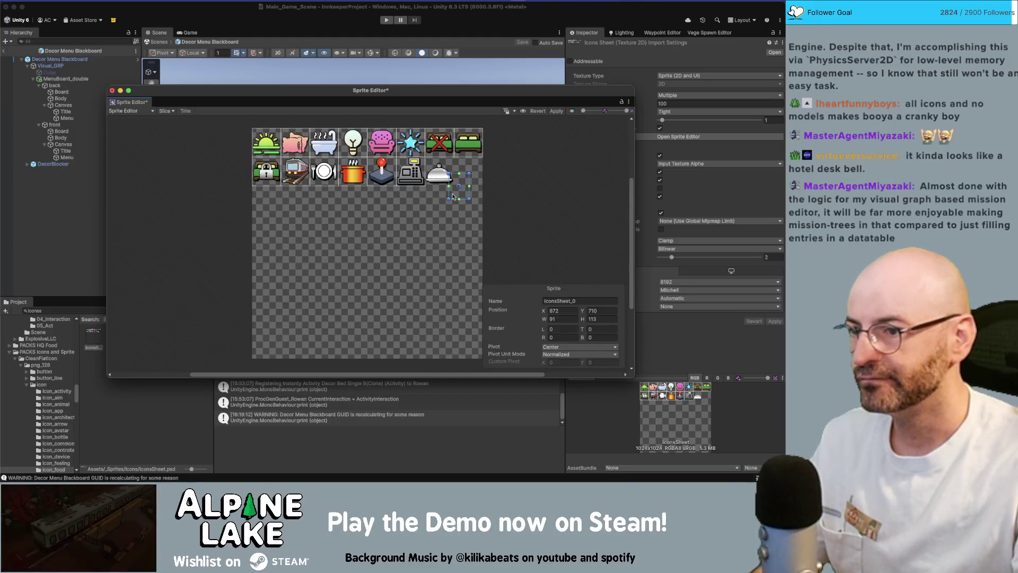
scroll(443, 194, up, 4)
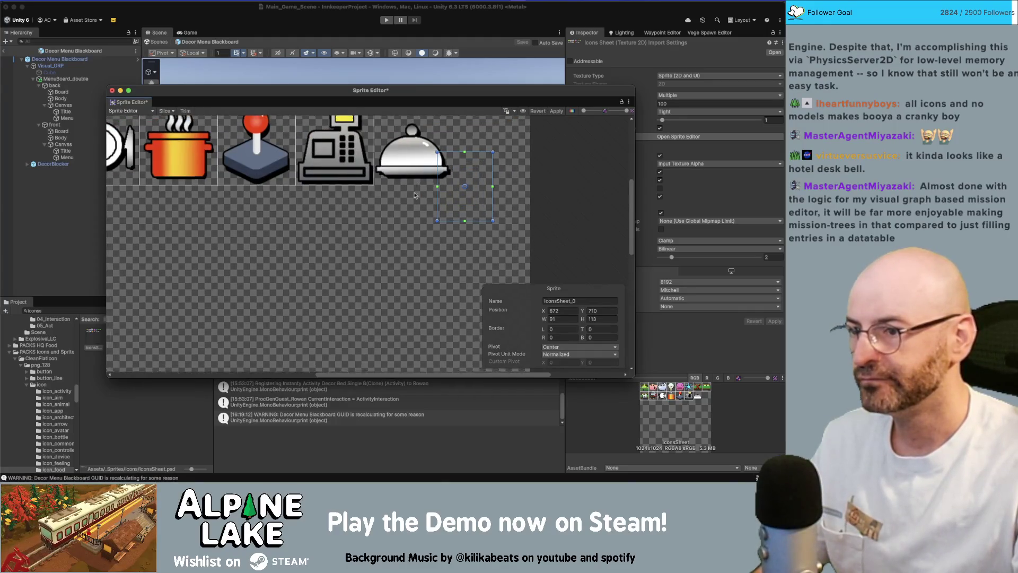
scroll(395, 262, up, 1)
mouse_move(441, 268)
mouse_down()
mouse_move(396, 253)
mouse_move(443, 286)
mouse_up()
click(552, 319)
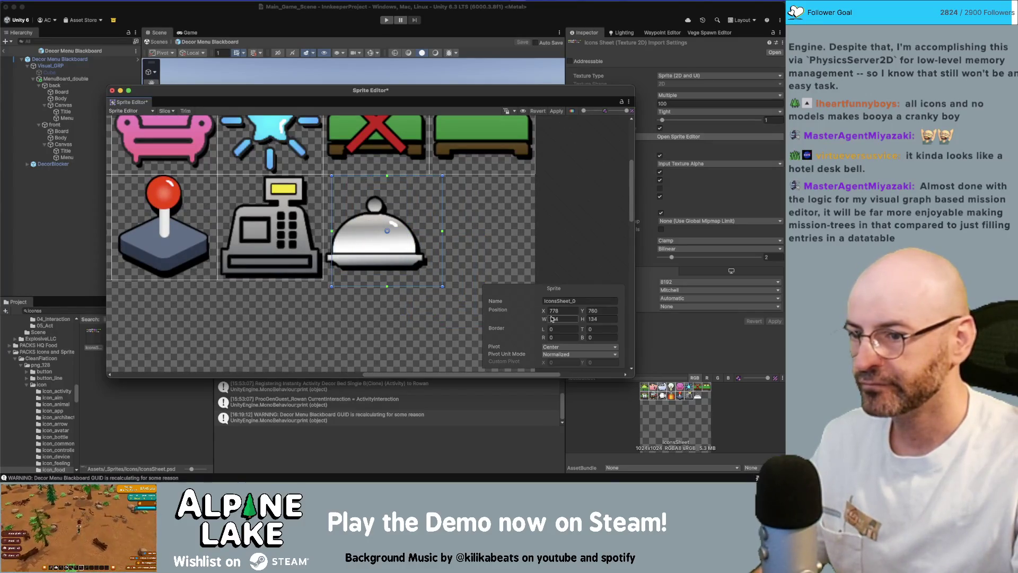
text(128)
key(Tab)
text(128)
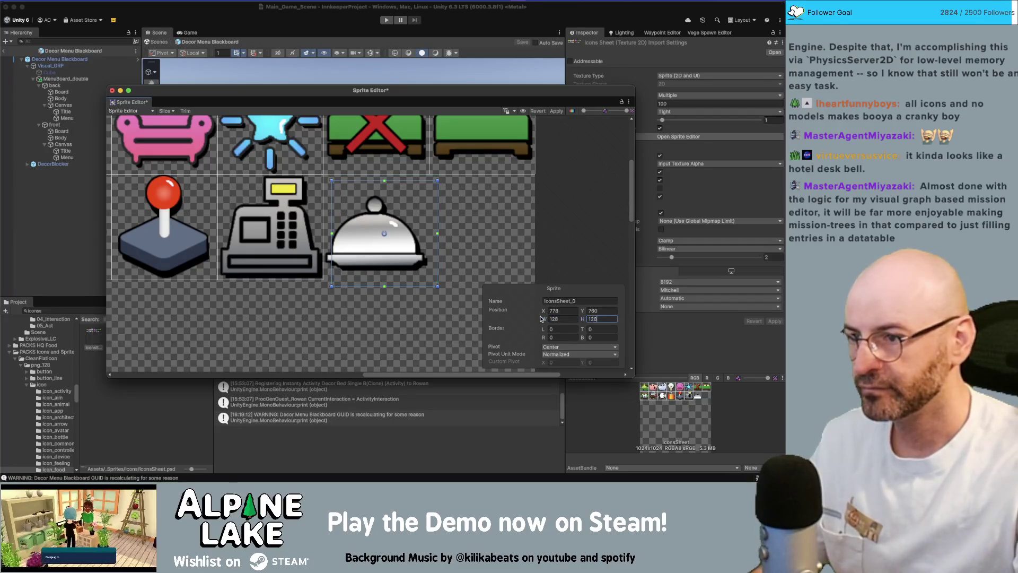
drag(361, 227, 352, 221)
click(551, 300)
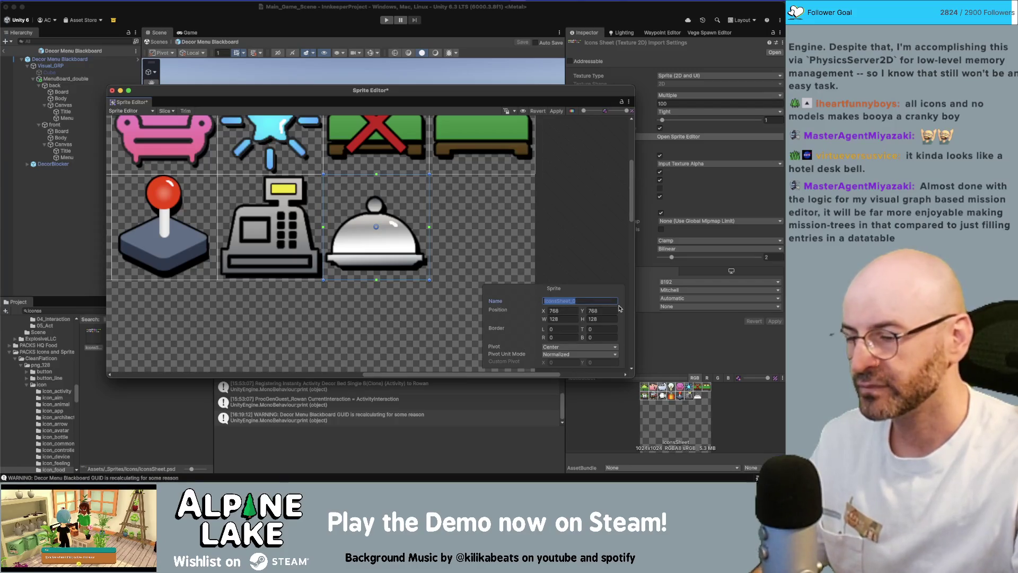
text(restauranticon2)
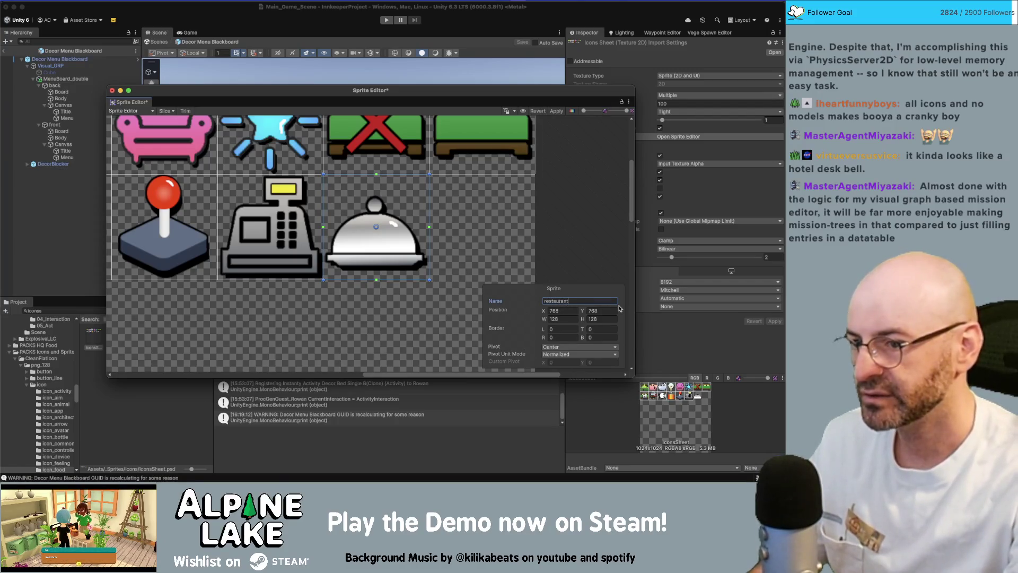
click(523, 259)
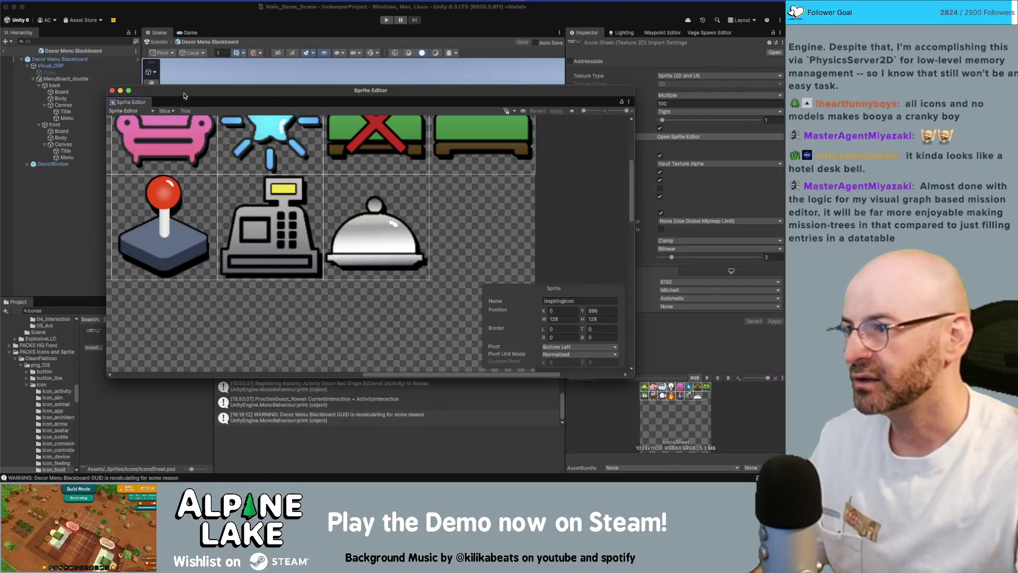
Find Room Restaurant via a 'room rest' search and set its Icon to restauranticon2.
click(112, 91)
click(94, 312)
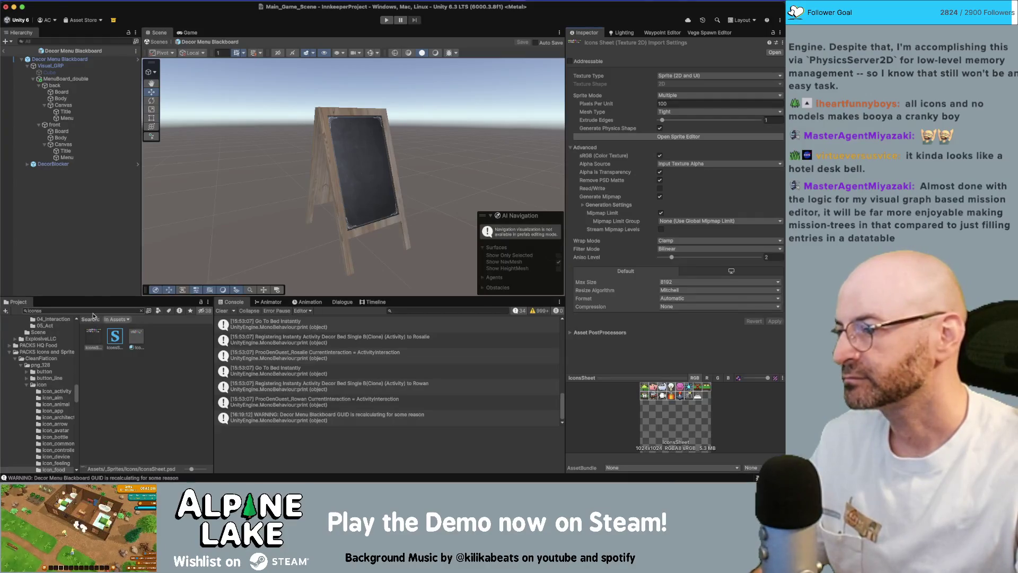
text(room rest)
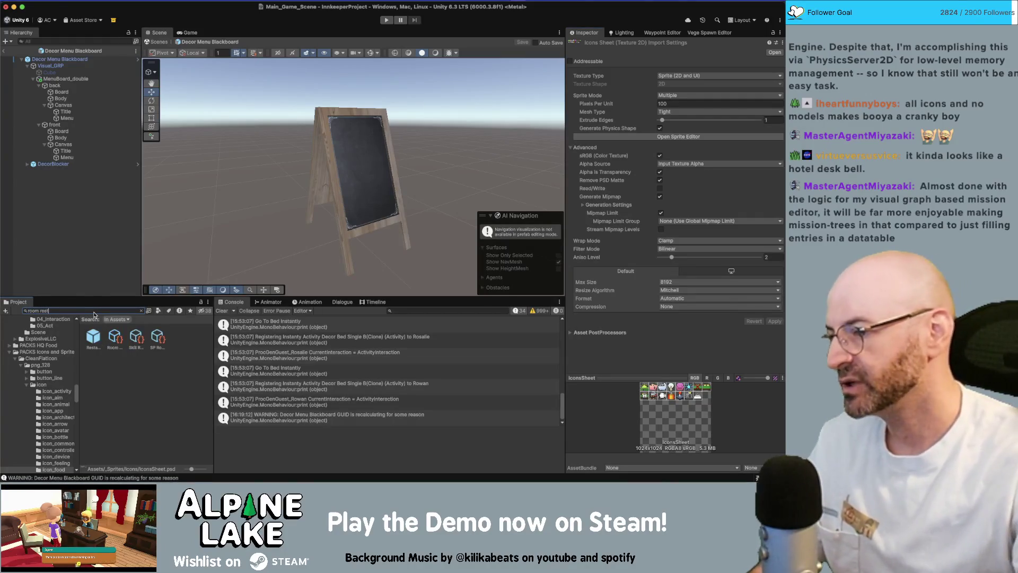
click(114, 338)
drag(192, 468, 173, 470)
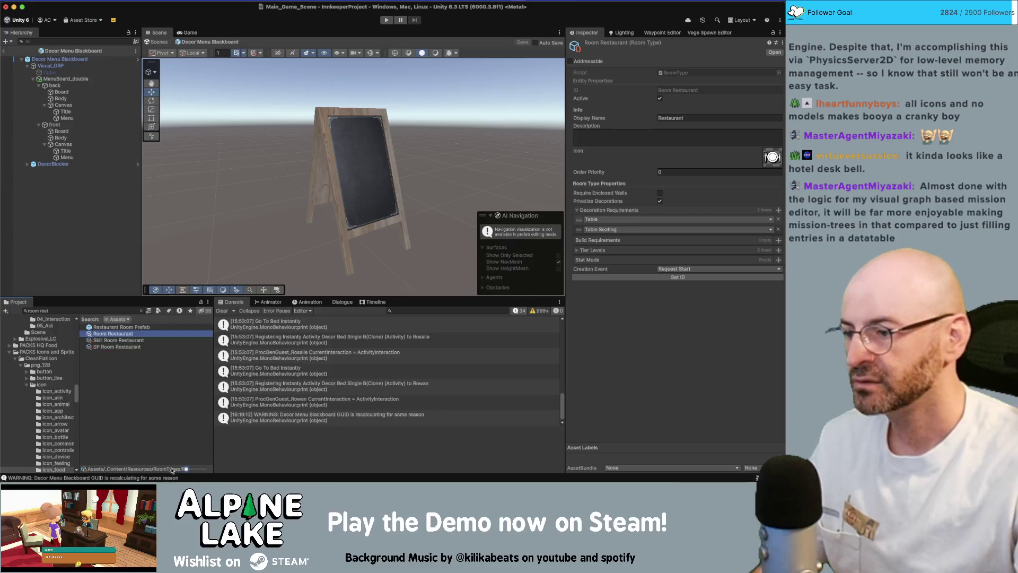
click(773, 166)
key(Down)
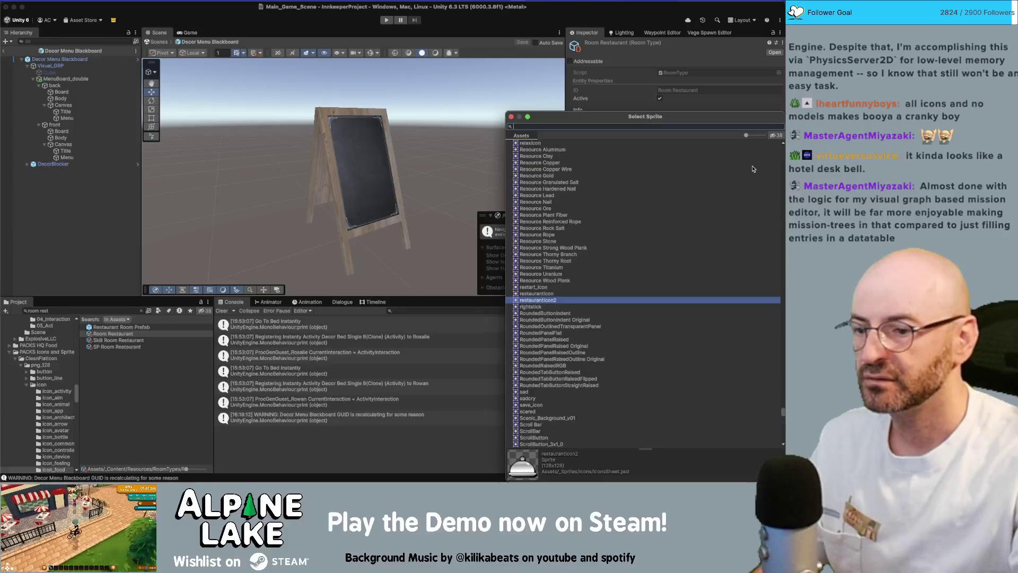
key(Return)
click(164, 386)
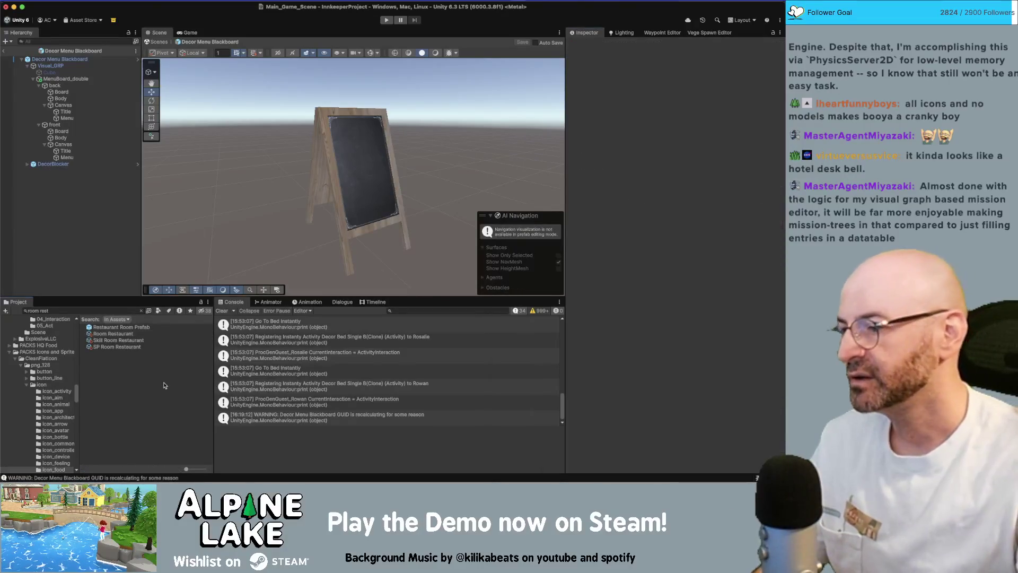
key(super+Tab)
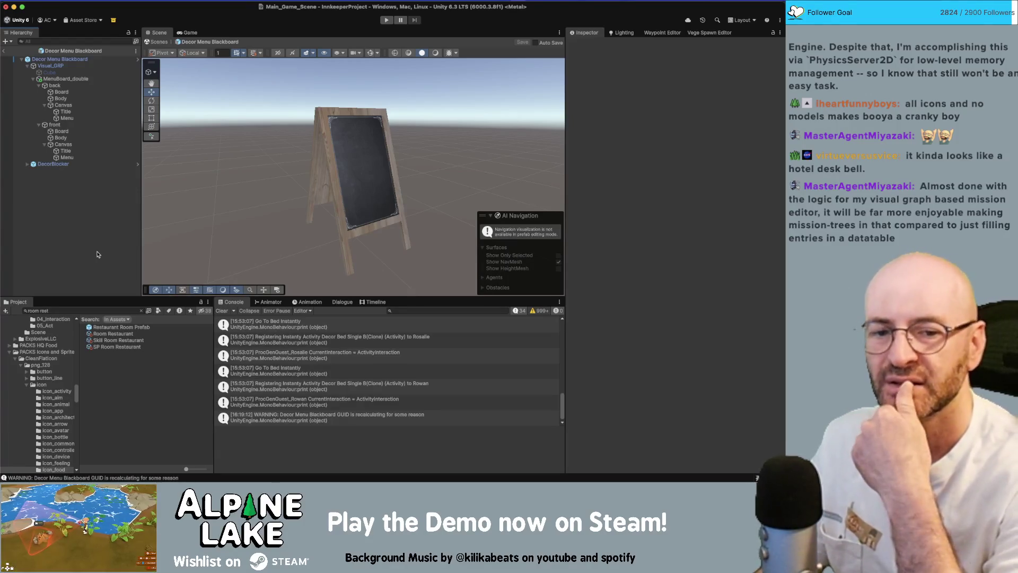
key(super+Tab)
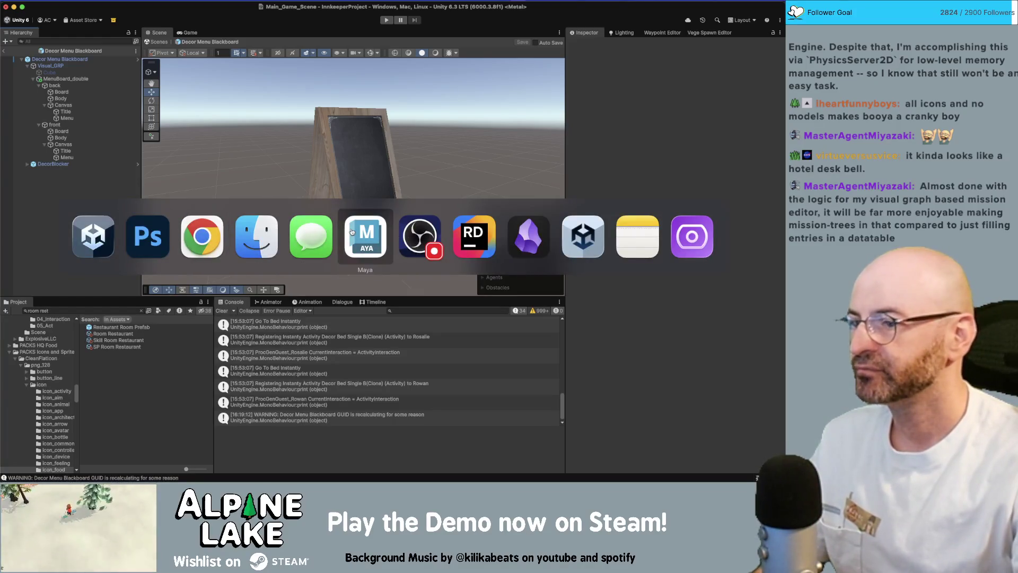
Copy the pot's steam wisps so the copy sits above the cloche.
click(156, 232)
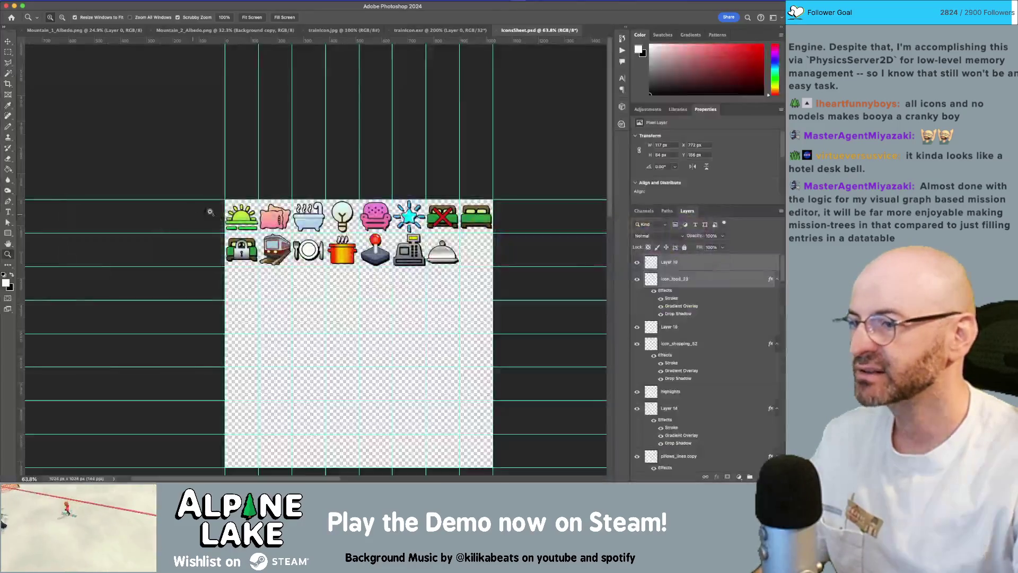
scroll(312, 252, up, 5)
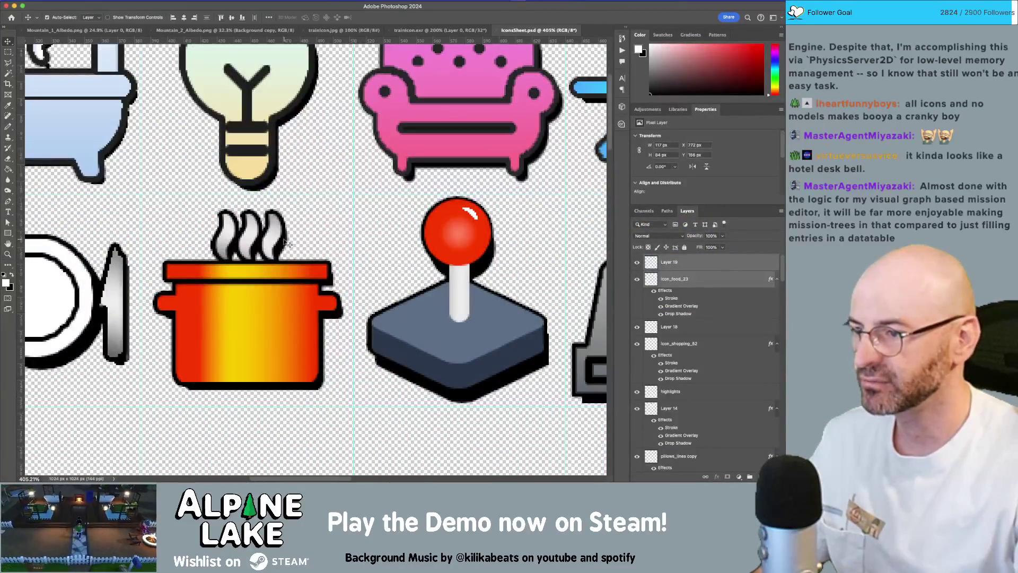
super+click(369, 263)
scroll(378, 260, down, 5)
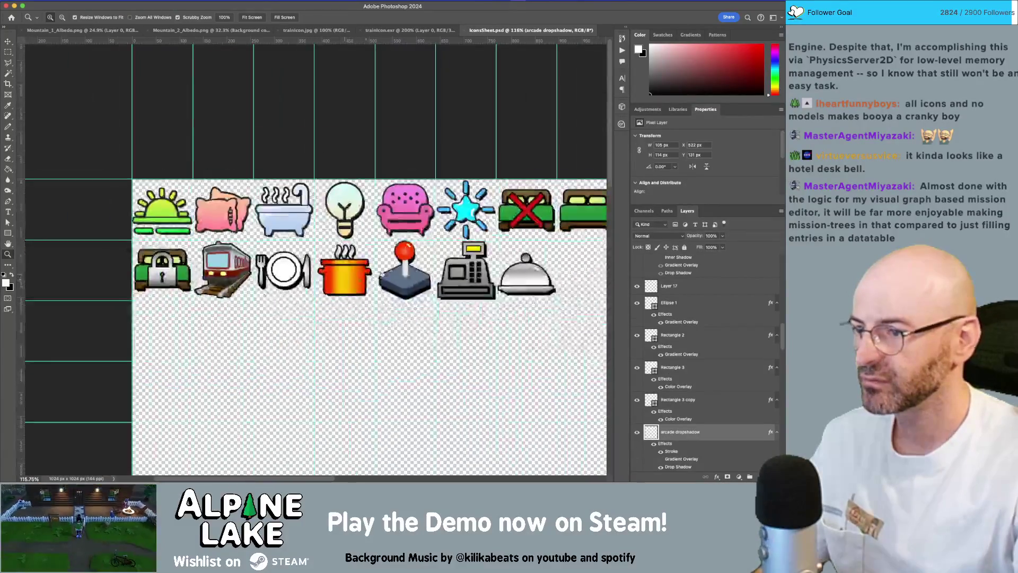
key(v)
mouse_move(249, 255)
mouse_down()
mouse_move(366, 255)
mouse_move(447, 270)
mouse_up()
Nudge the cloche and its plate a few pixels lower and shift the steam slightly up-right.
key(z)
click(463, 260)
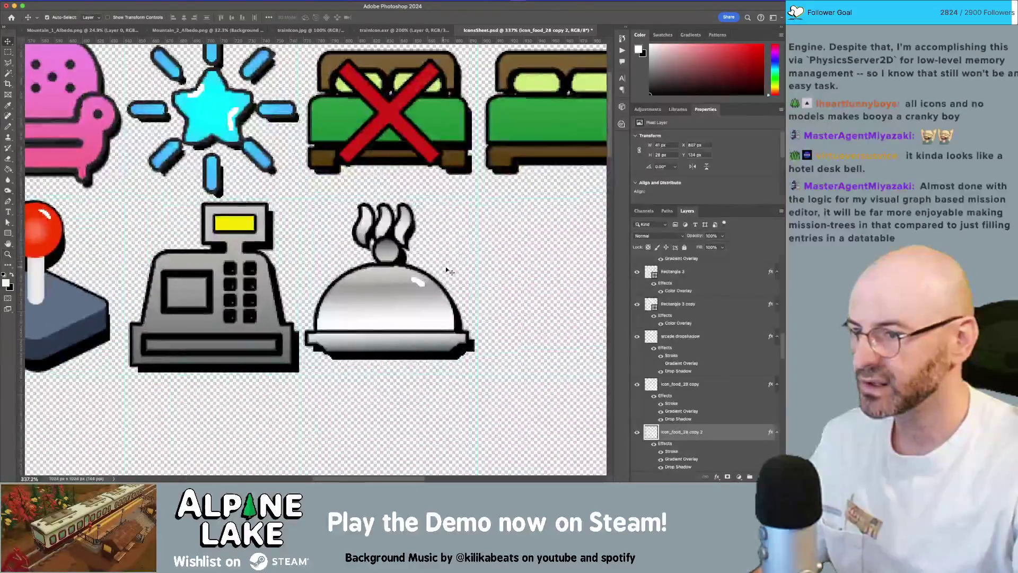
drag(341, 258, 466, 366)
drag(450, 326, 456, 334)
key(Down)
key(Down)
key(Down)
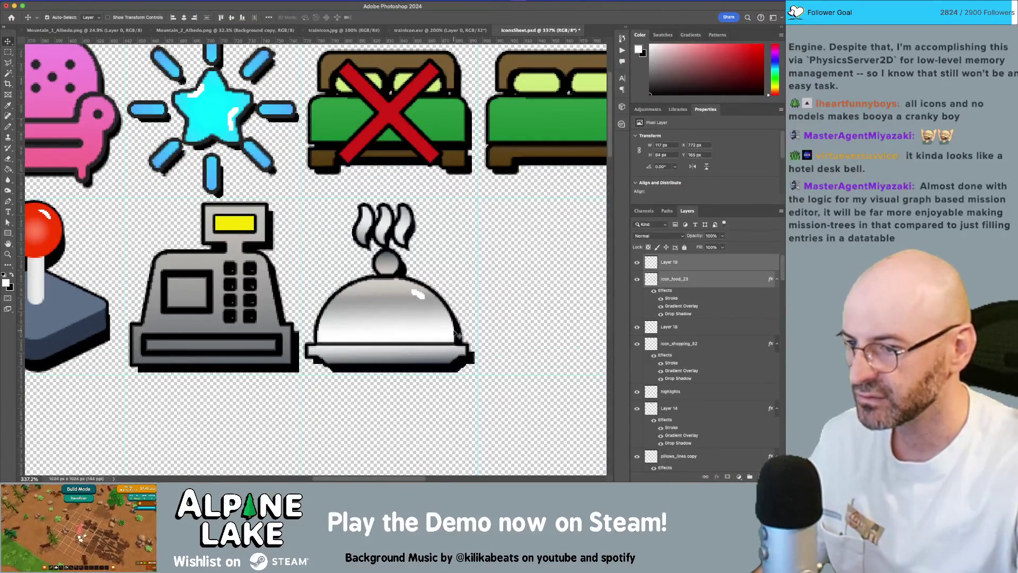
drag(408, 235, 413, 232)
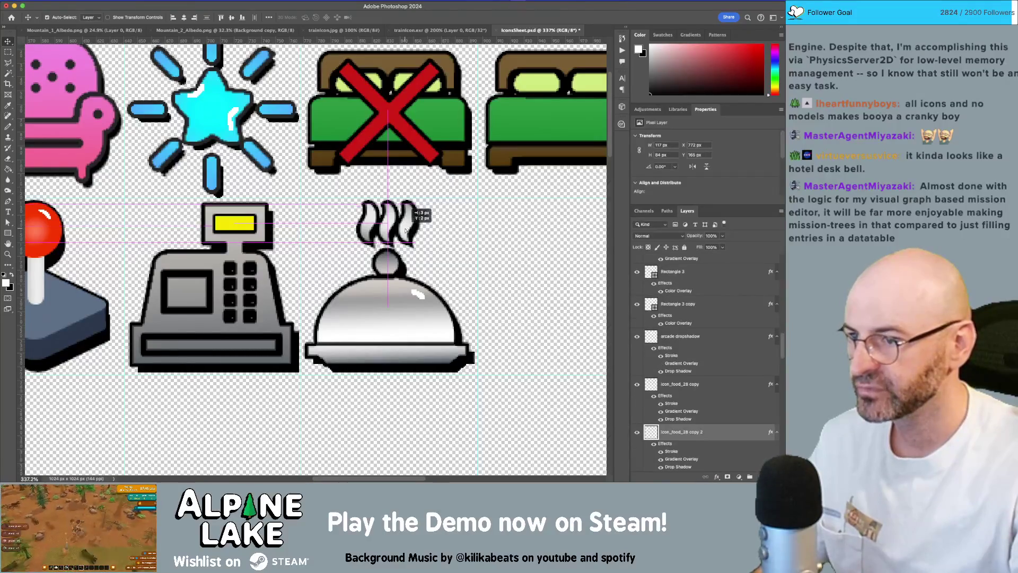
scroll(460, 249, up, 3)
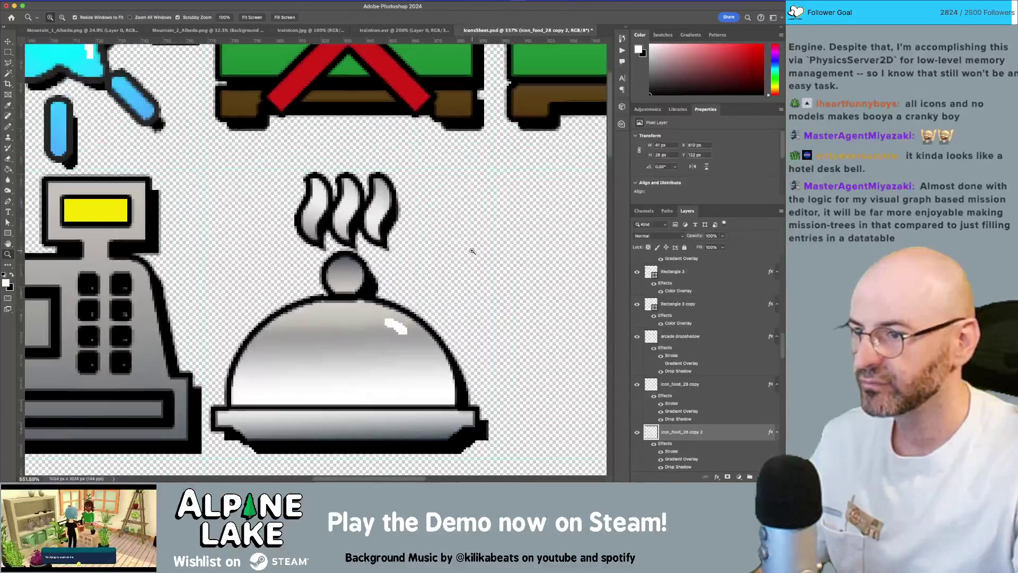
Give the steam copy a Gradient Overlay at 150 scale, save the sheet, and return to Unity.
double_click(726, 431)
drag(137, 280, 147, 268)
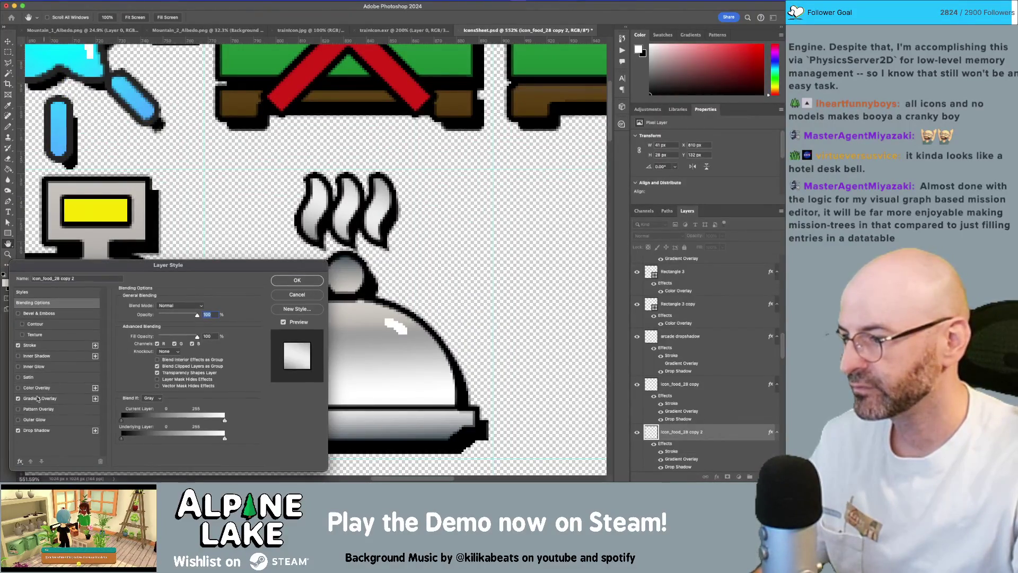
click(18, 399)
click(62, 403)
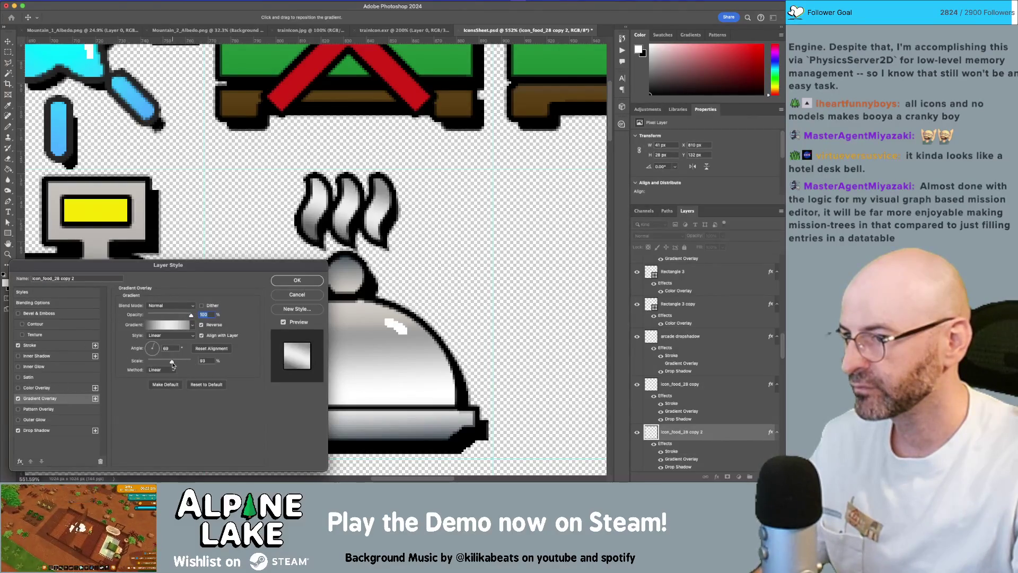
double_click(203, 361)
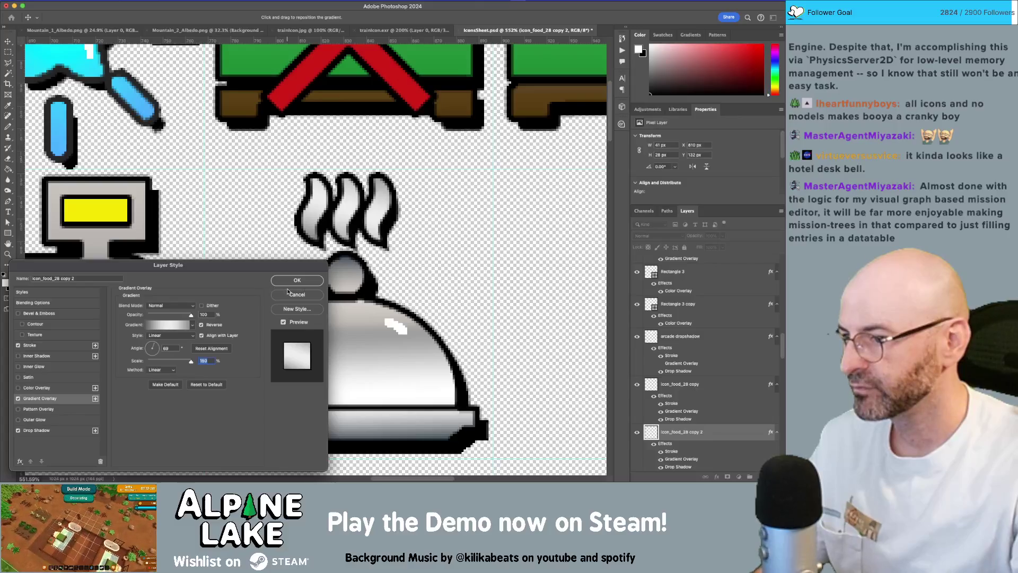
click(295, 280)
key(cmd+s)
key(super+Tab)
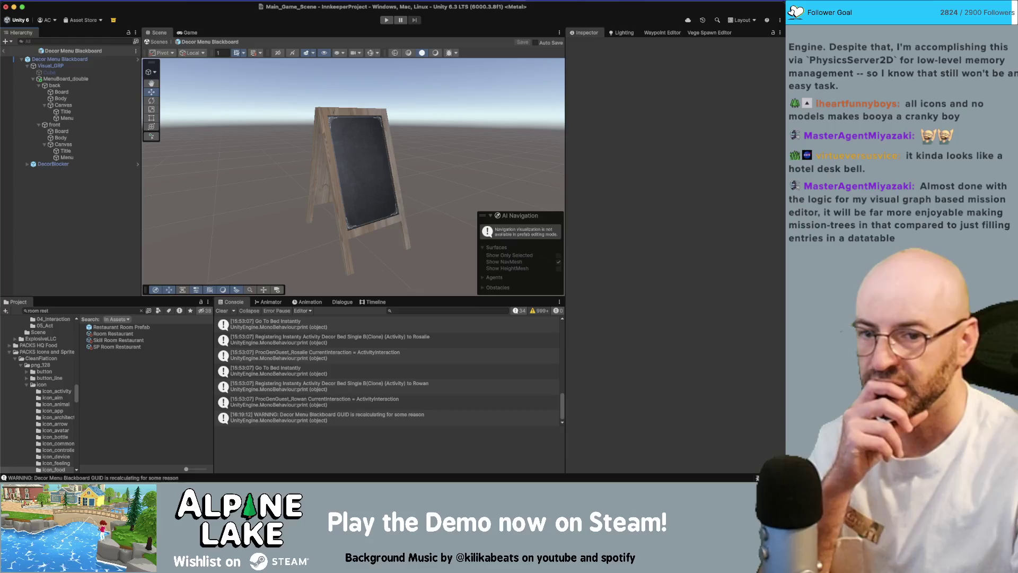
Exit the Decor Menu Blackboard prefab to Main_Game_Scene, save the scene, and enter Play mode.
click(66, 311)
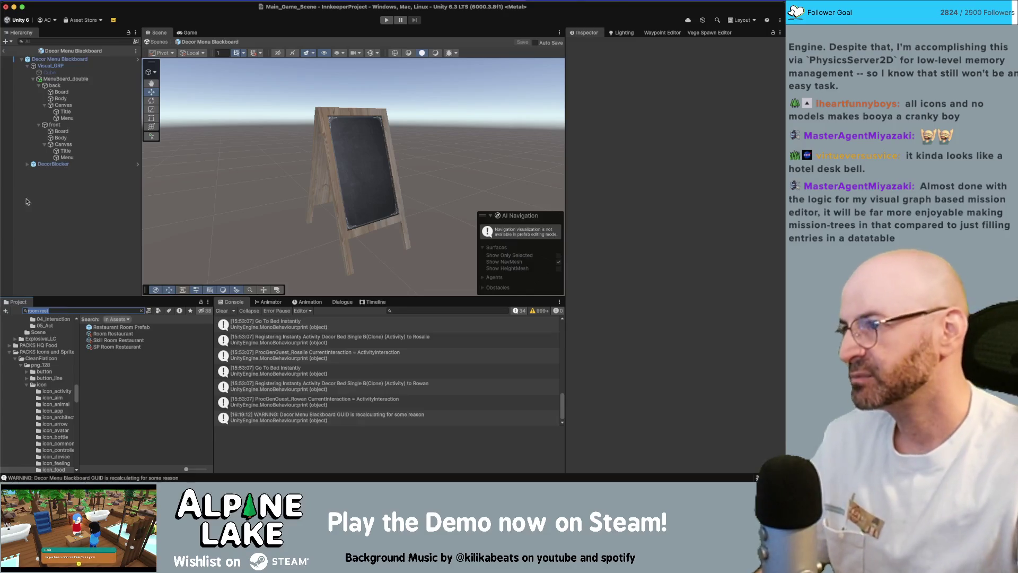
click(4, 50)
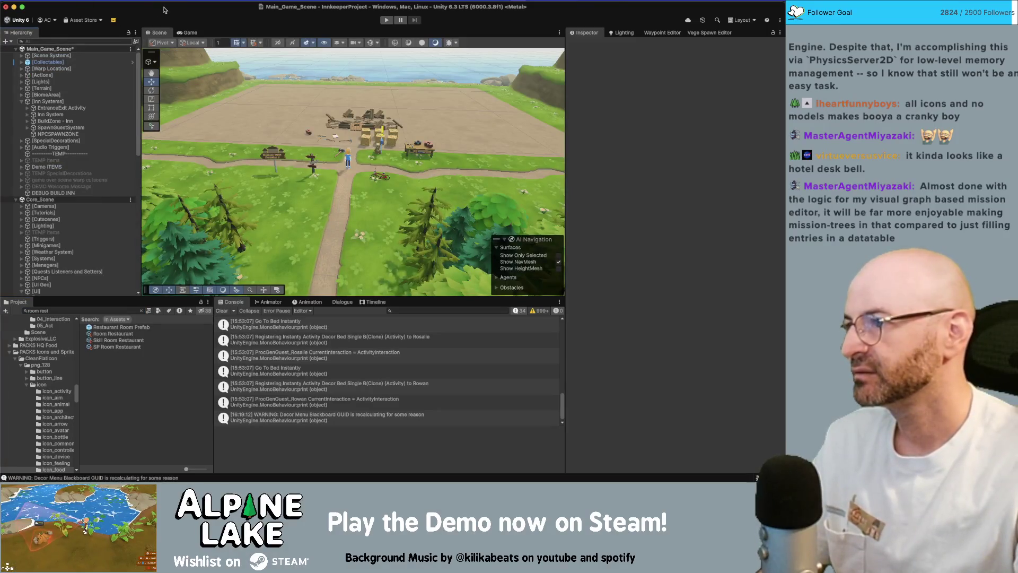
key(ctrl+s)
click(390, 20)
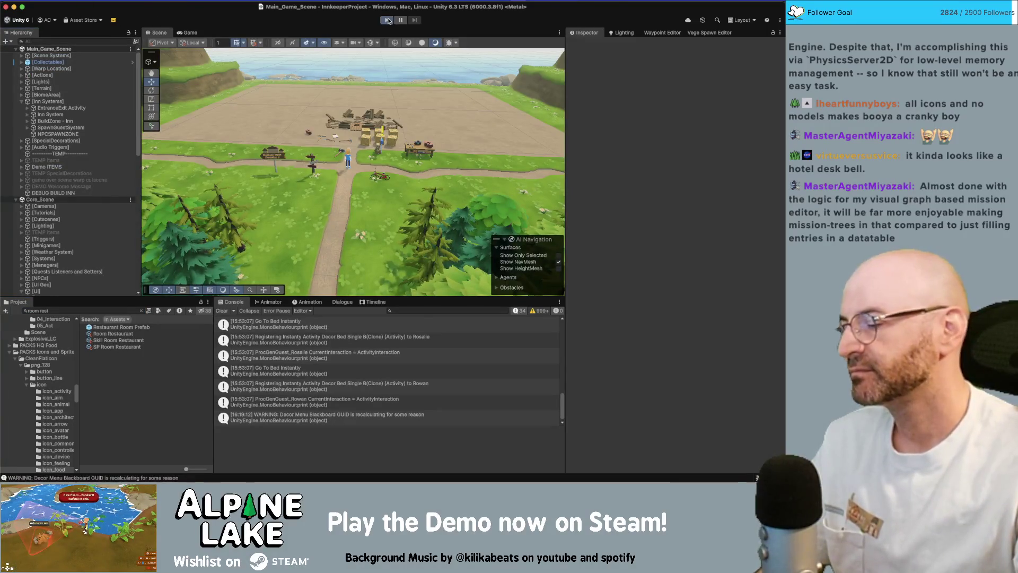
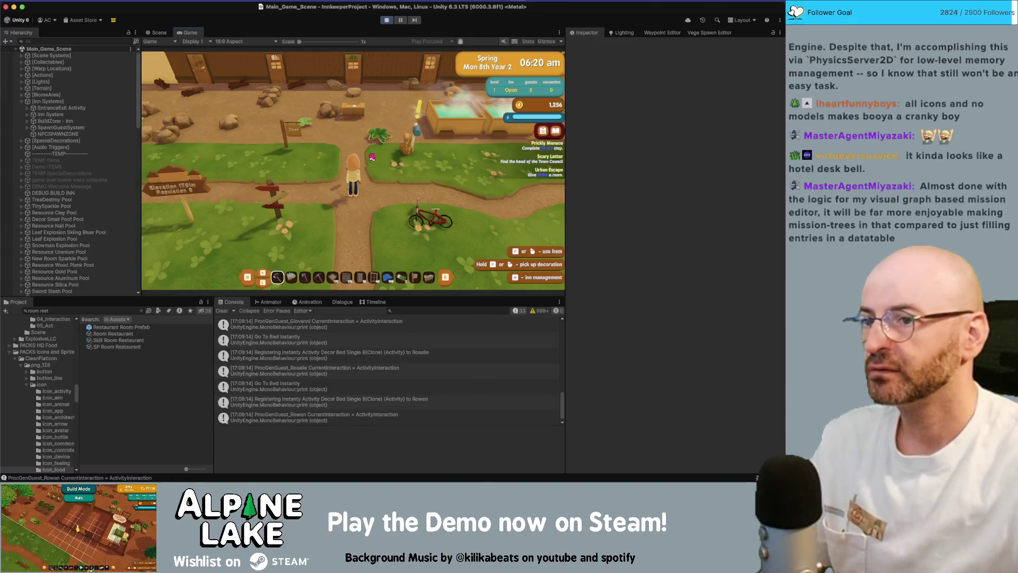
Open the backpack menu and cycle the pages forward toward the map and help.
key(Tab)
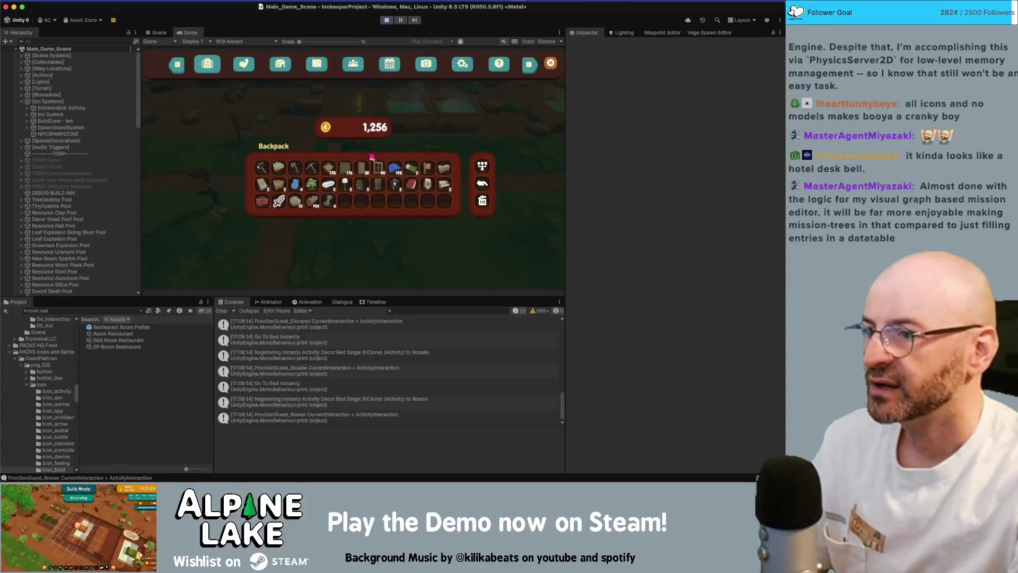
key(Tab)
key(Tab)
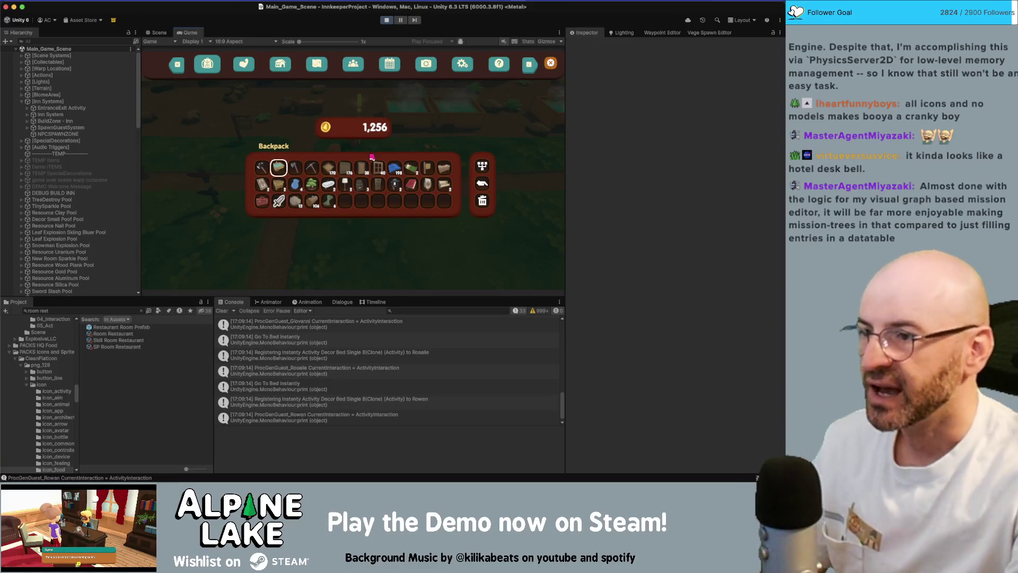
key(e)
key(e)
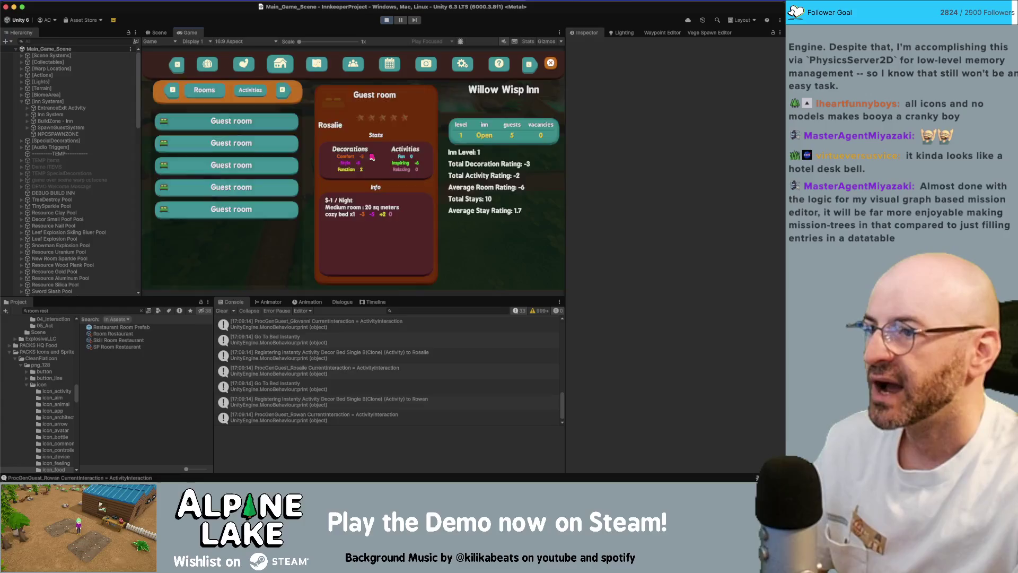
key(e)
key(e)
key(e)
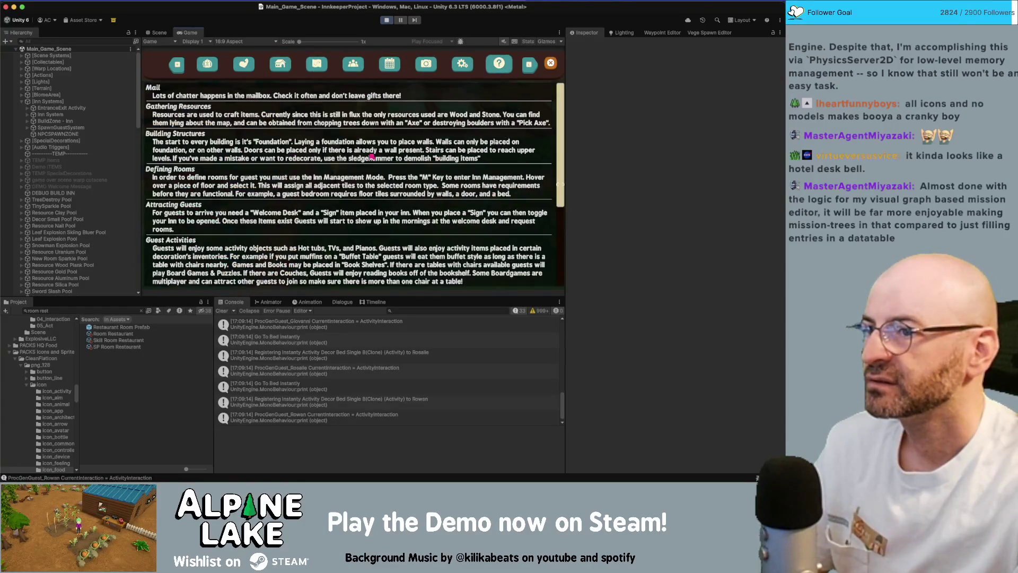
key(e)
key(e)
key(e)
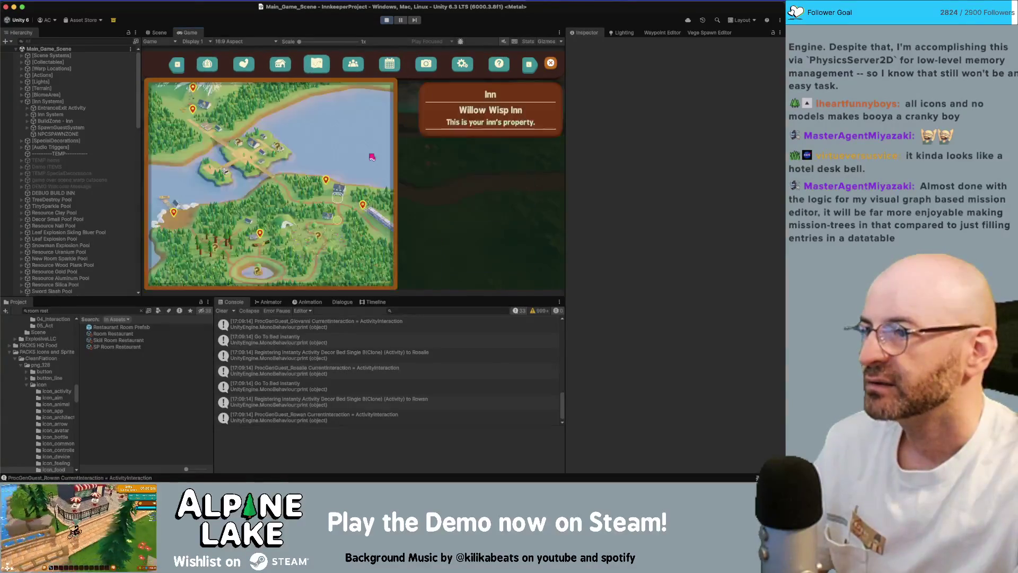
key(e)
key(e)
key(e)
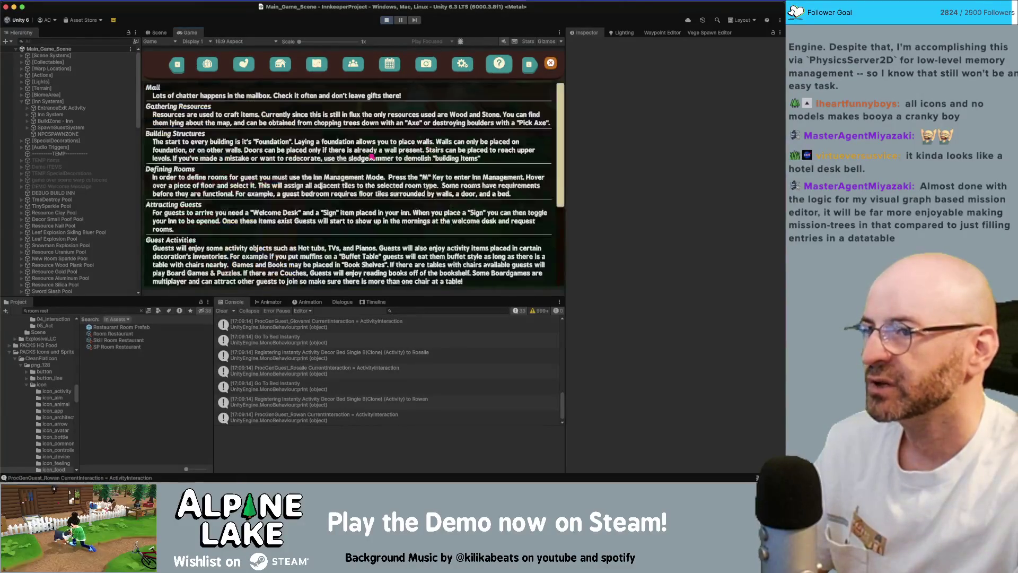
Page back and forth among the backpack, reputation and help pages.
key(q)
key(q)
key(q)
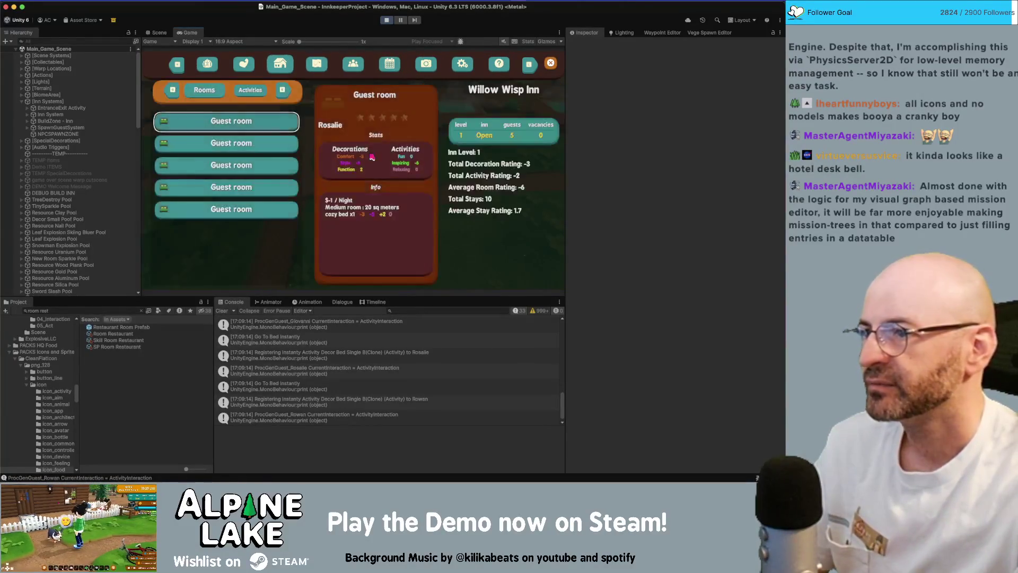
key(q)
key(e)
key(q)
key(e)
key(e)
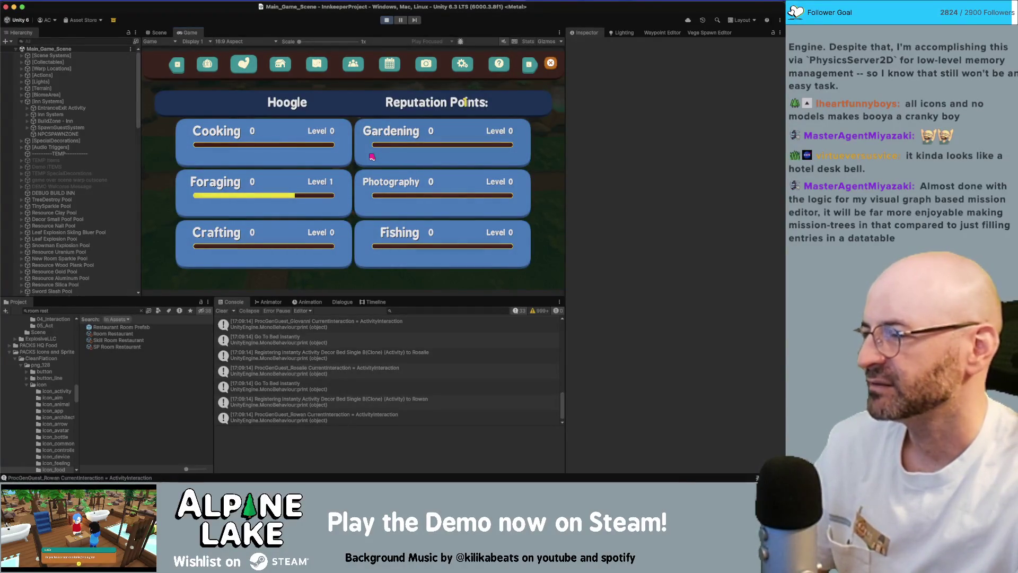
key(e)
key(e)
key(e)
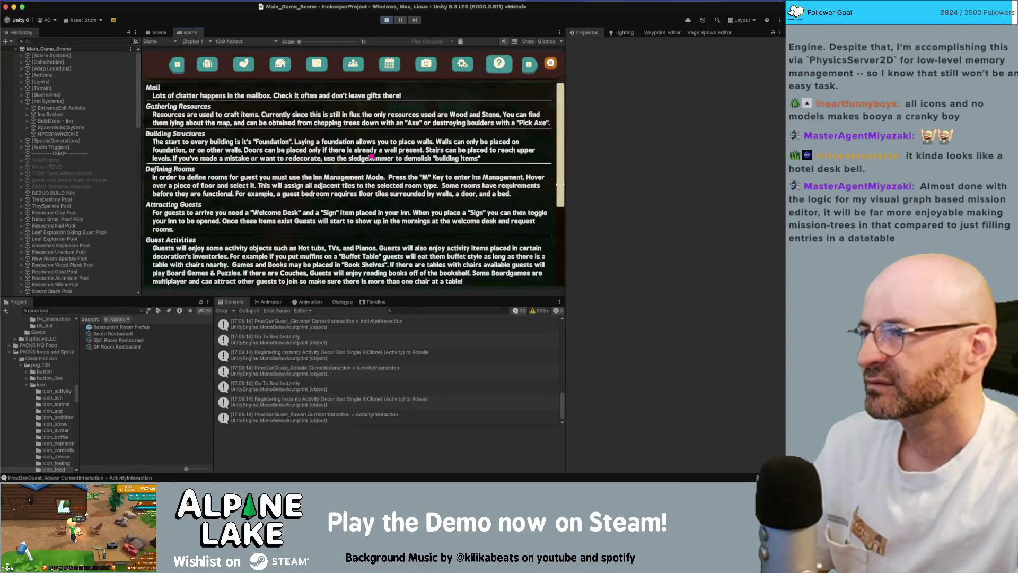
key(q)
key(q)
key(q)
key(q)
key(q)
key(q)
key(q)
key(q)
key(q)
key(q)
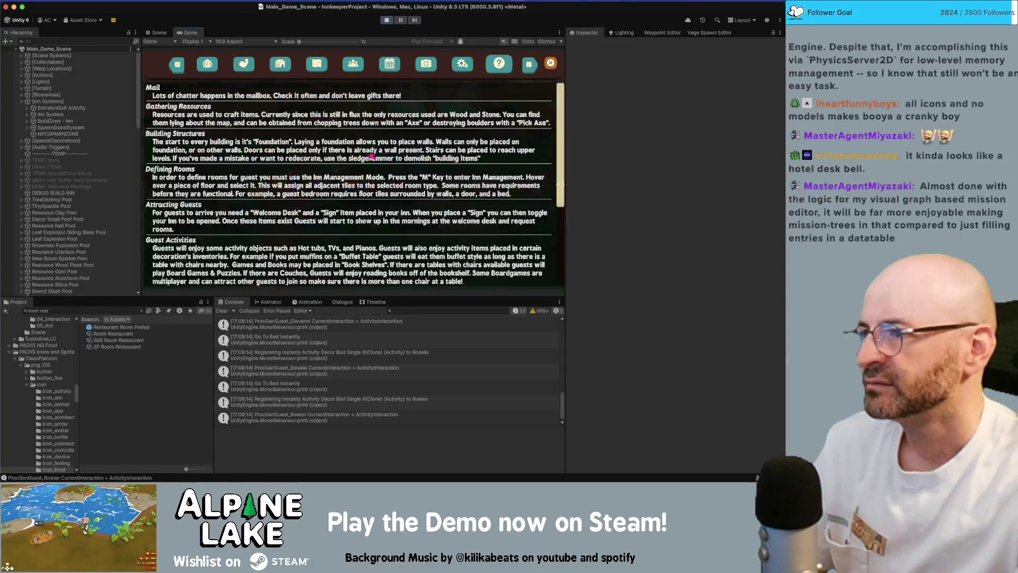
Browse the backpack items, then page through skills and reputation to the inn's guest room list.
key(b)
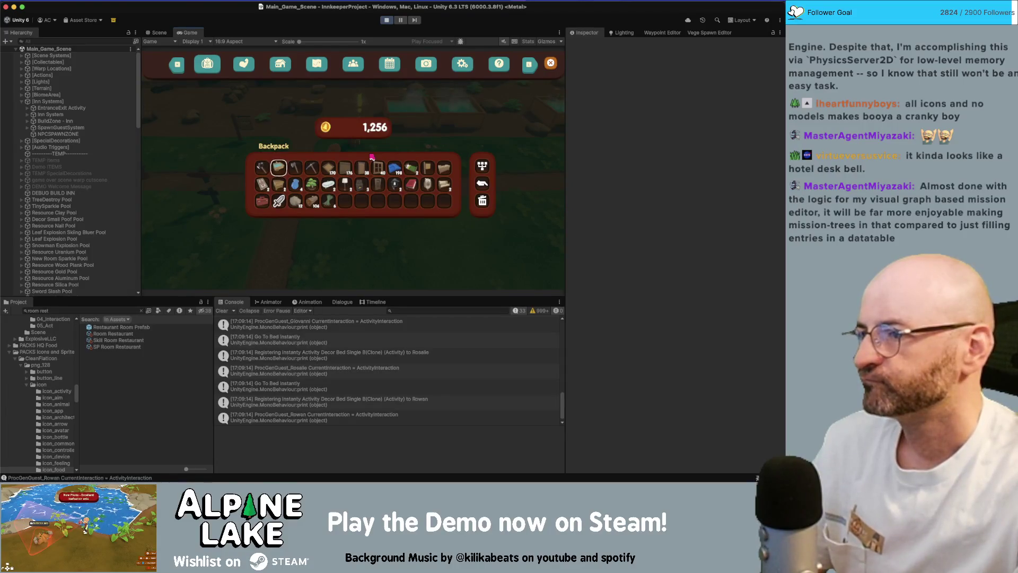
key(Right)
key(Right)
key(Right)
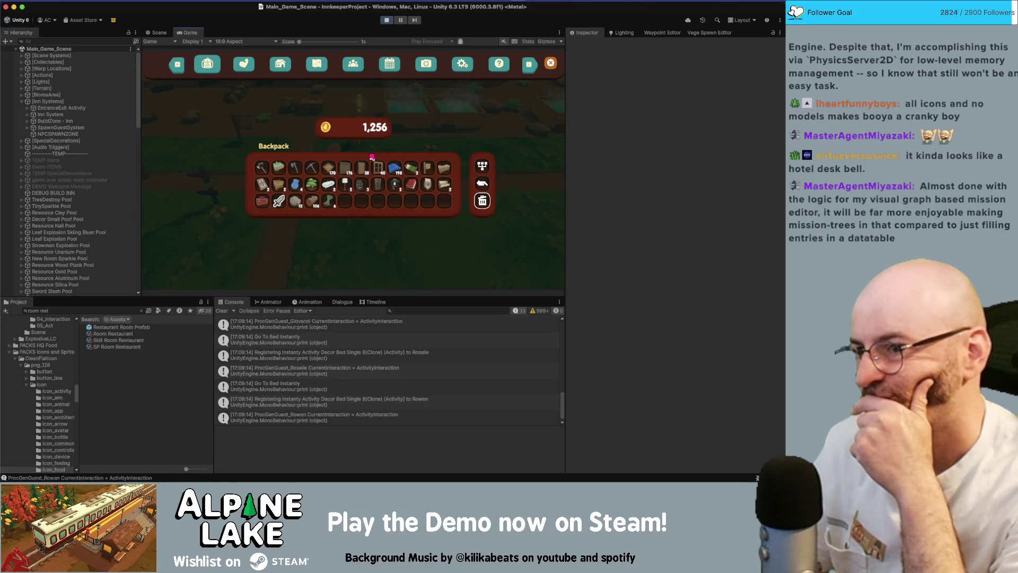
key(Up)
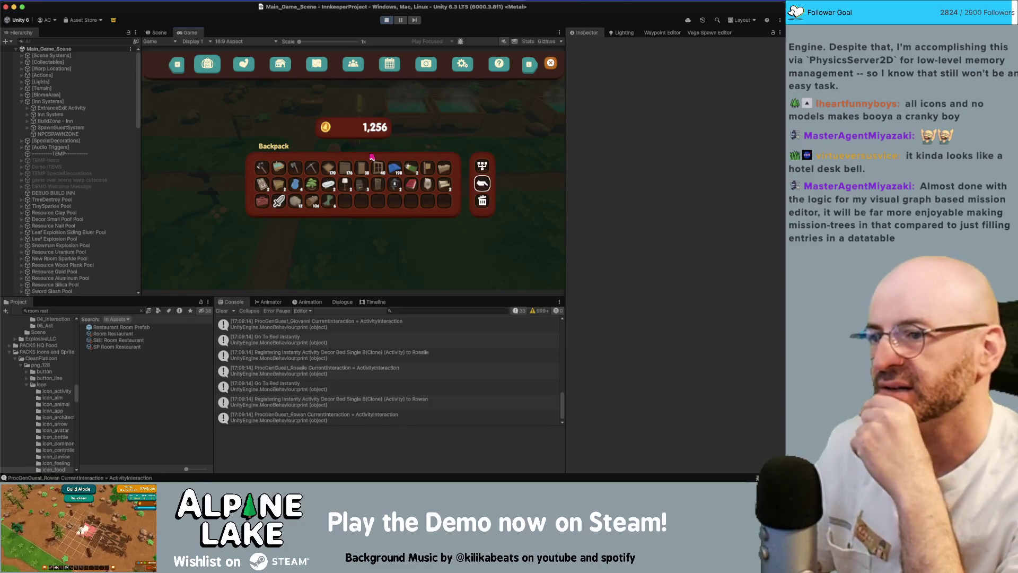
key(e)
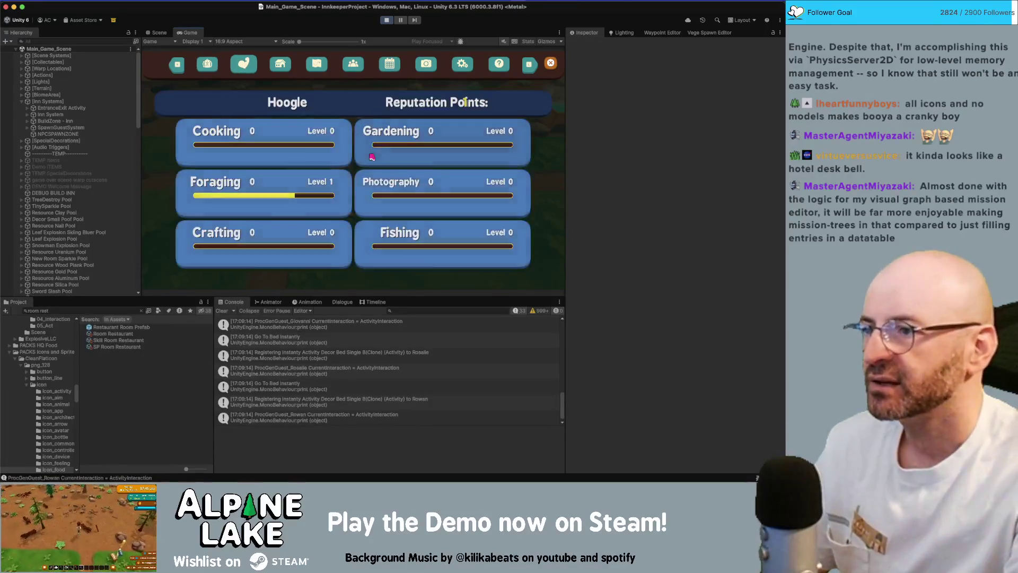
key(e)
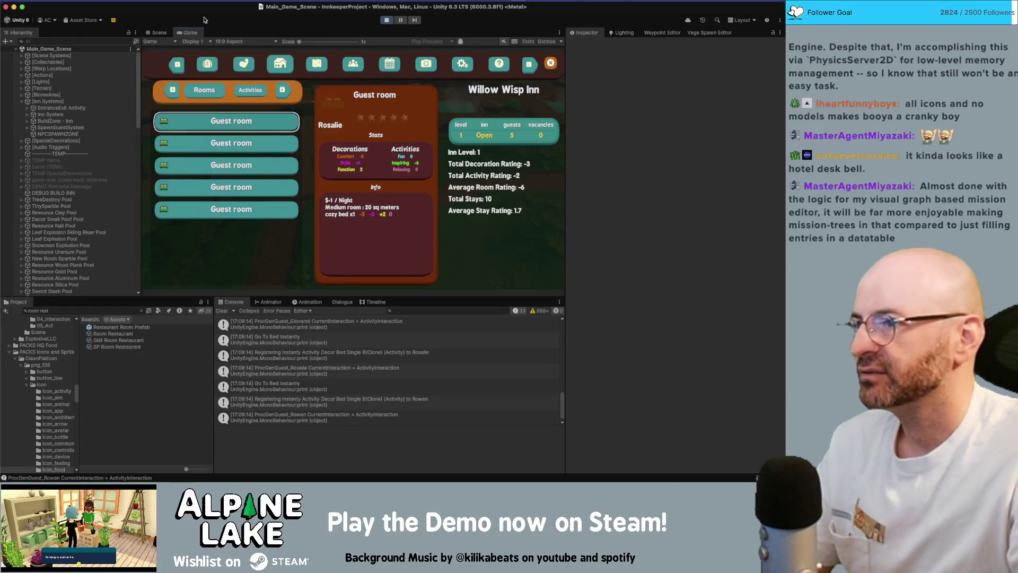
Maximize the game view and step through the five guest rooms, checking each one's price, size and ratings.
double_click(188, 33)
key(Down)
key(Down)
key(Down)
key(Down)
key(Up)
key(Up)
key(Up)
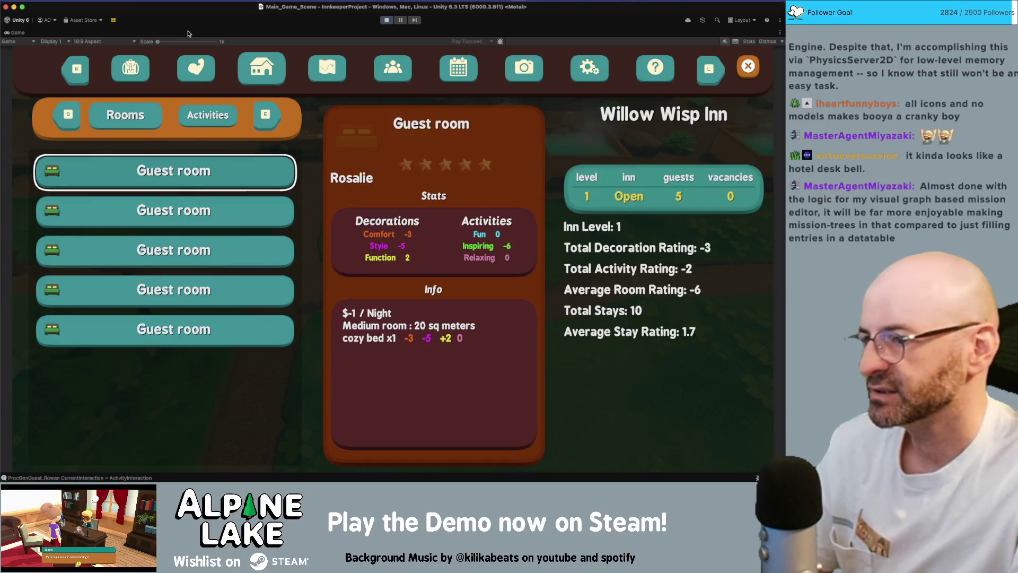
key(Down)
key(Down)
key(Down)
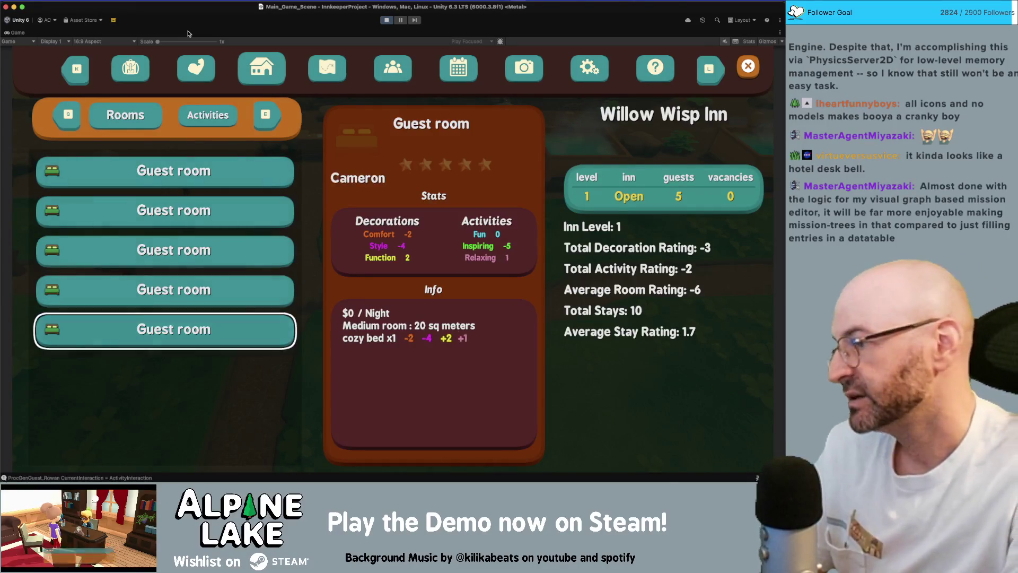
key(Up)
key(Up)
key(Up)
key(Up)
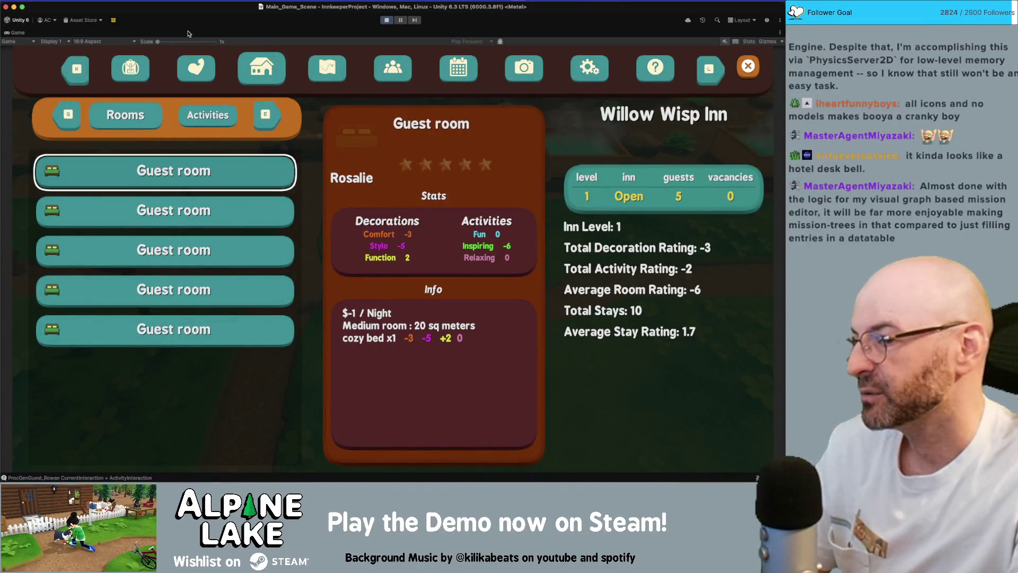
key(Down)
key(Down)
key(Down)
key(Down)
key(Up)
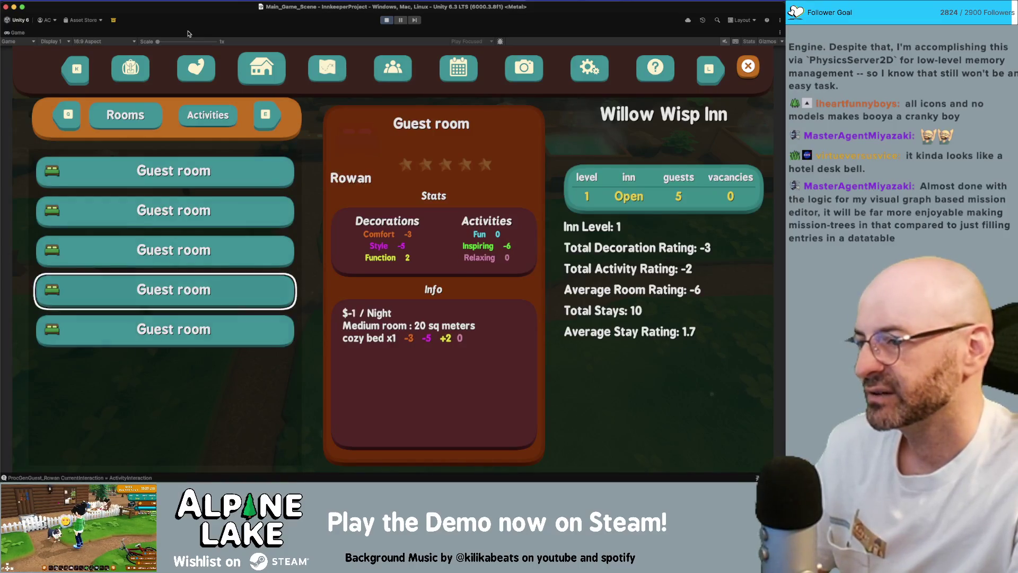
key(Up)
Open the map and select the town square, the Visitor Center and the unknown locations.
key(l)
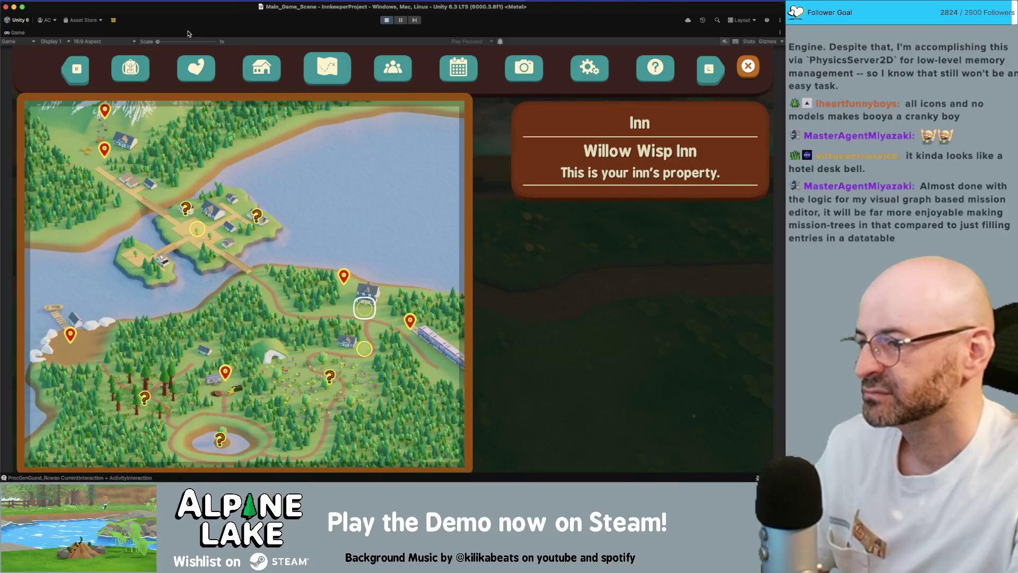
key(Up)
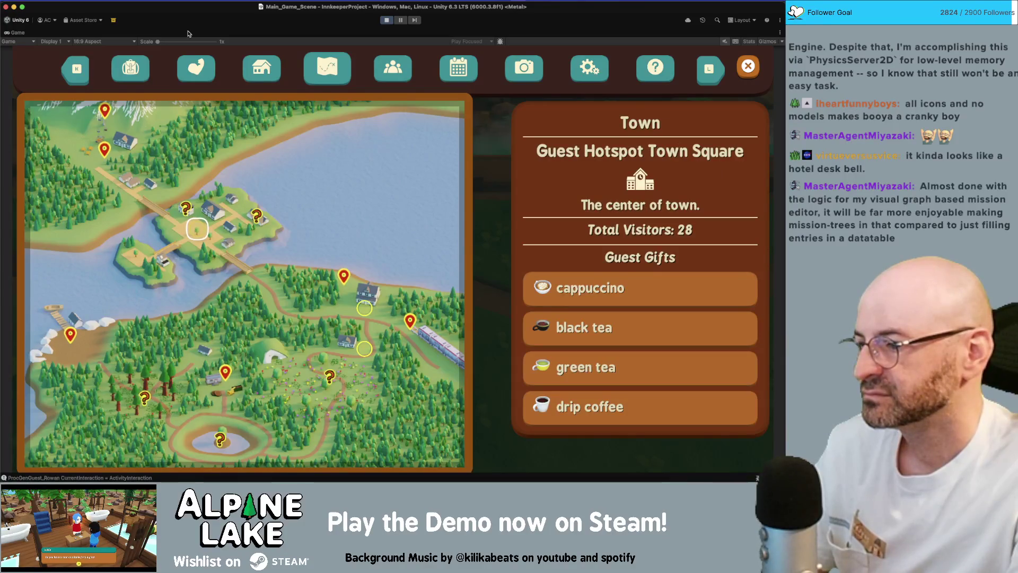
key(Down)
key(Down)
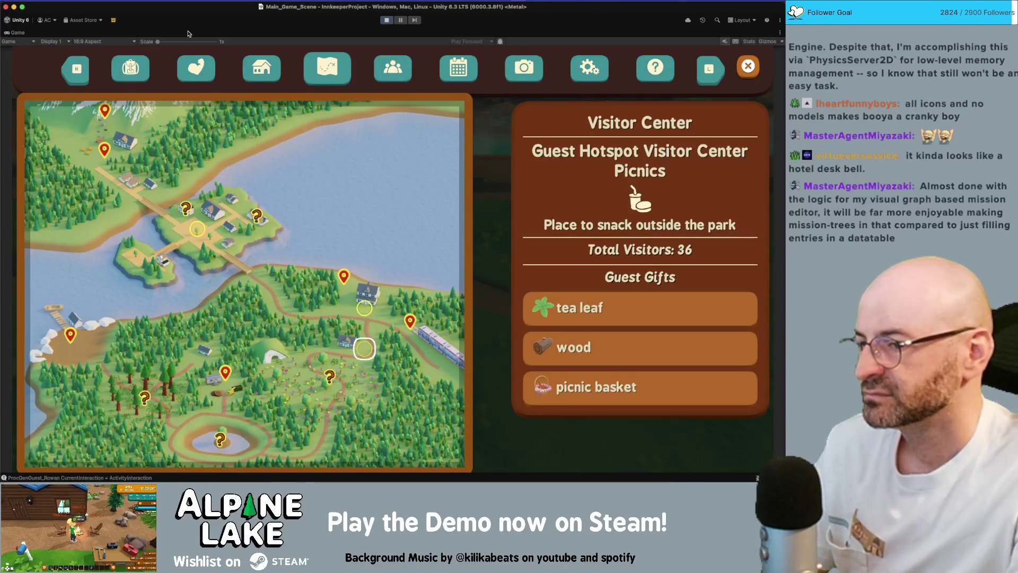
key(Down)
key(Down)
key(Up)
key(Up)
key(Up)
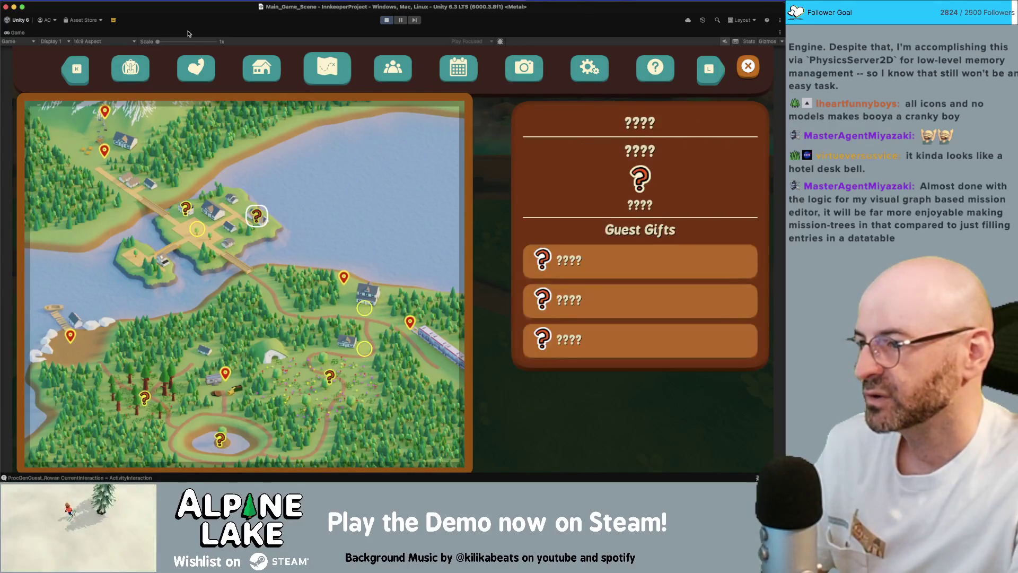
key(Up)
Step through more map locations to view their gifts, then switch to the Guests list.
key(Down)
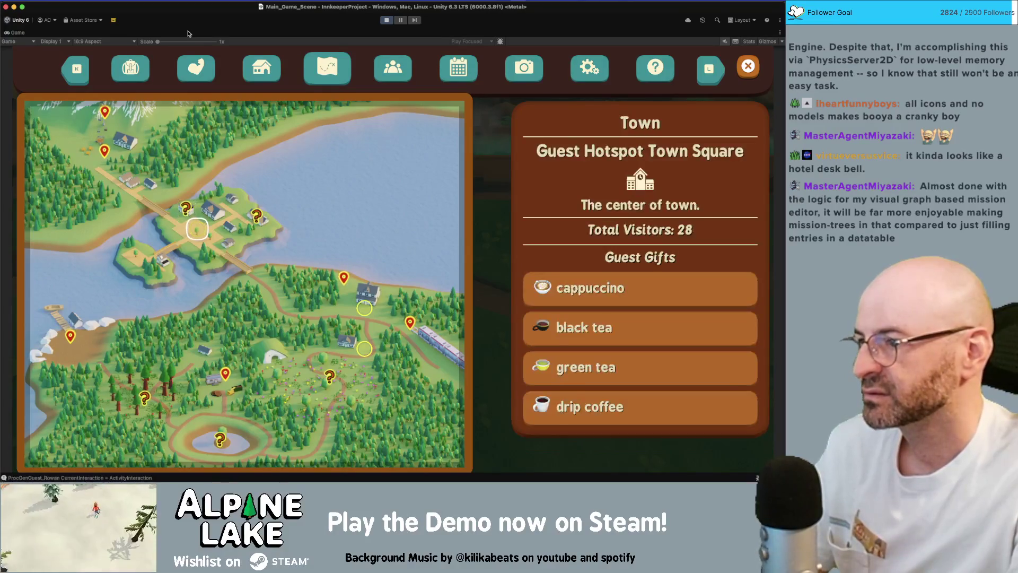
key(Down)
key(Right)
key(Up)
key(Up)
key(Up)
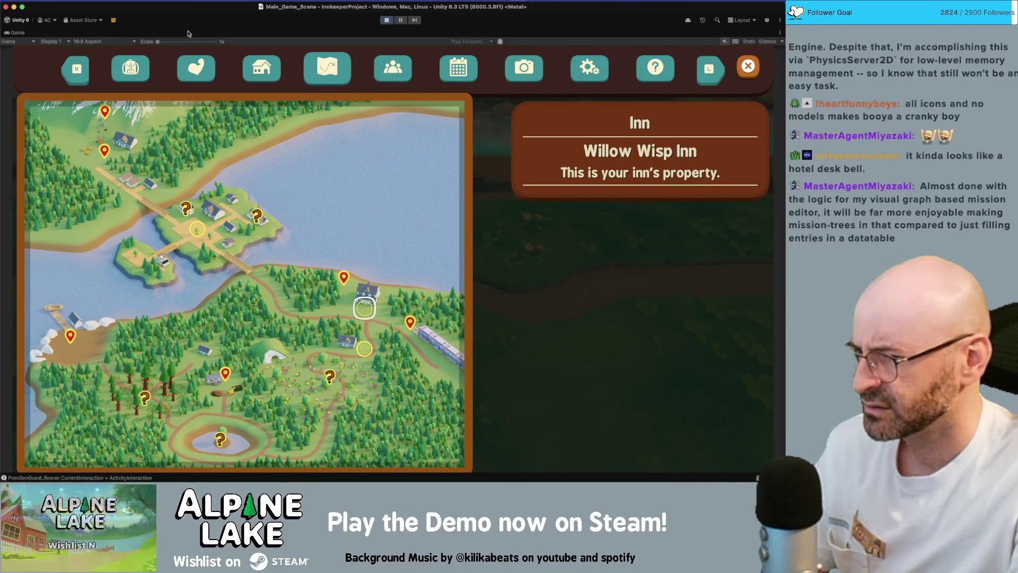
key(Down)
key(Down)
key(l)
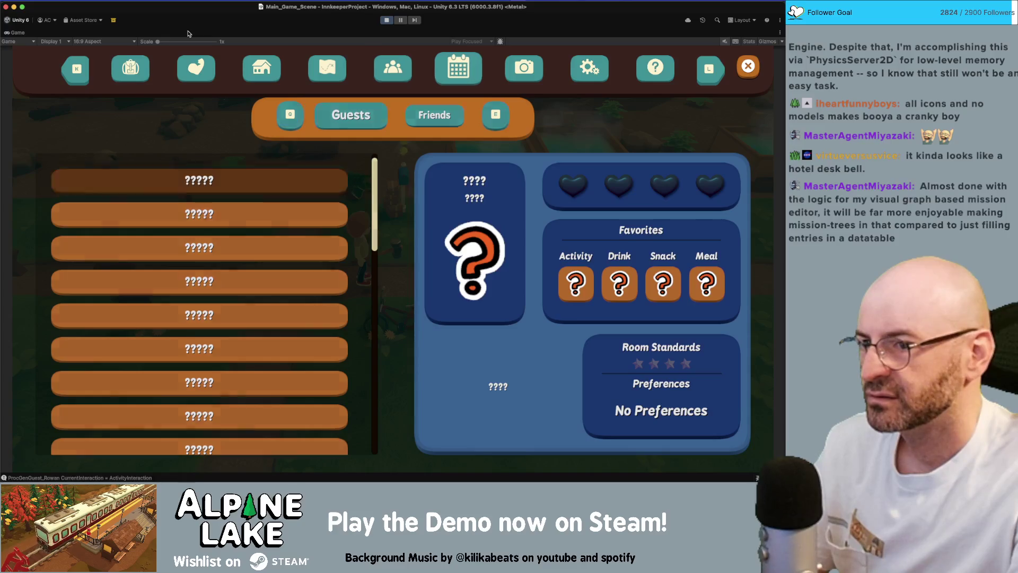
Open the calendar and browse the early days, checking the events on Wednesday the 5th.
key(l)
key(Left)
key(Right)
key(Right)
key(Right)
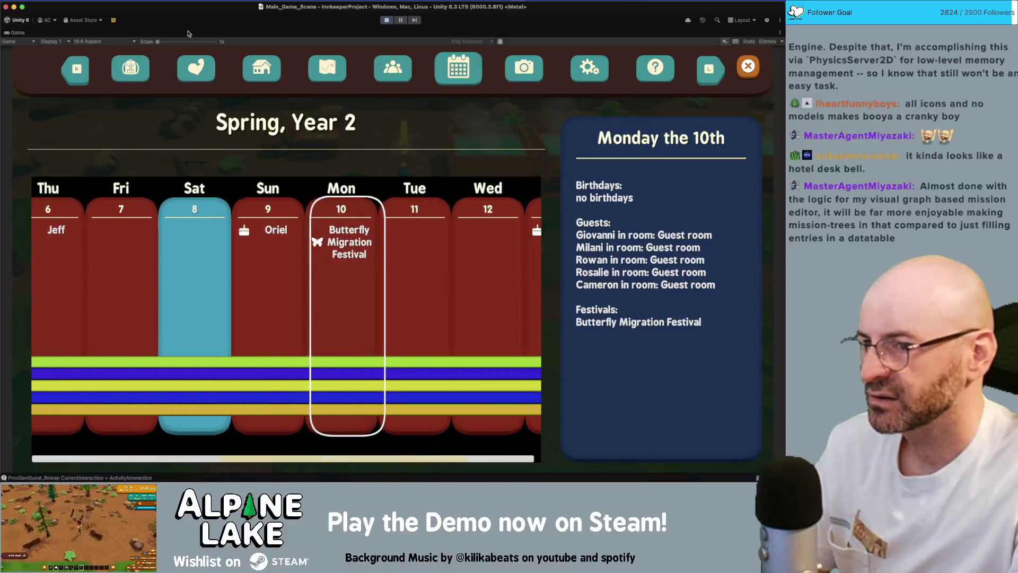
key(Right)
key(Right)
key(Right)
key(Left)
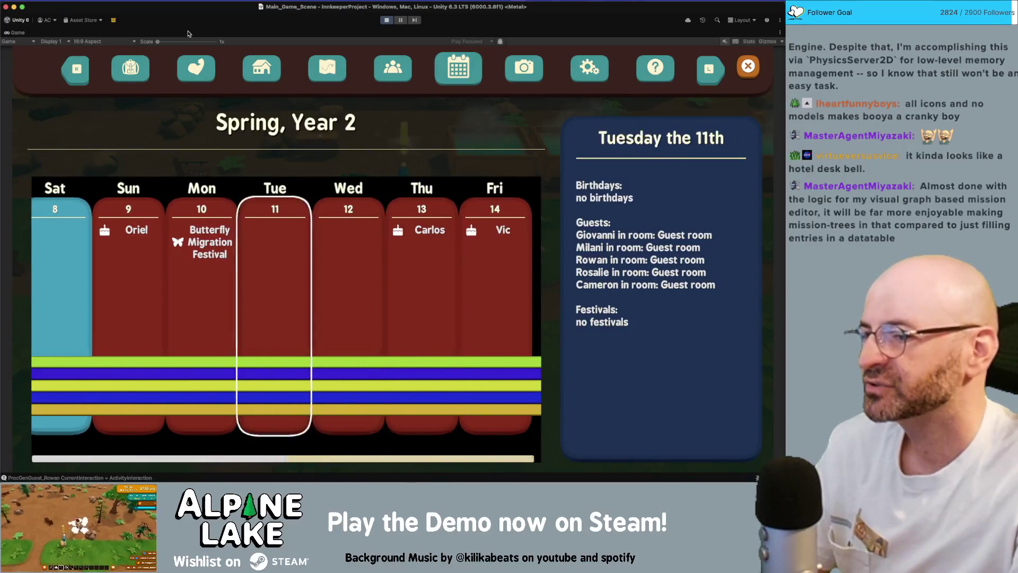
key(Left)
key(Left)
key(Left)
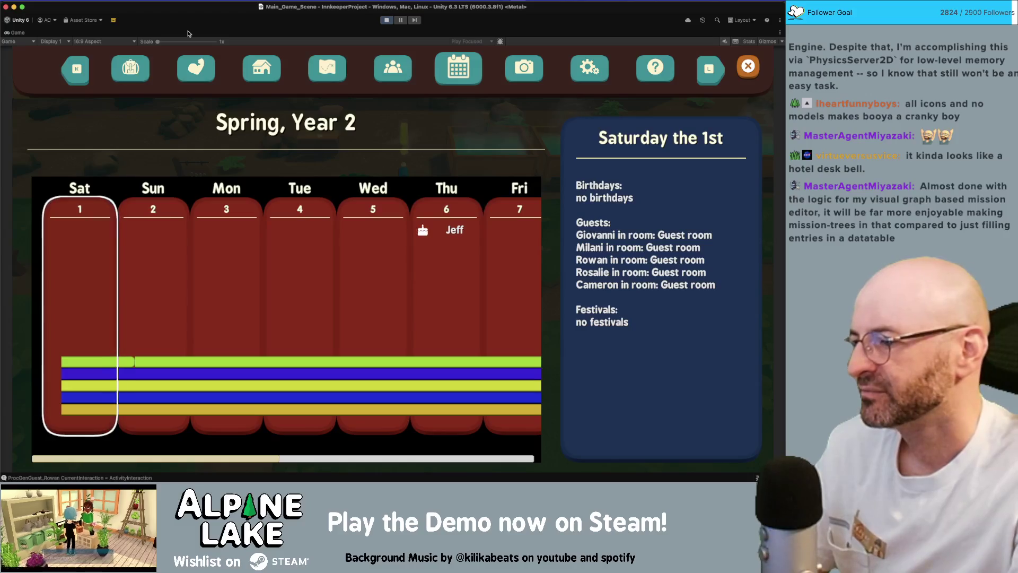
key(Right)
key(Right)
key(Right)
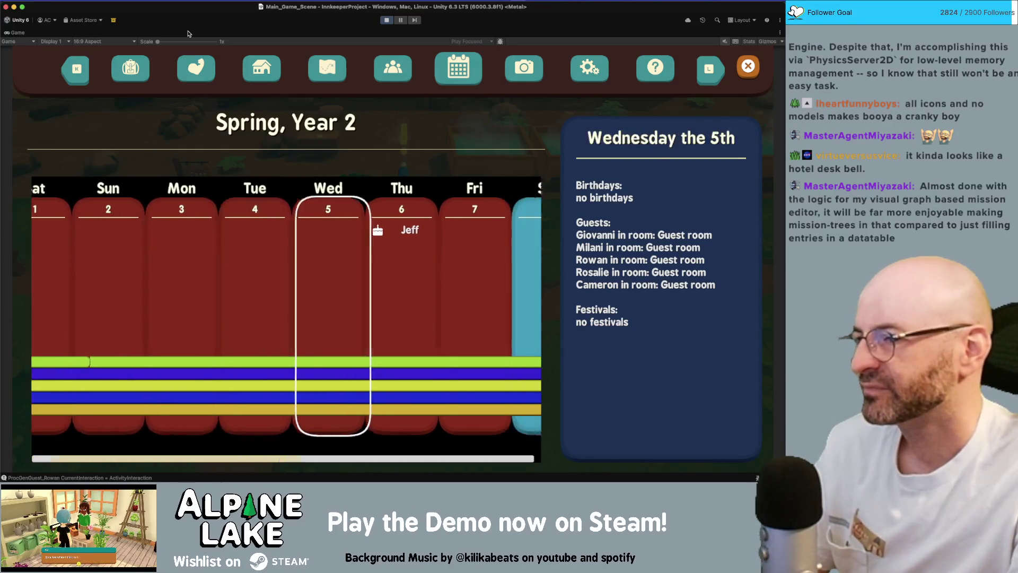
key(Right)
key(Right)
key(Right)
Browse the calendar days between Thursday the 6th and Tuesday the 11th.
key(Left)
key(Left)
key(Left)
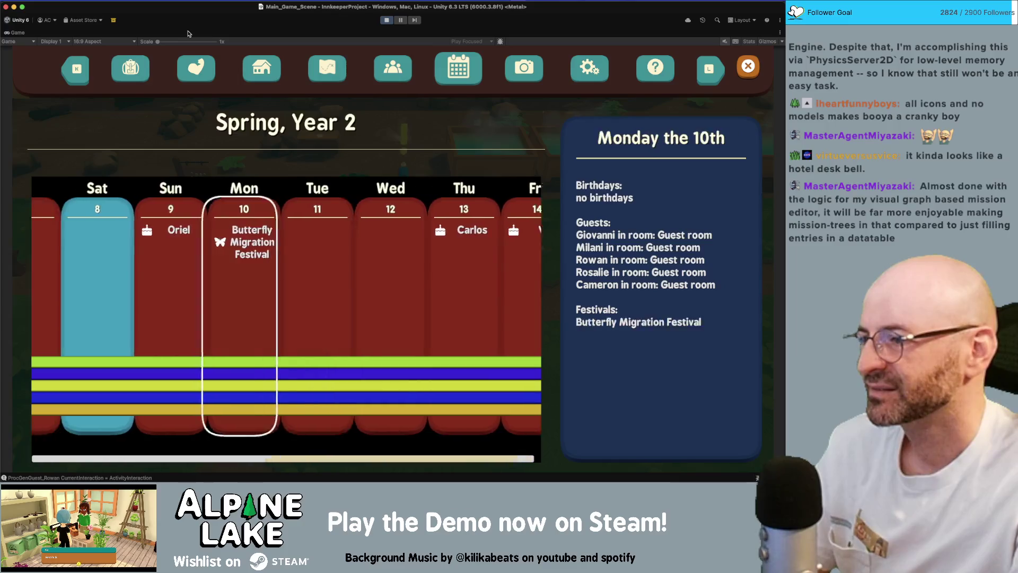
key(Left)
key(Left)
key(Left)
key(Right)
key(Right)
key(Right)
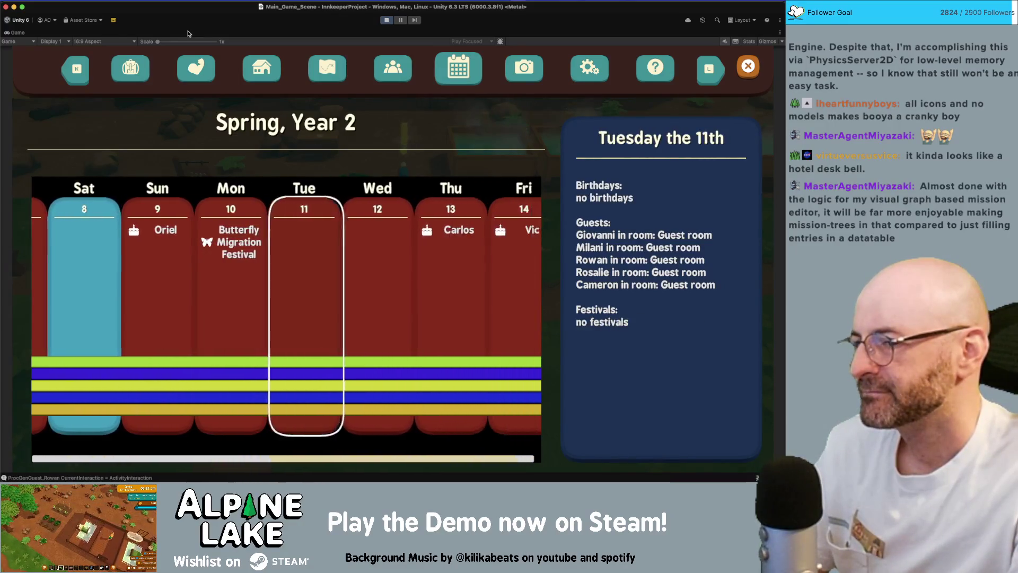
key(Right)
key(Right)
key(Left)
key(Left)
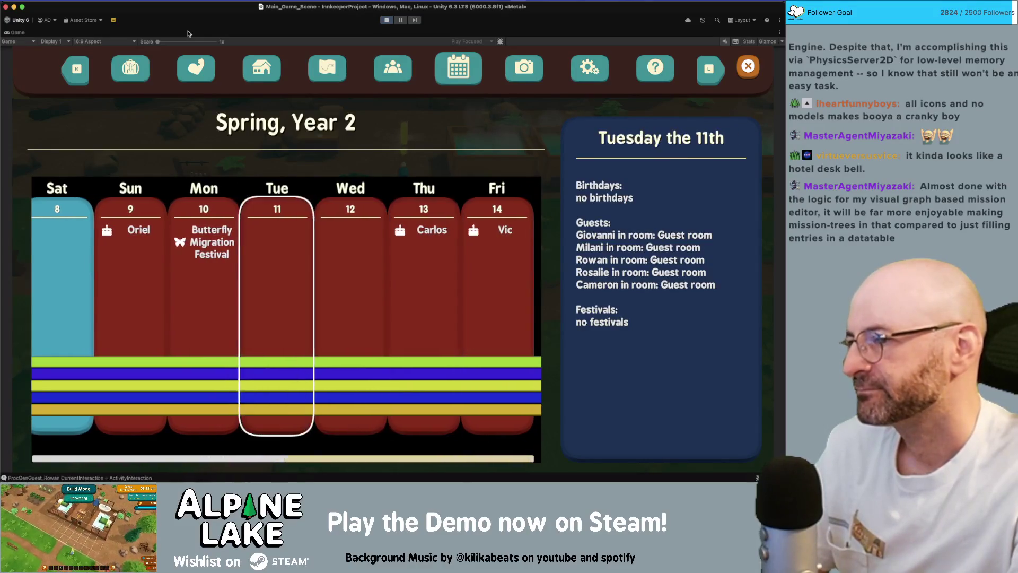
key(Left)
key(Left)
key(Left)
key(Right)
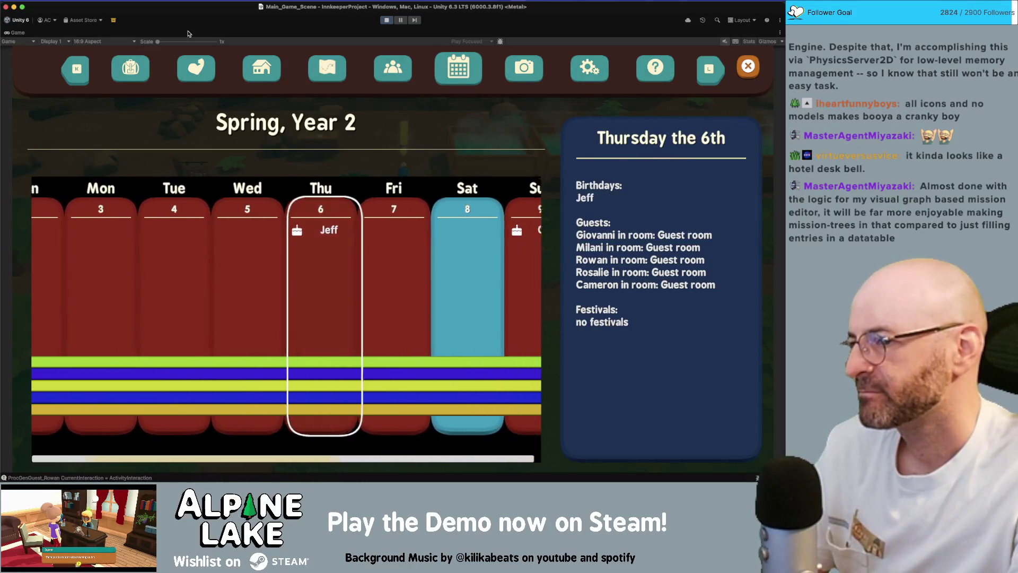
Switch to the collection grid and move along its top row, last column and bottom row.
key(Right)
key(Right)
key(Right)
key(l)
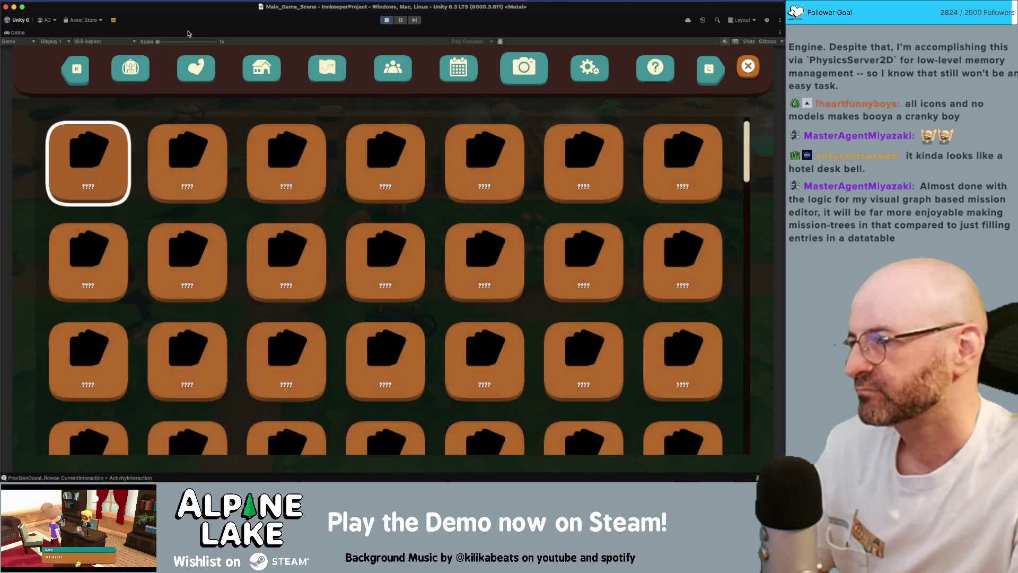
key(Right)
key(Right)
key(Right)
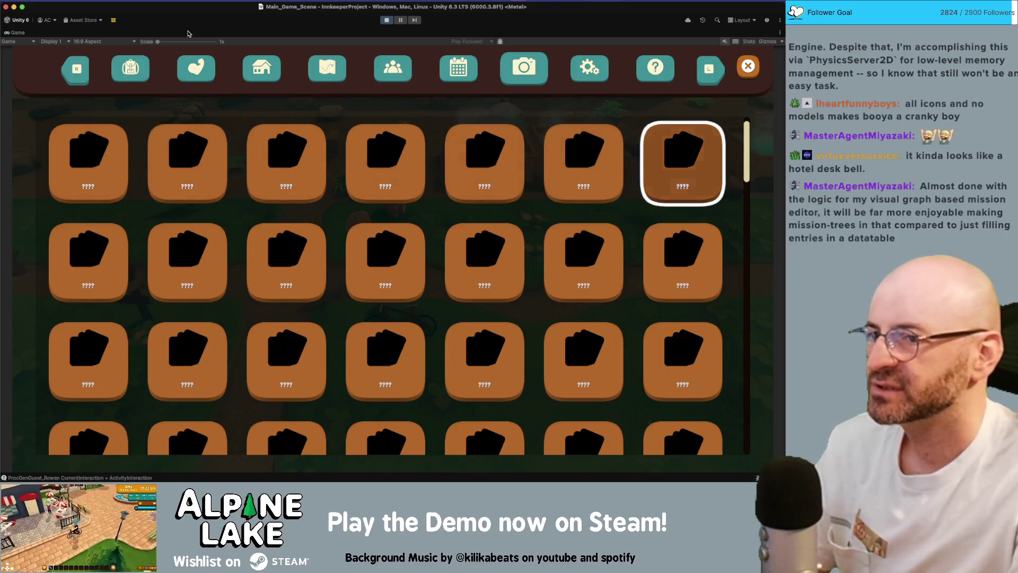
key(Down)
key(Down)
key(Down)
key(Down)
key(Down)
key(Left)
key(Left)
key(Left)
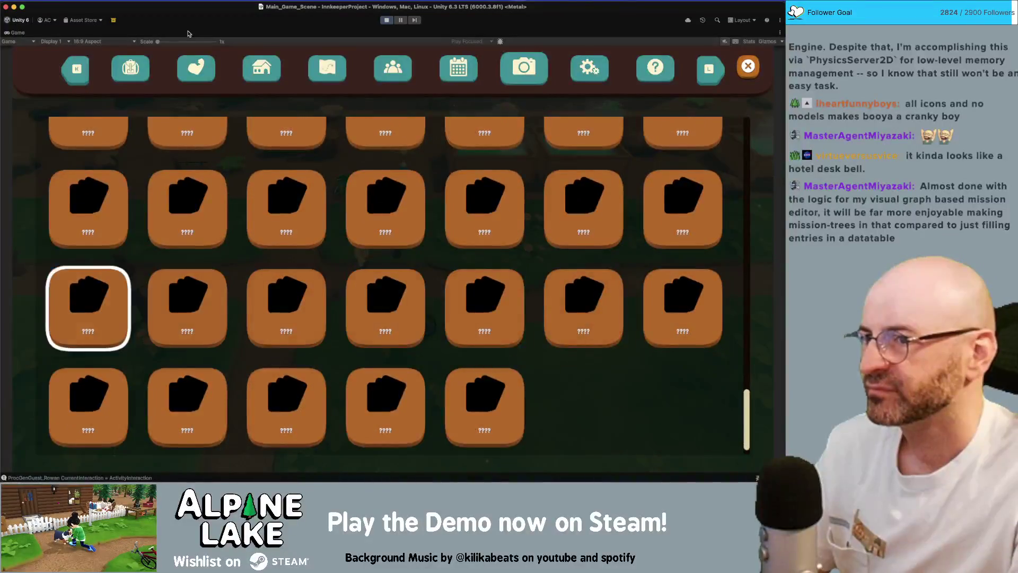
Switch to the settings page and move focus among the entries down to display resolution.
key(l)
key(Down)
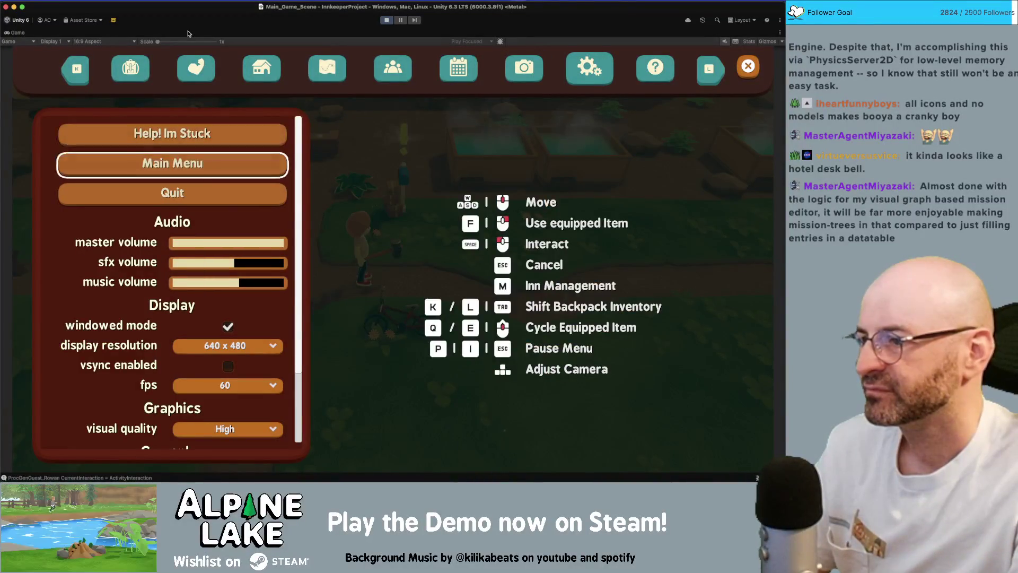
key(Up)
key(Up)
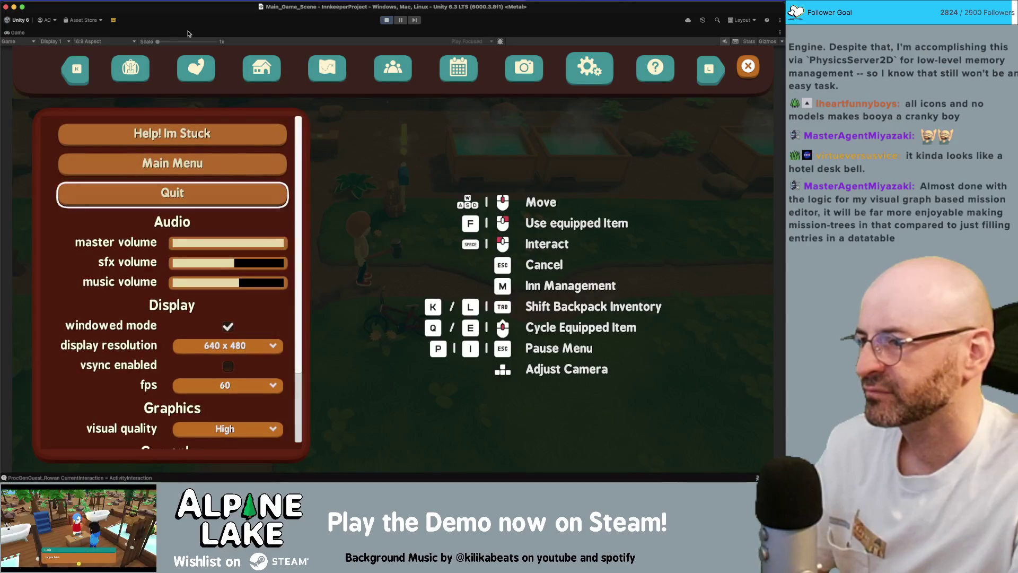
key(Down)
key(Down)
key(Down)
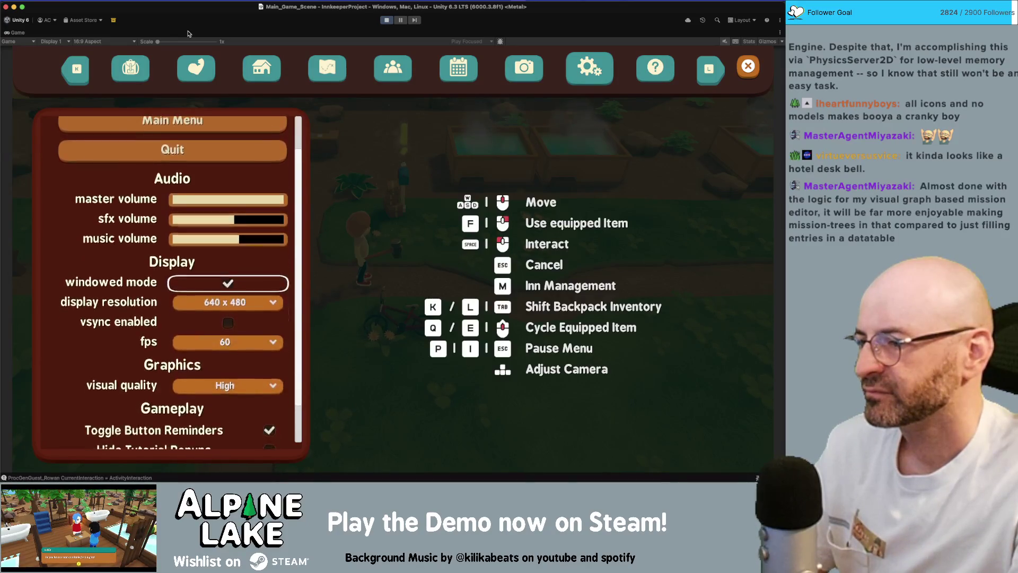
key(Down)
key(Down)
key(Down)
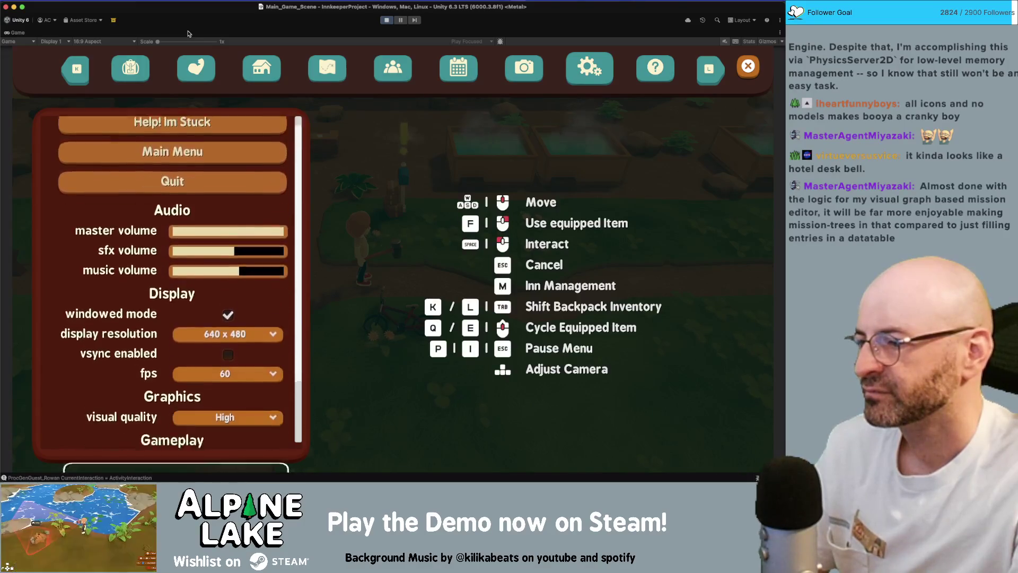
key(Up)
key(Up)
key(Up)
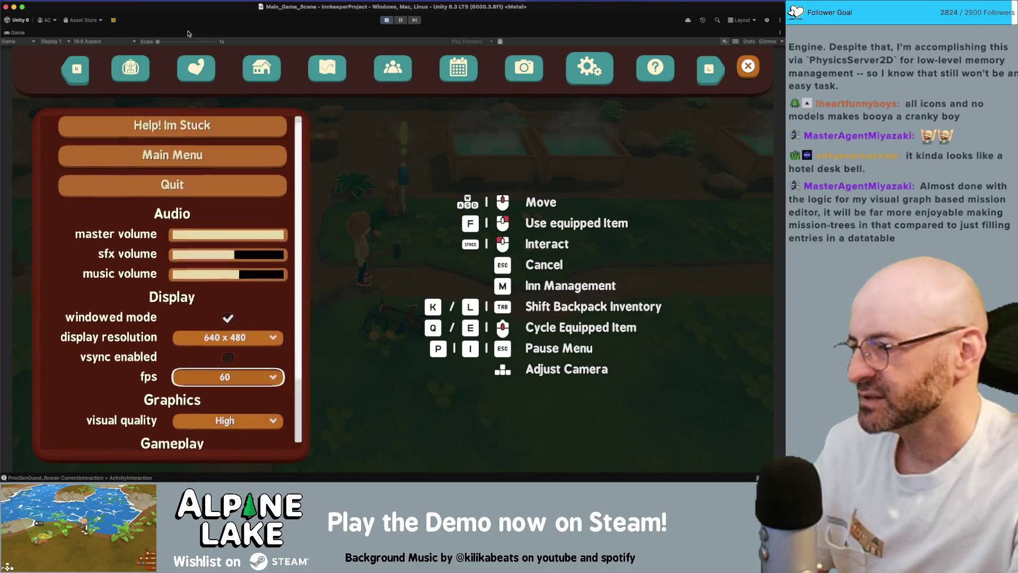
key(Up)
key(Up)
key(Up)
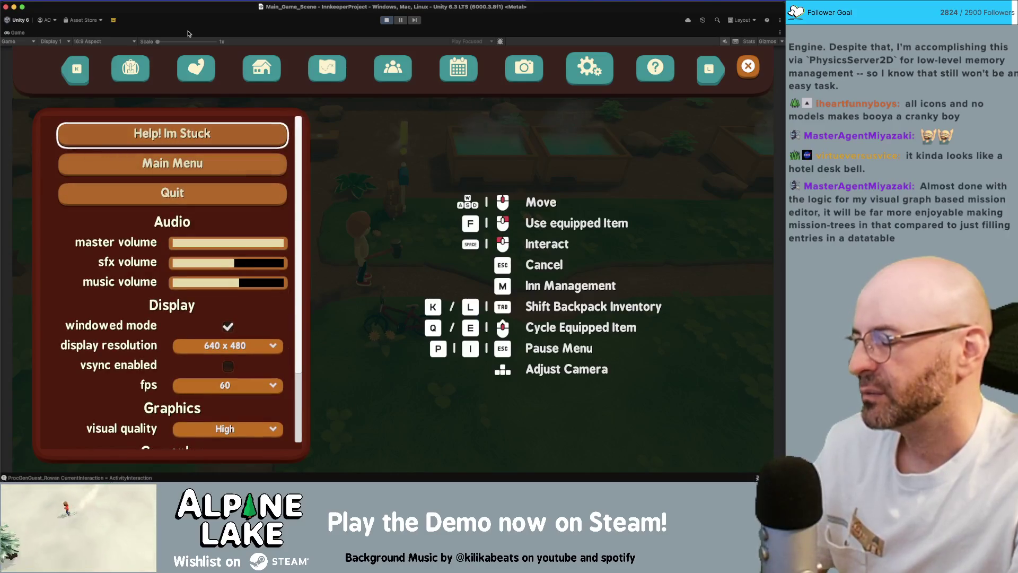
key(Down)
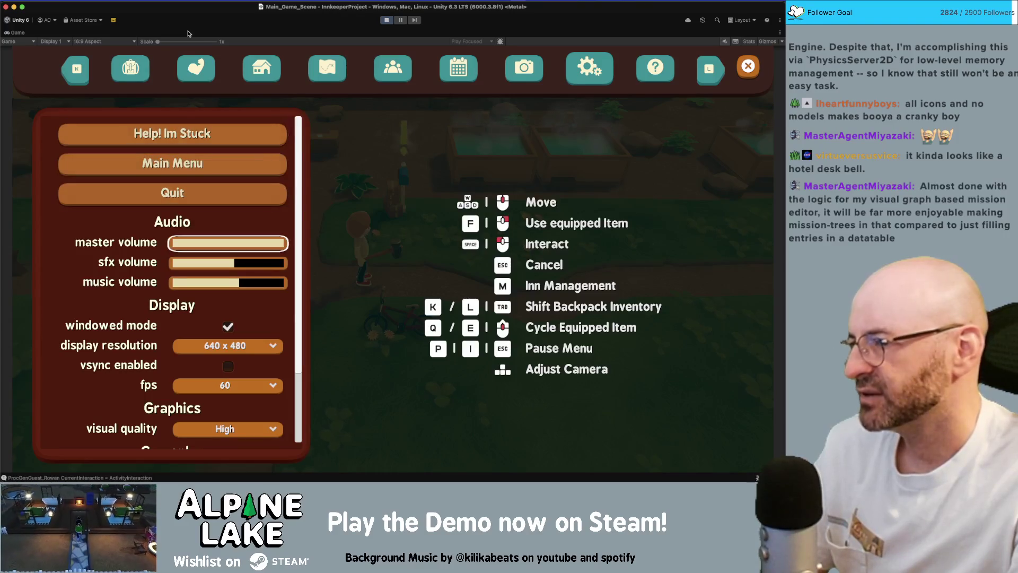
key(Down)
key(Down)
key(Down)
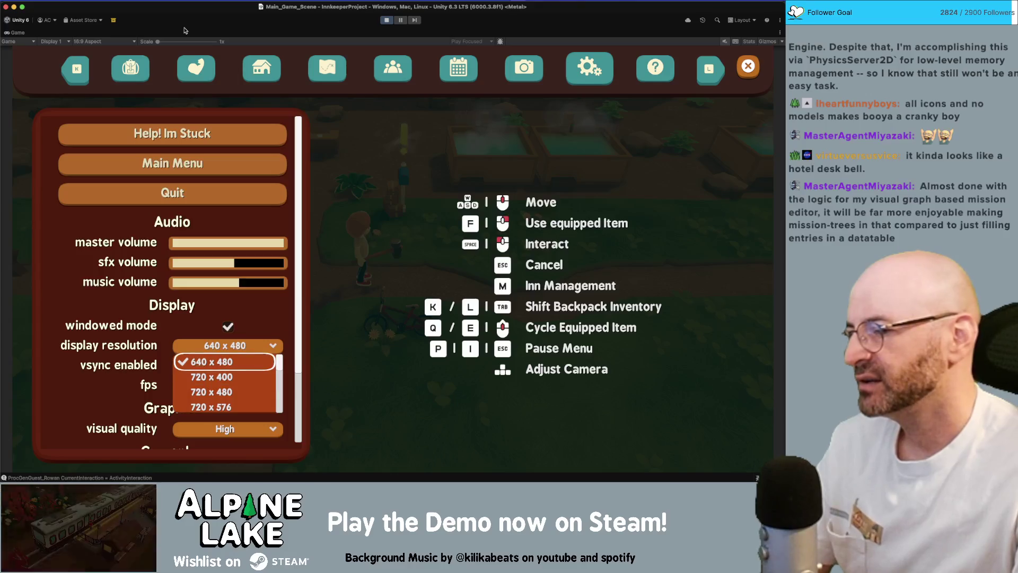
Open the display resolution list, scroll through its options, and close it keeping 640 x 480.
key(Escape)
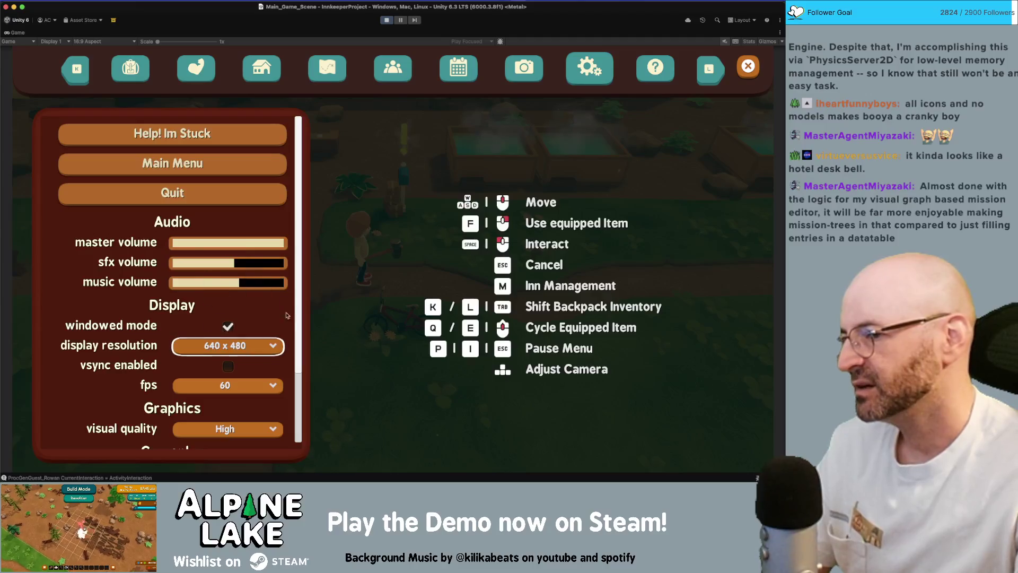
click(248, 347)
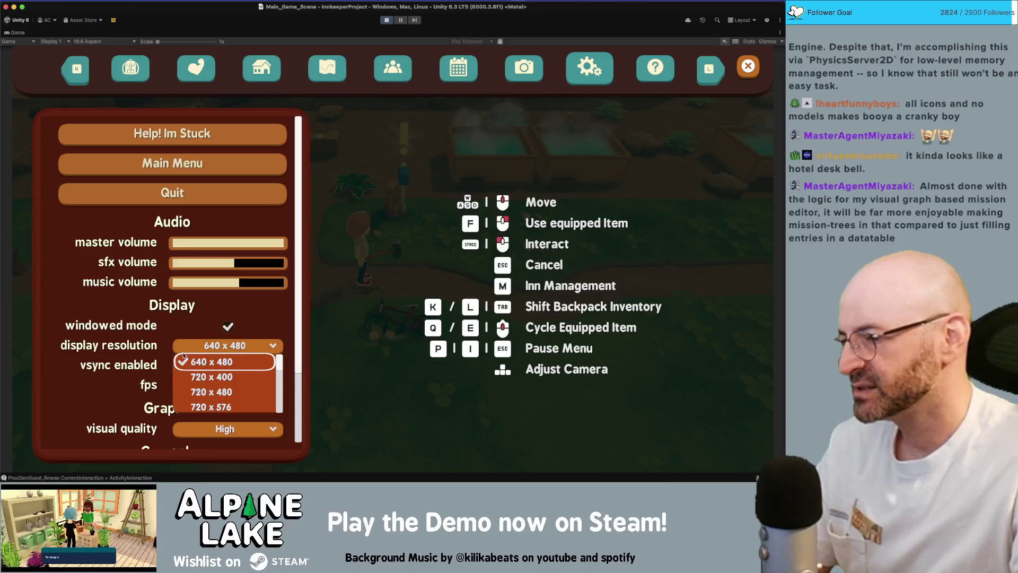
scroll(260, 414, down, 5)
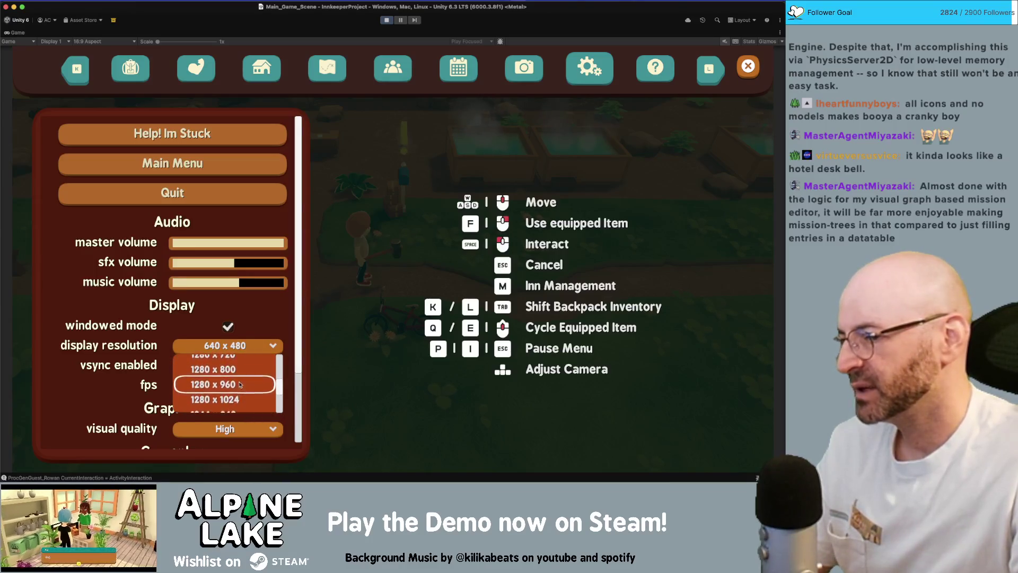
click(226, 347)
click(247, 347)
click(254, 348)
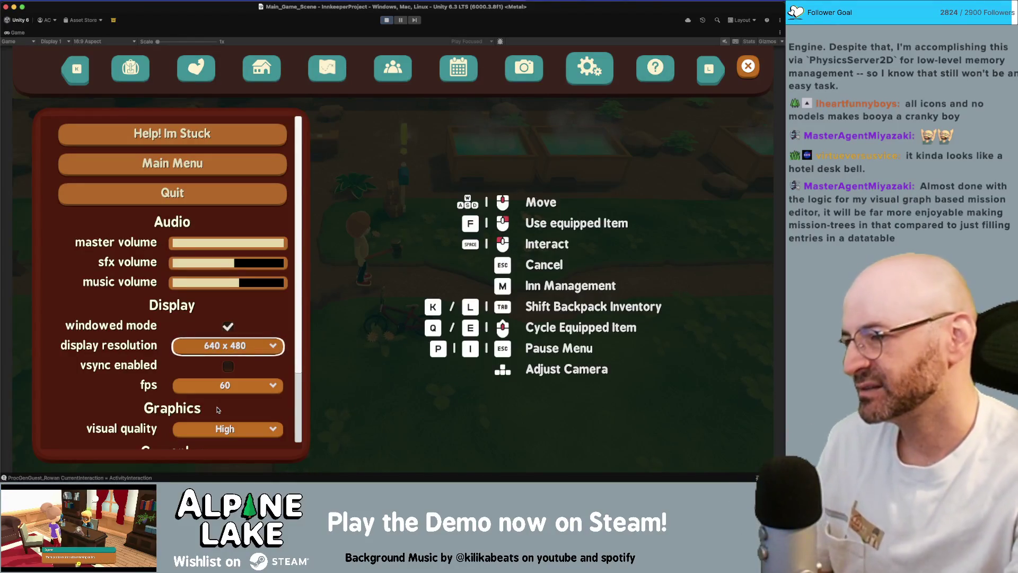
Scroll through the settings panel, then close it to resume play on Spring, Mon 8th Year 2.
scroll(218, 409, down, 3)
scroll(218, 409, up, 3)
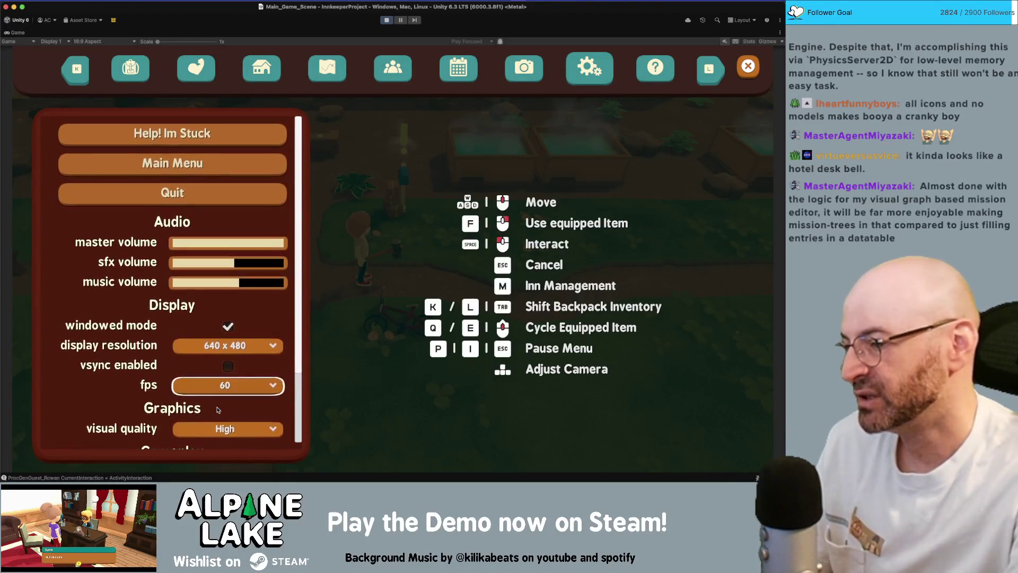
scroll(218, 409, down, 3)
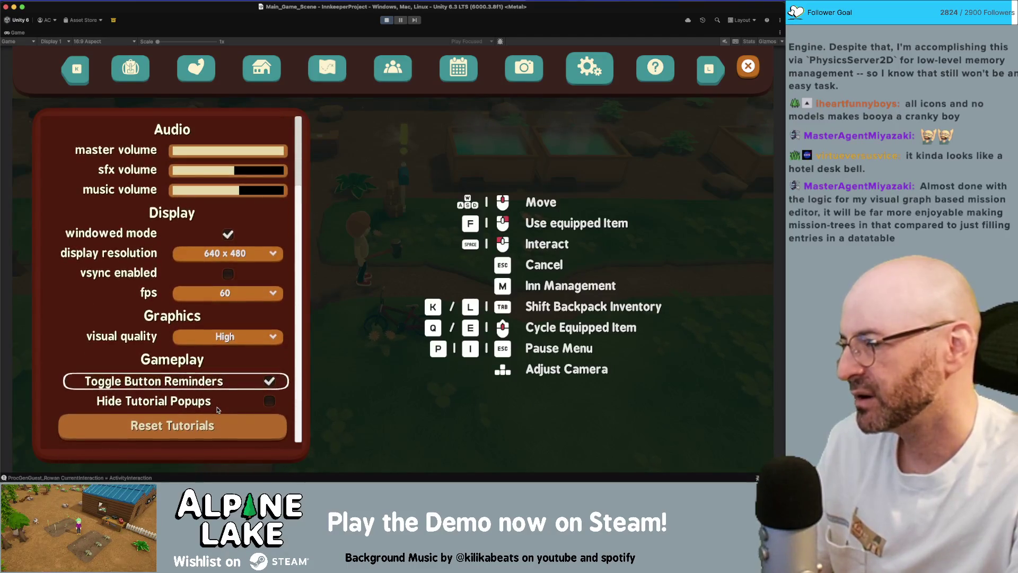
scroll(218, 409, up, 4)
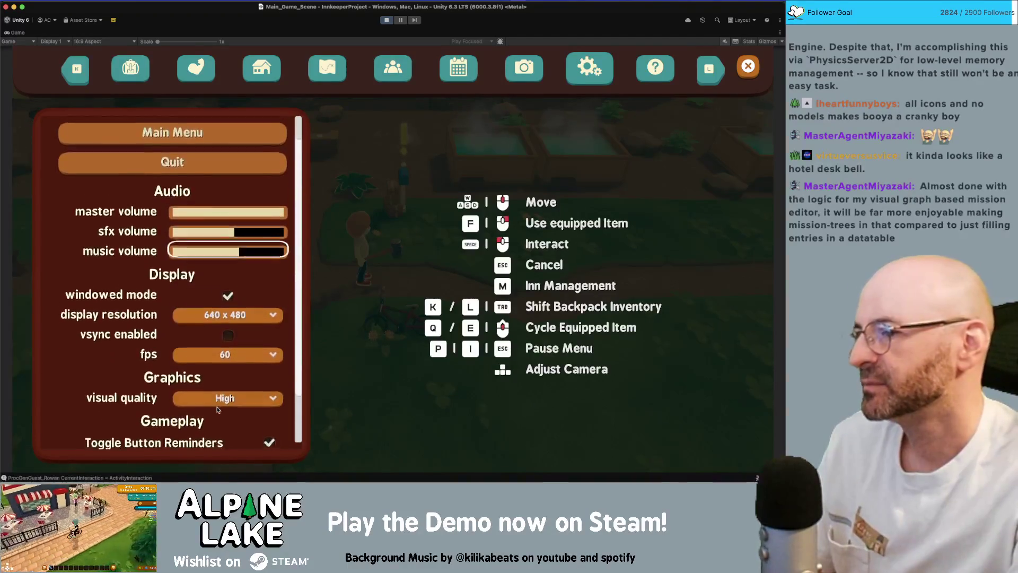
scroll(218, 409, up, 5)
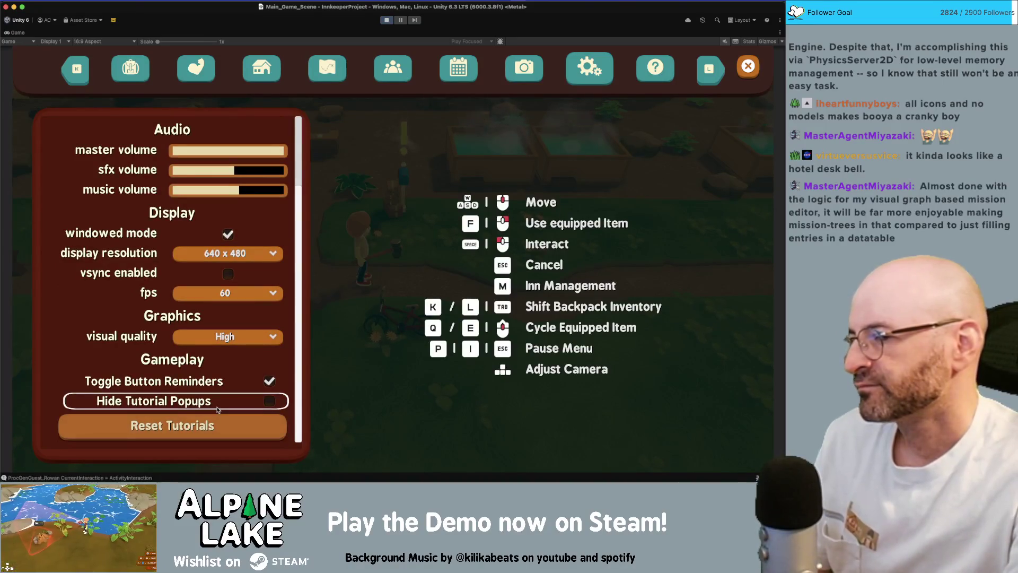
scroll(217, 409, up, 3)
scroll(217, 409, down, 3)
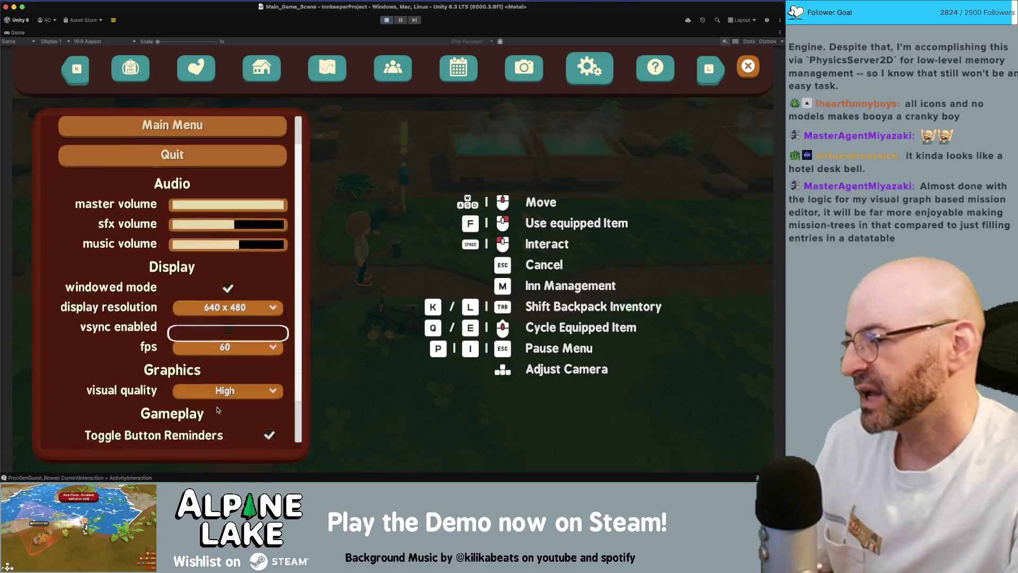
scroll(217, 409, up, 3)
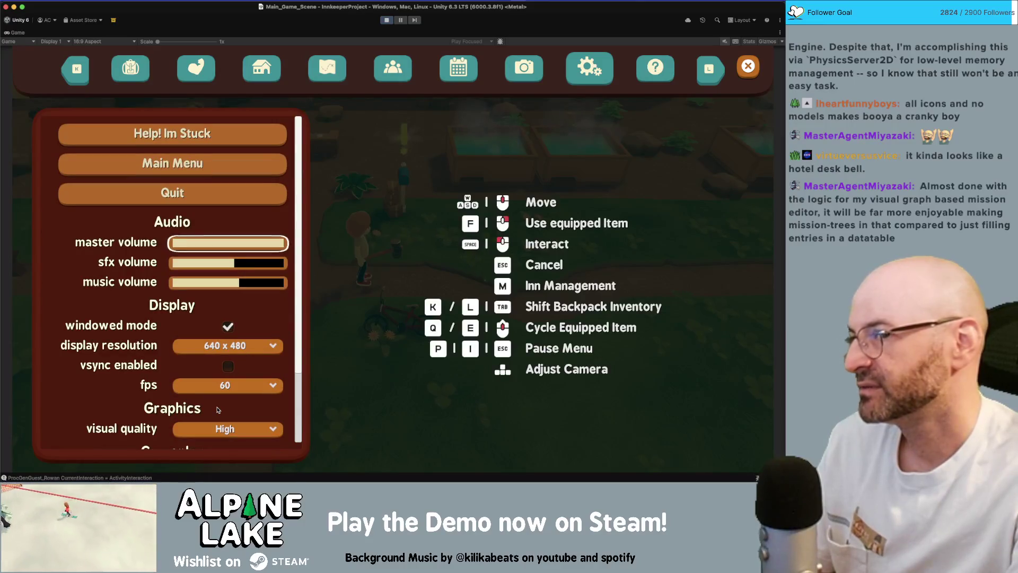
scroll(217, 409, down, 1)
scroll(217, 409, up, 1)
scroll(217, 409, down, 3)
scroll(216, 409, up, 3)
scroll(216, 409, down, 3)
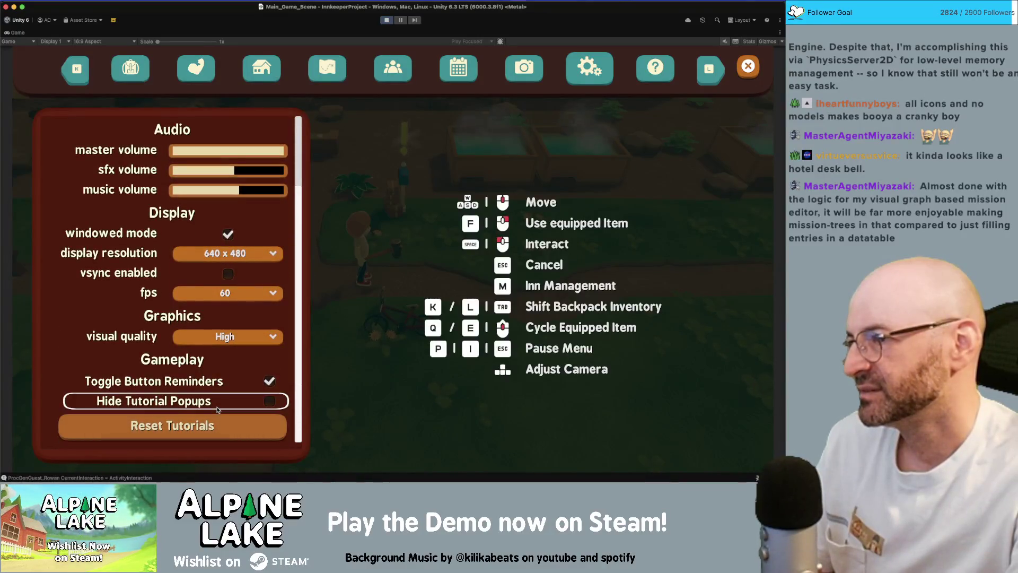
scroll(217, 410, up, 3)
key(Escape)
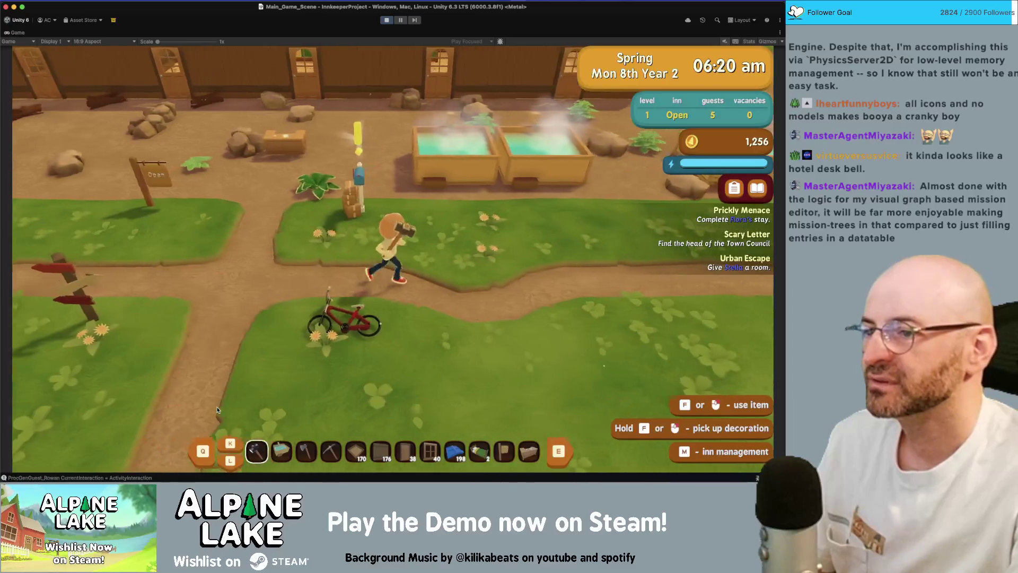
key(w)
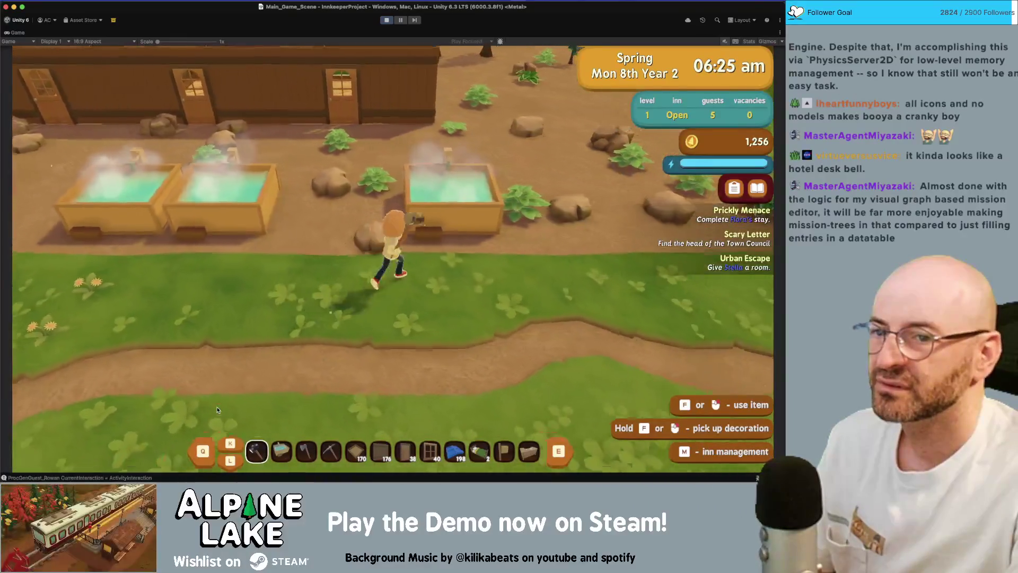
key(w)
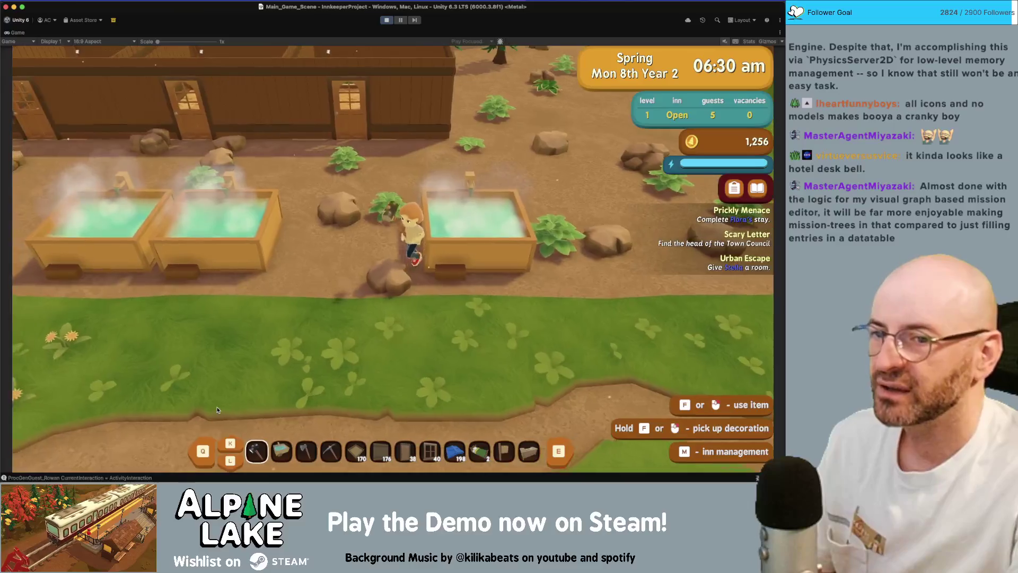
key(s)
key(d)
key(w)
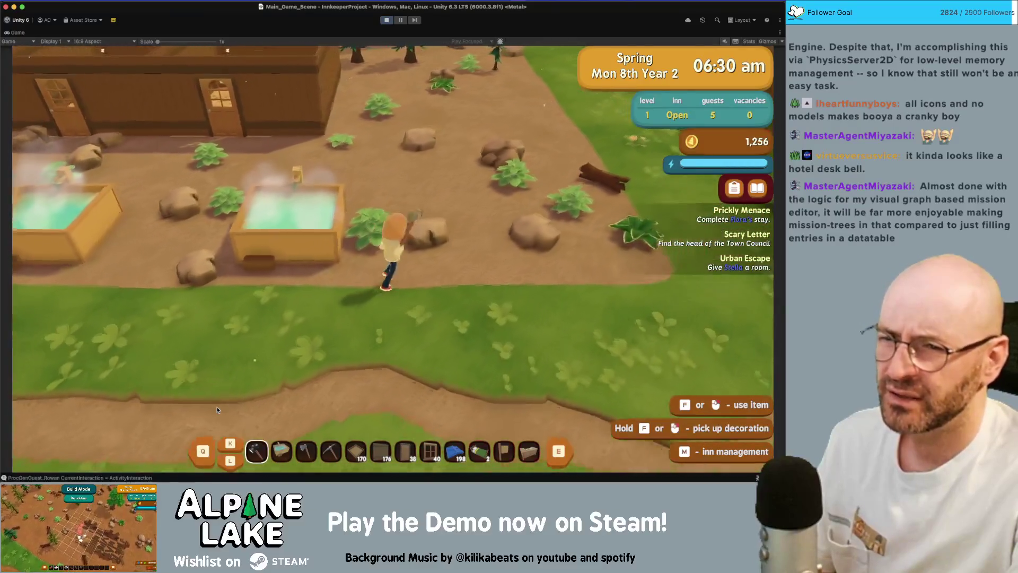
key(a)
key(j)
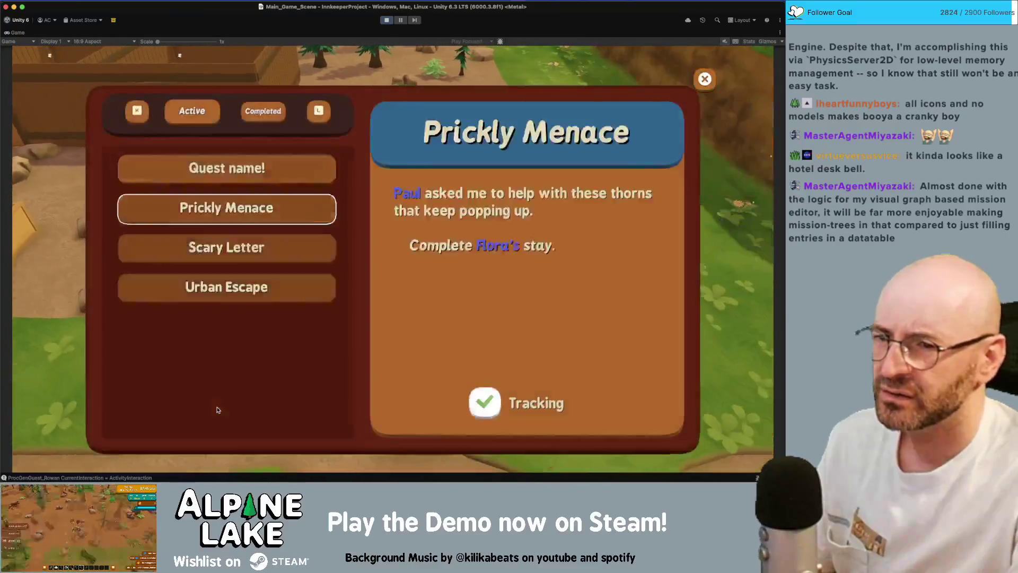
key(j)
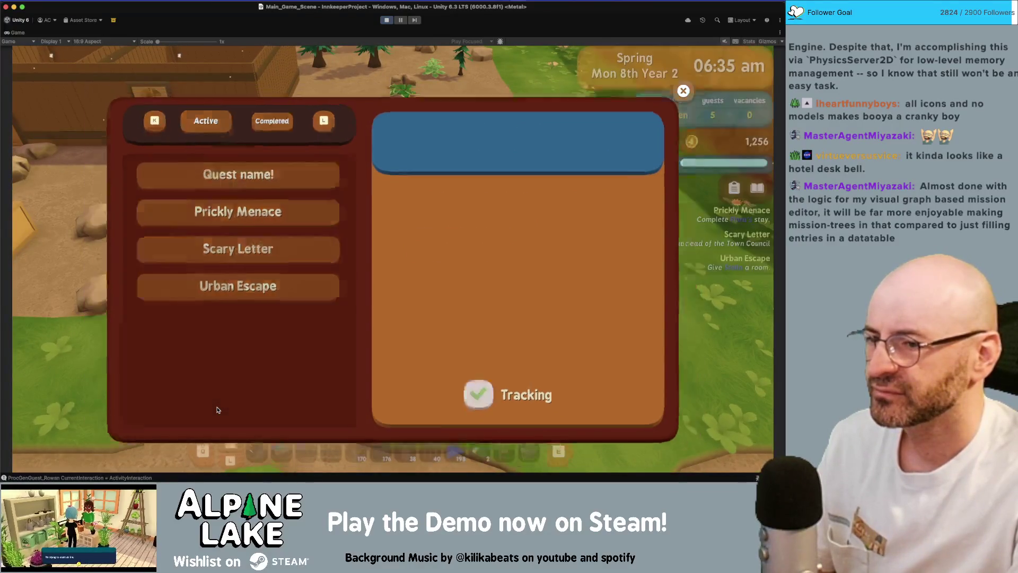
key(d)
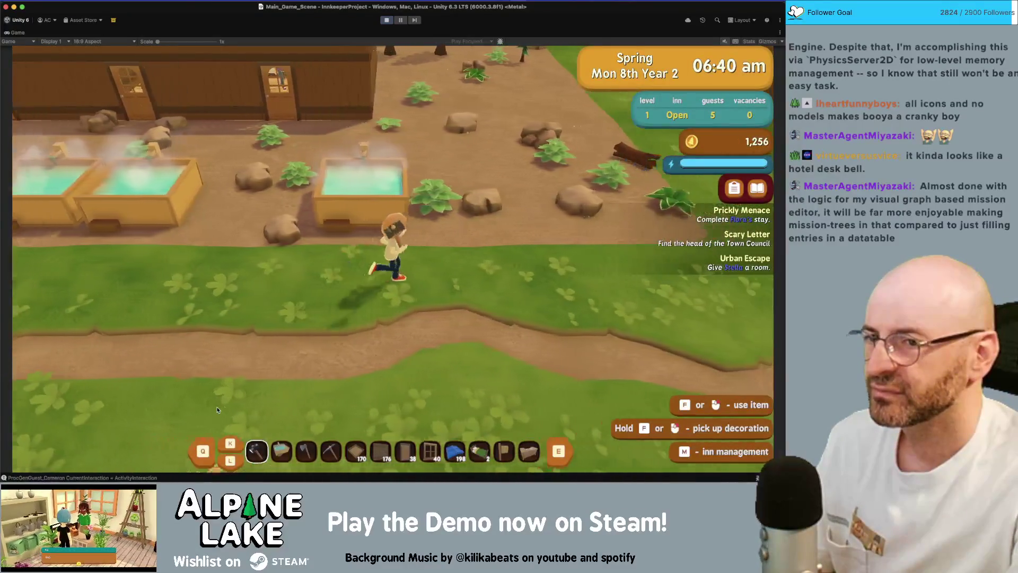
Run the innkeeper around the hot tubs and across the yard, then back toward the inn door.
key(w)
key(d)
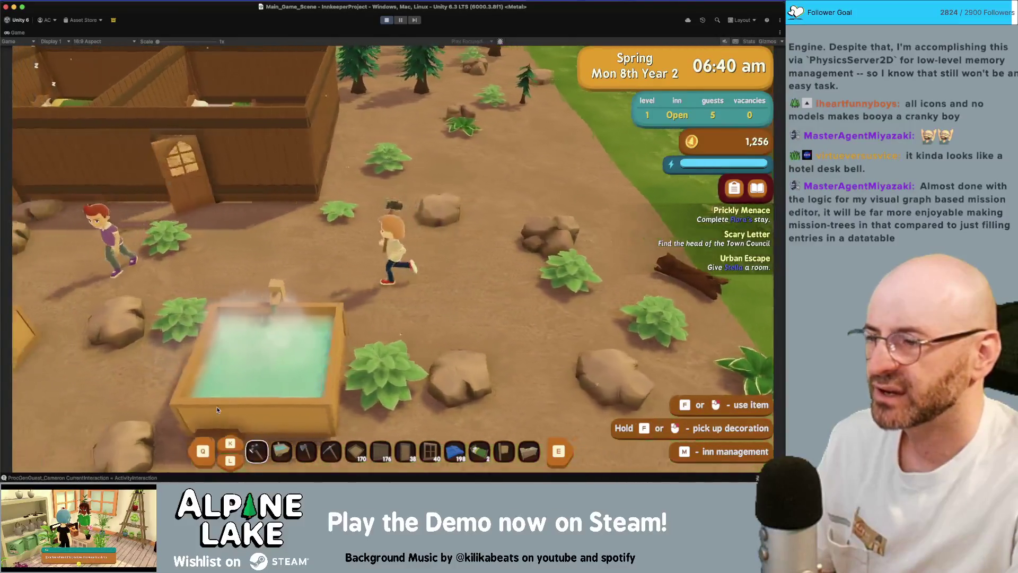
key(a)
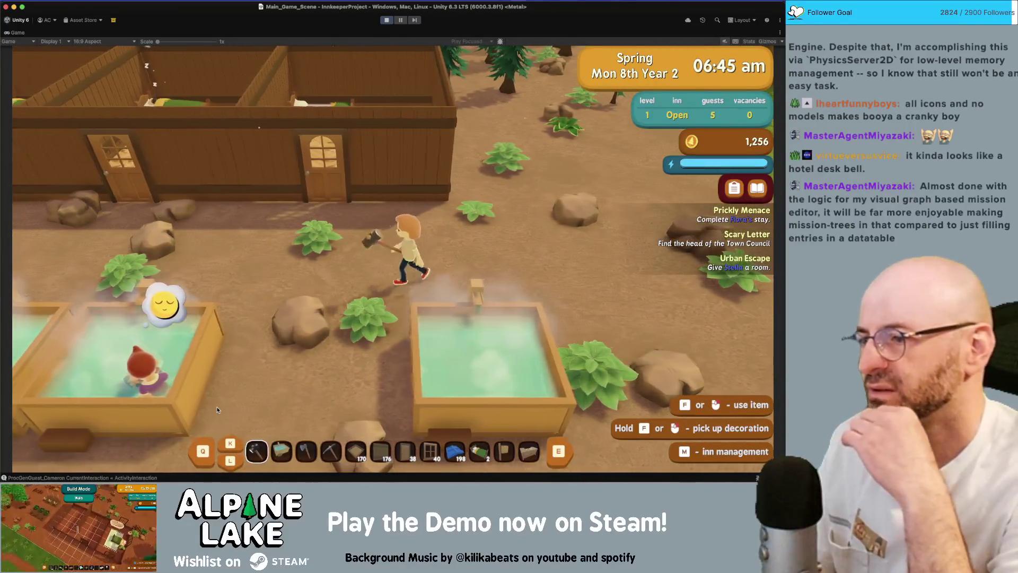
key(d)
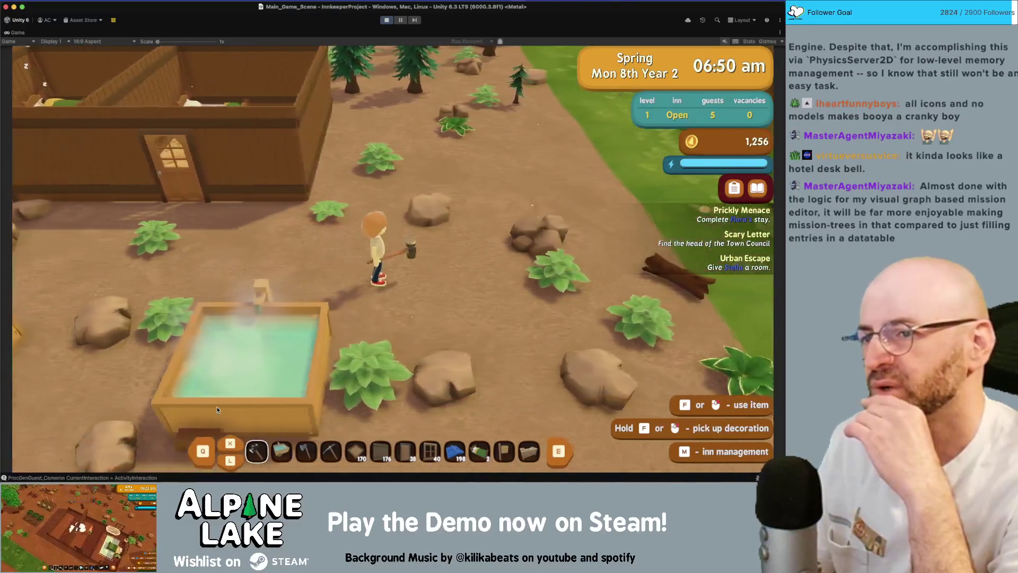
key(d)
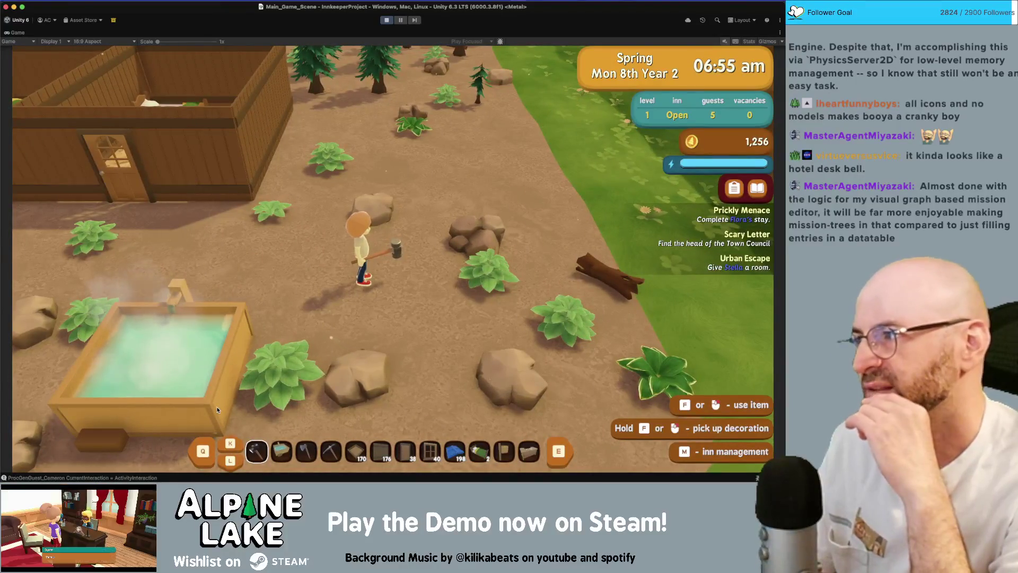
key(w)
key(w)
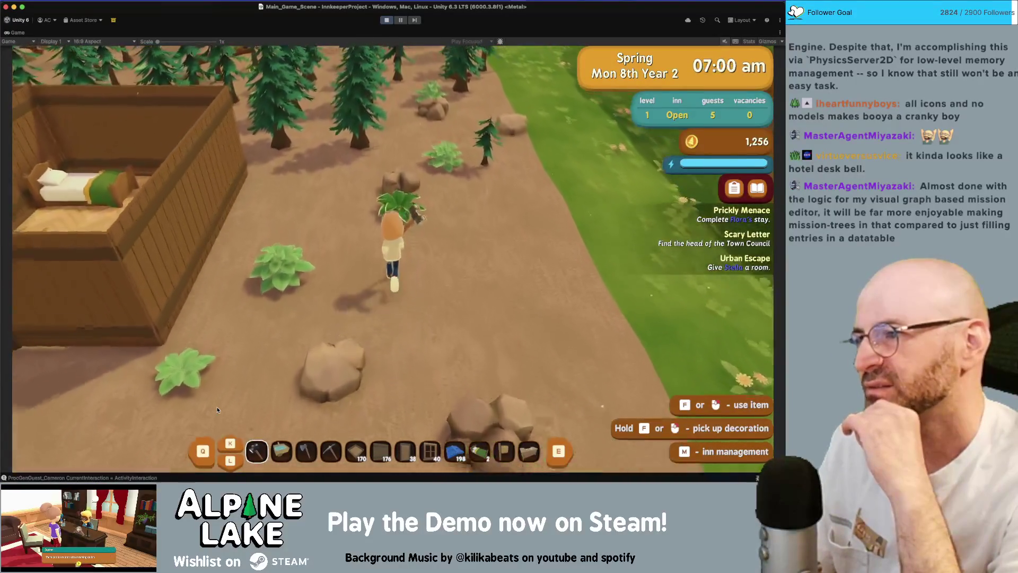
key(s)
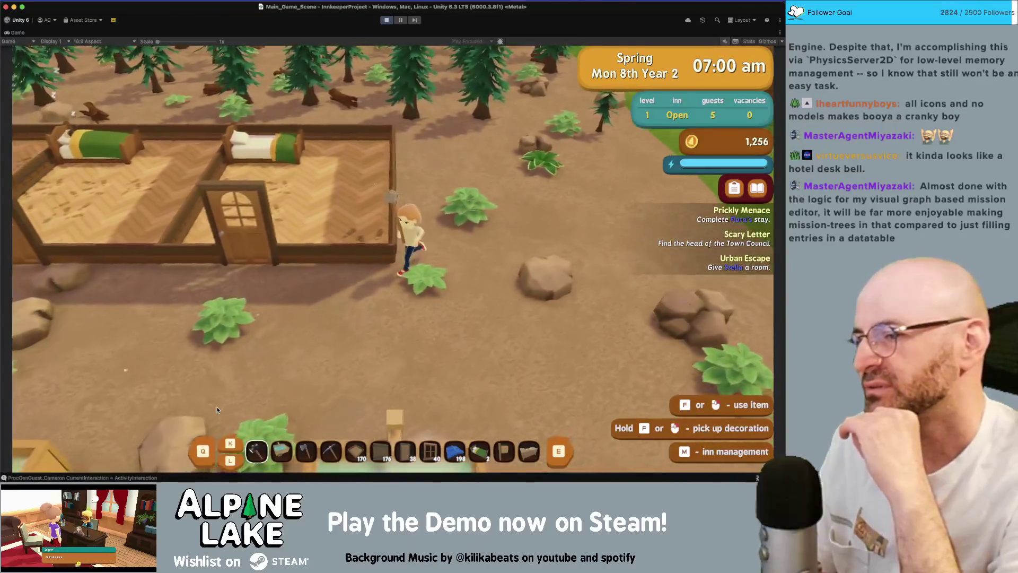
key(a)
Walk into the bedroom, make the cozy bed, and move between the bedroom and the hot tubs.
key(w)
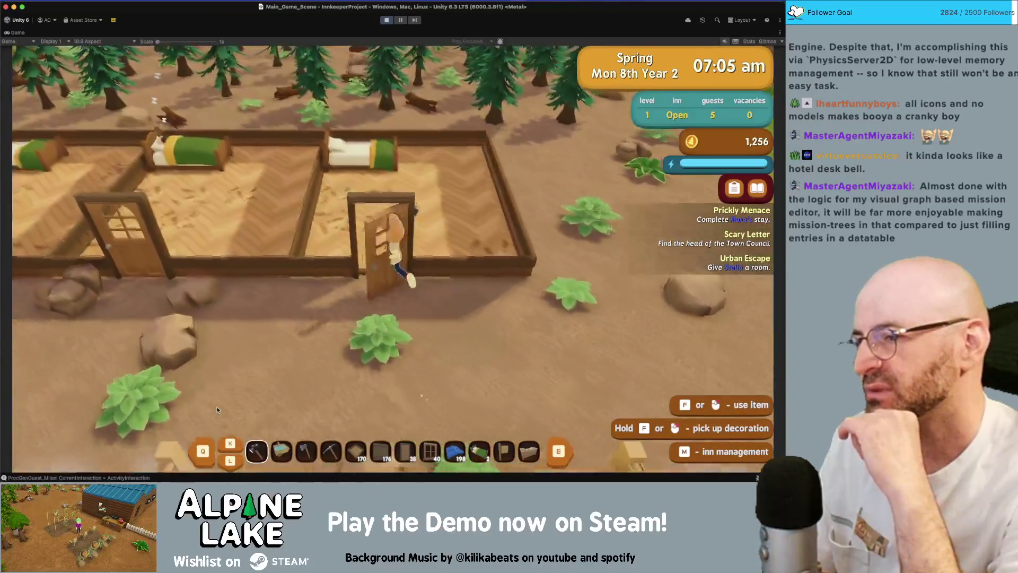
key(space)
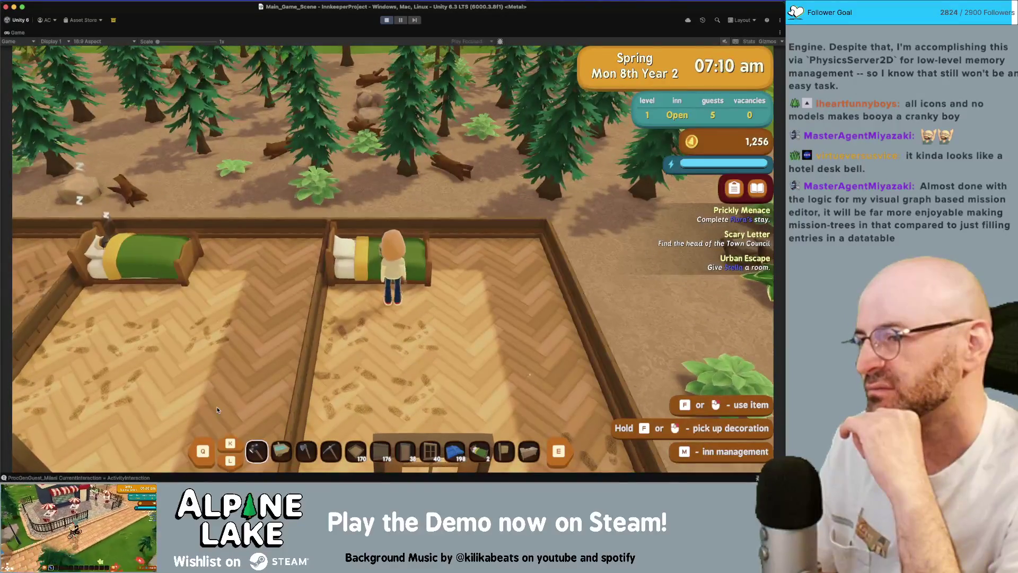
key(s)
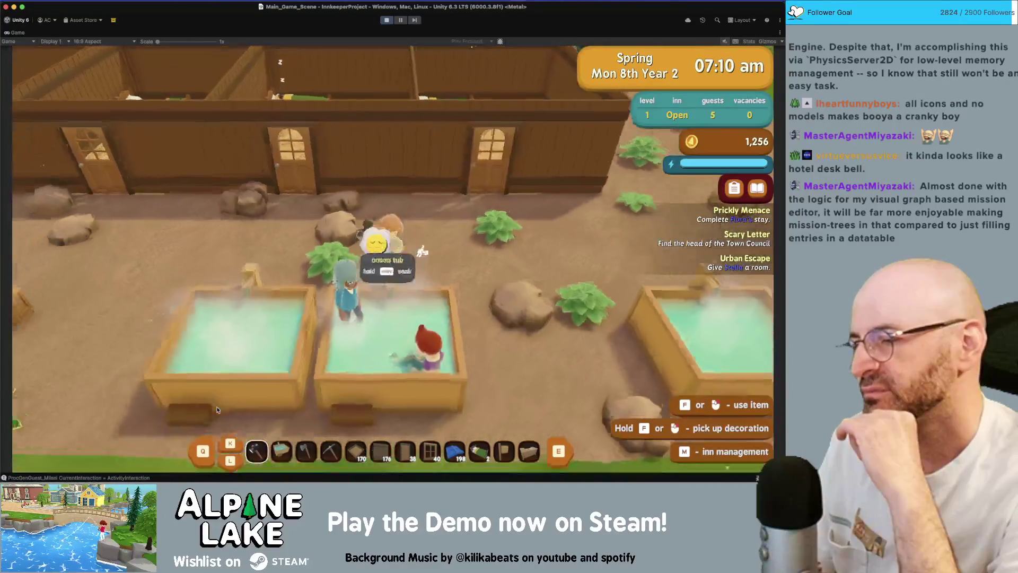
key(w)
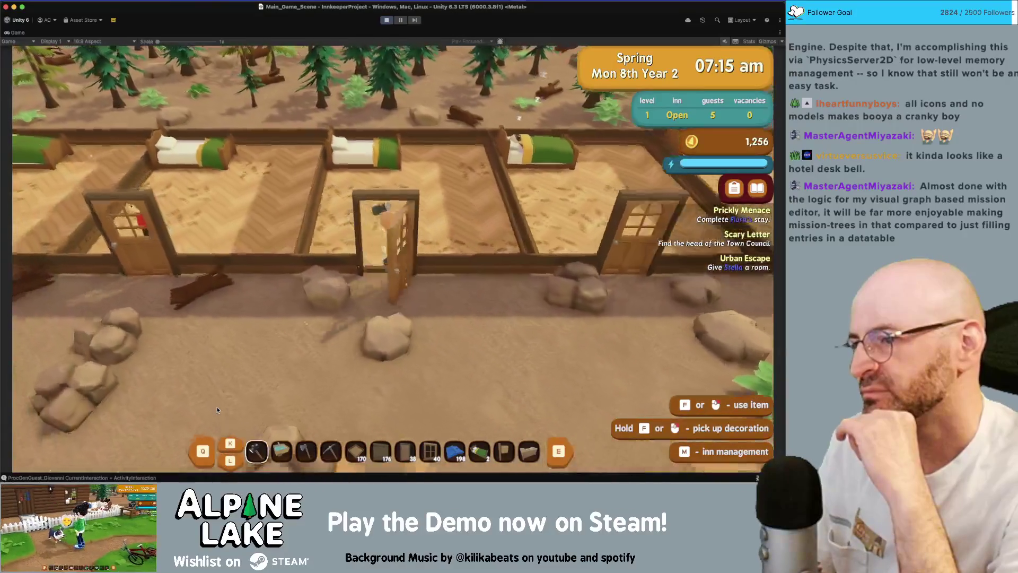
key(w)
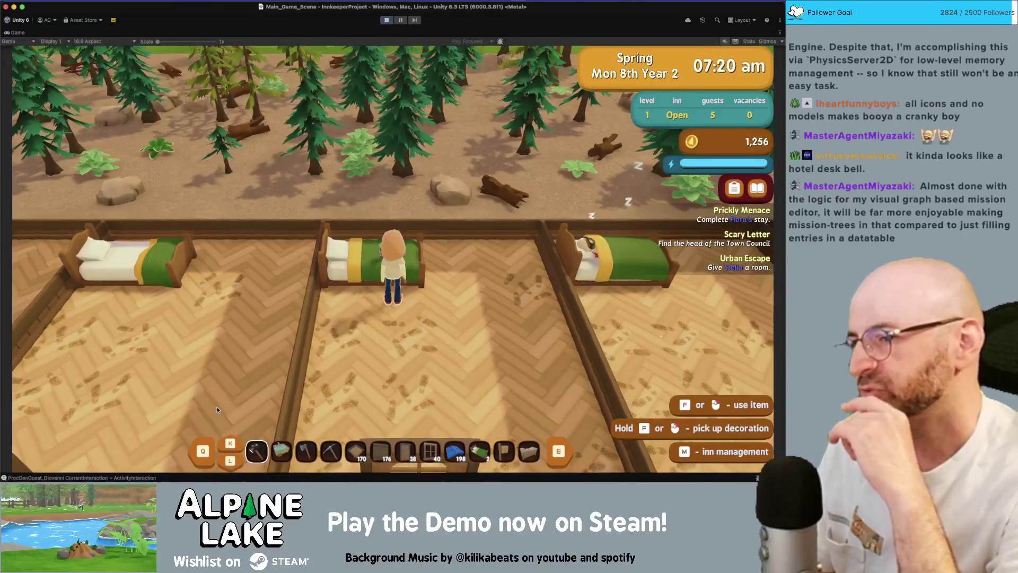
key(s)
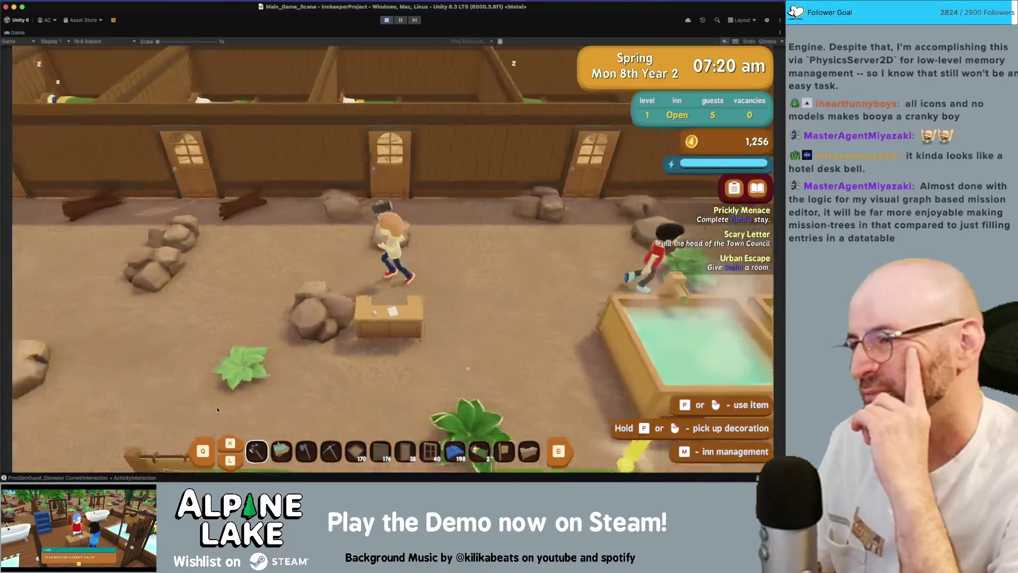
Walk along the bedroom wall to the middle bed, move around it, then step out and back in.
key(a)
key(w)
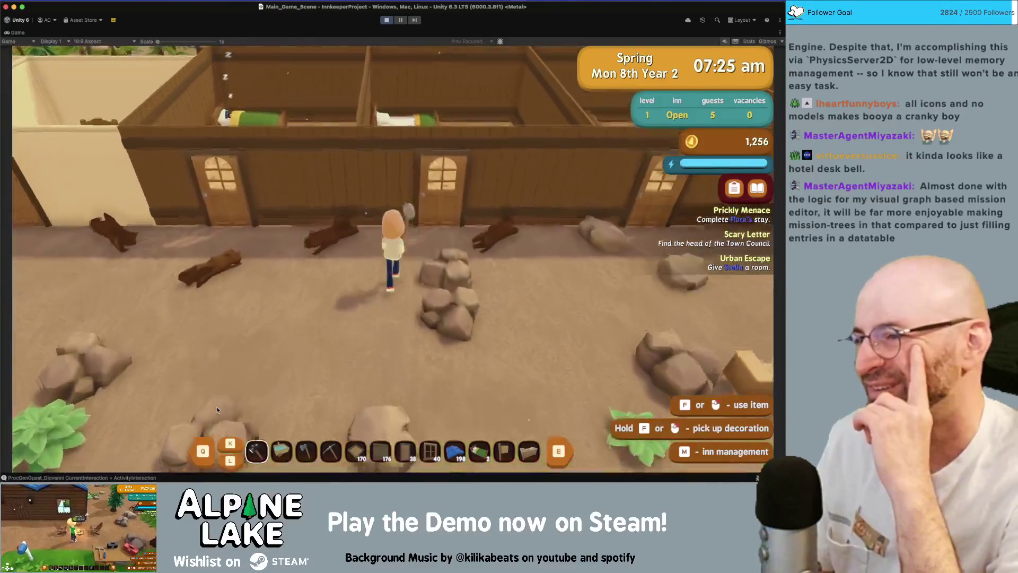
key(w)
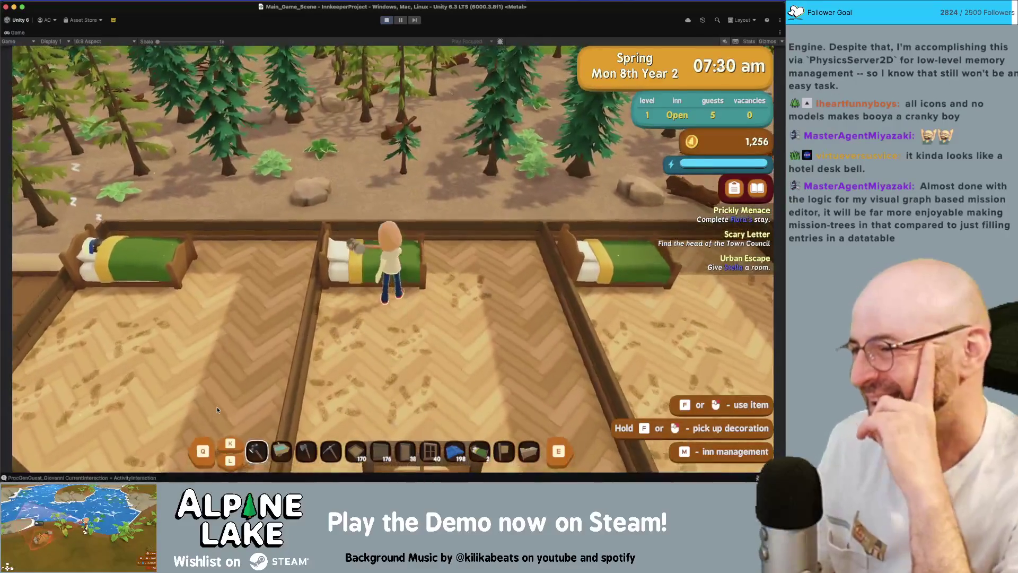
key(d)
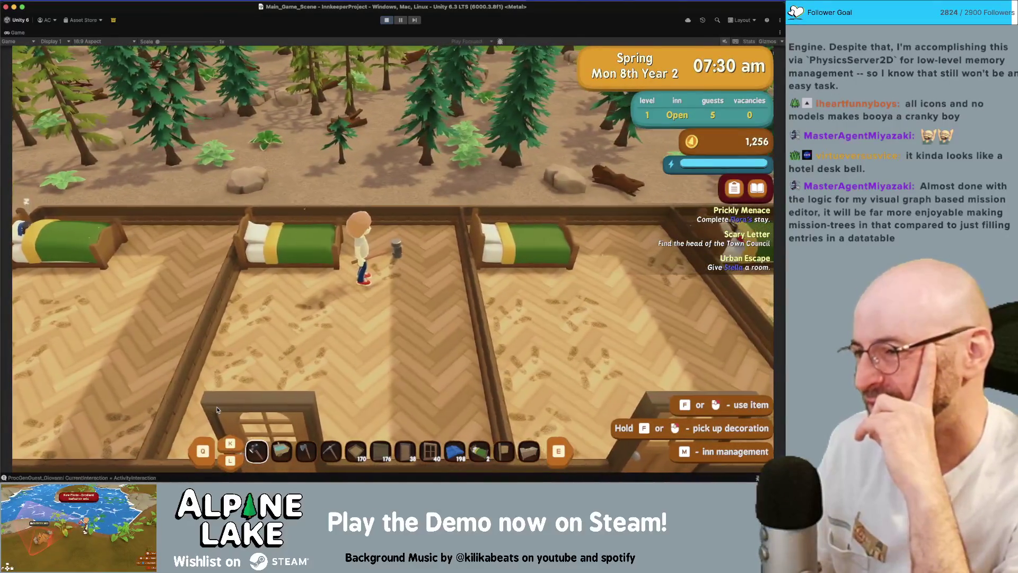
key(a)
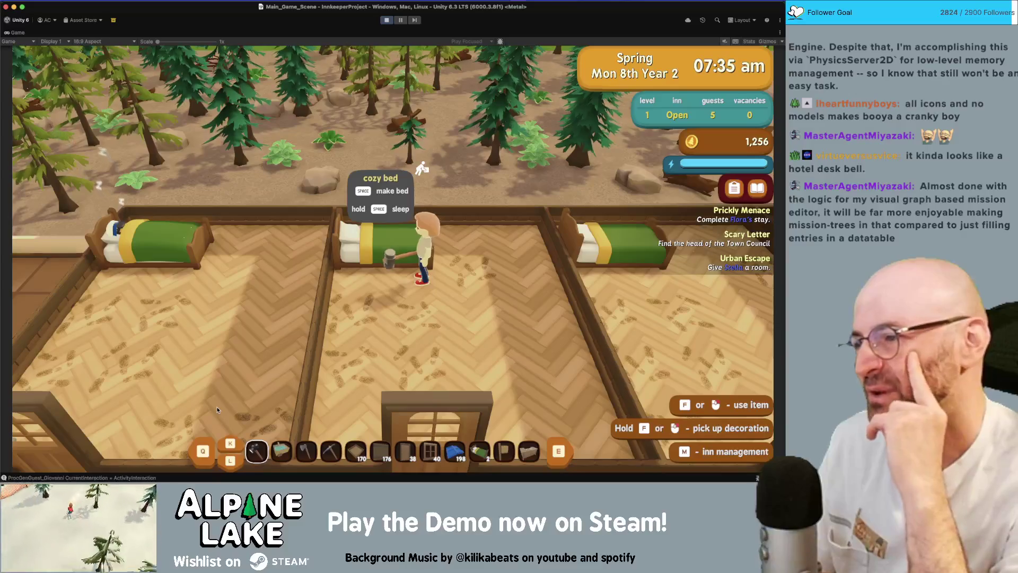
key(a)
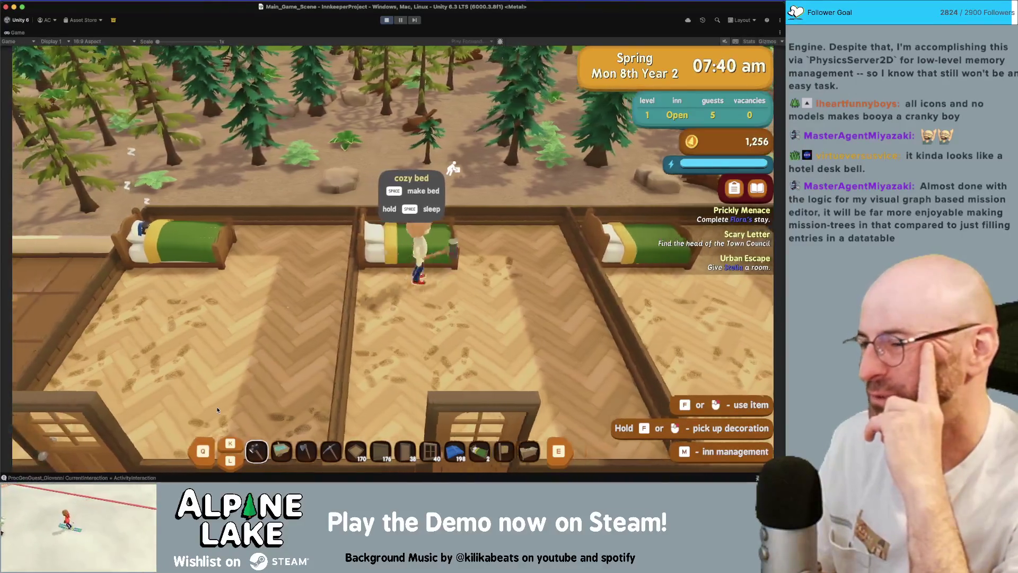
key(s)
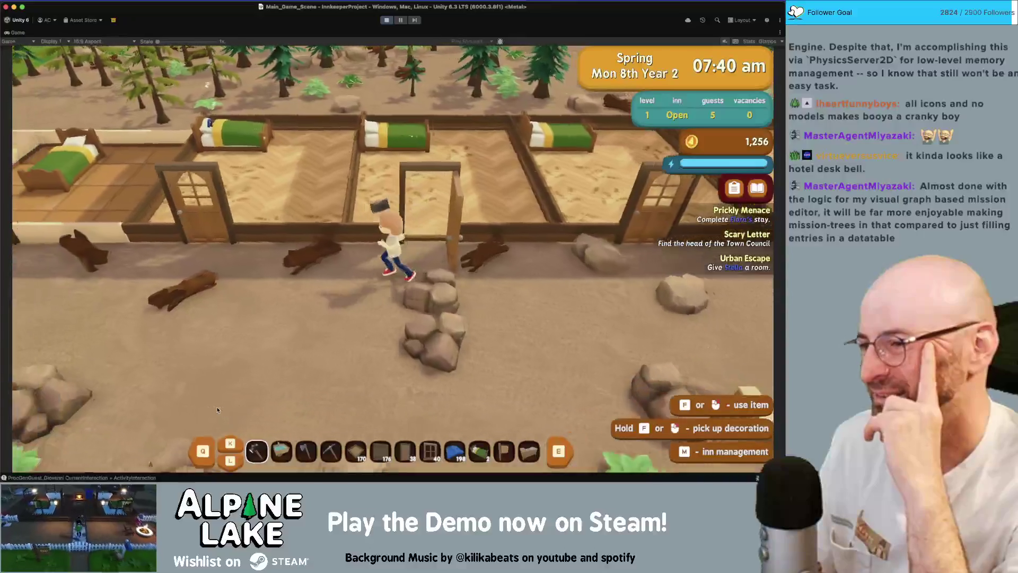
key(w)
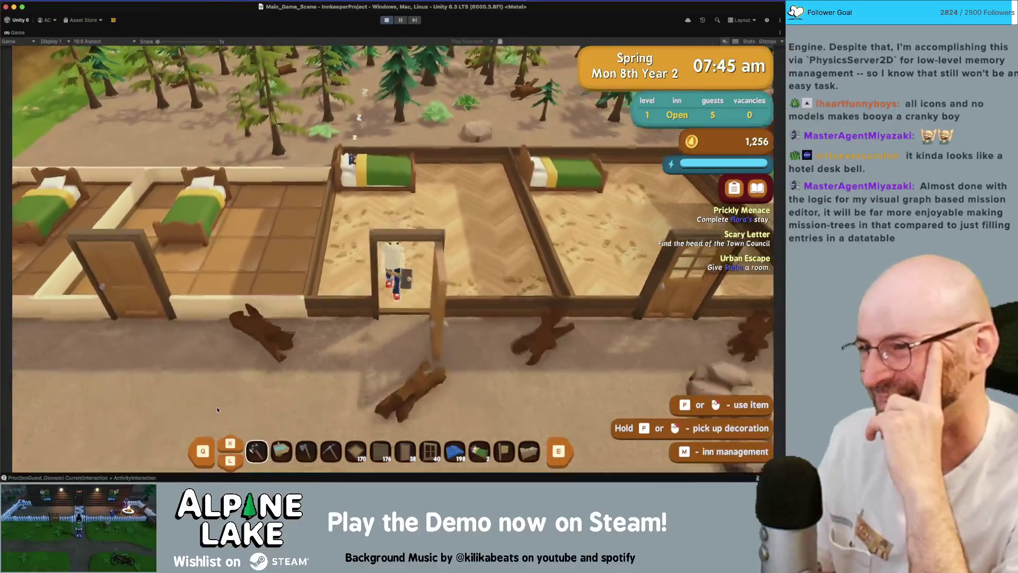
Walk out to the yard, back into the bedrooms, then south past the hot tubs to the bicycle.
key(s)
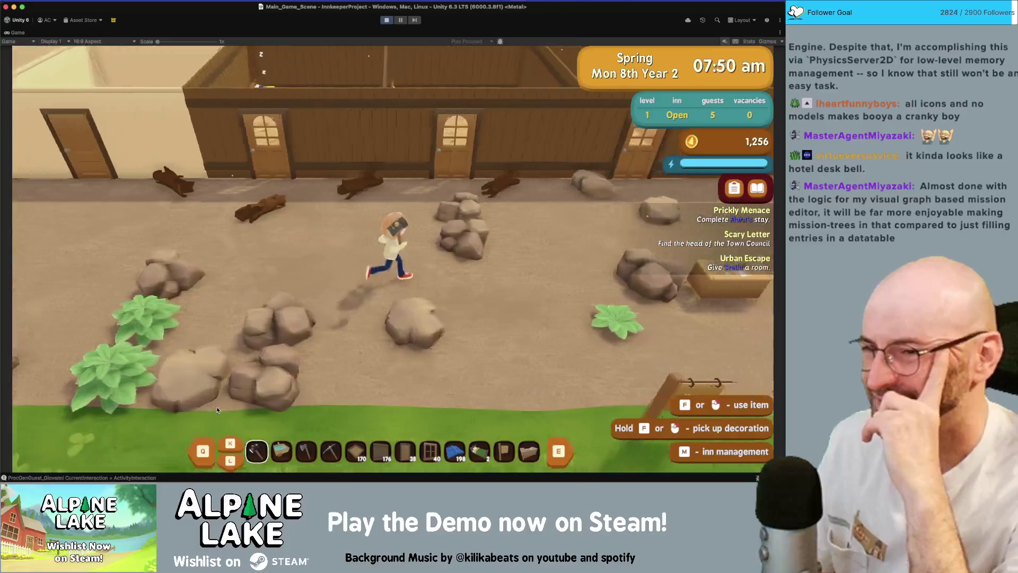
key(d)
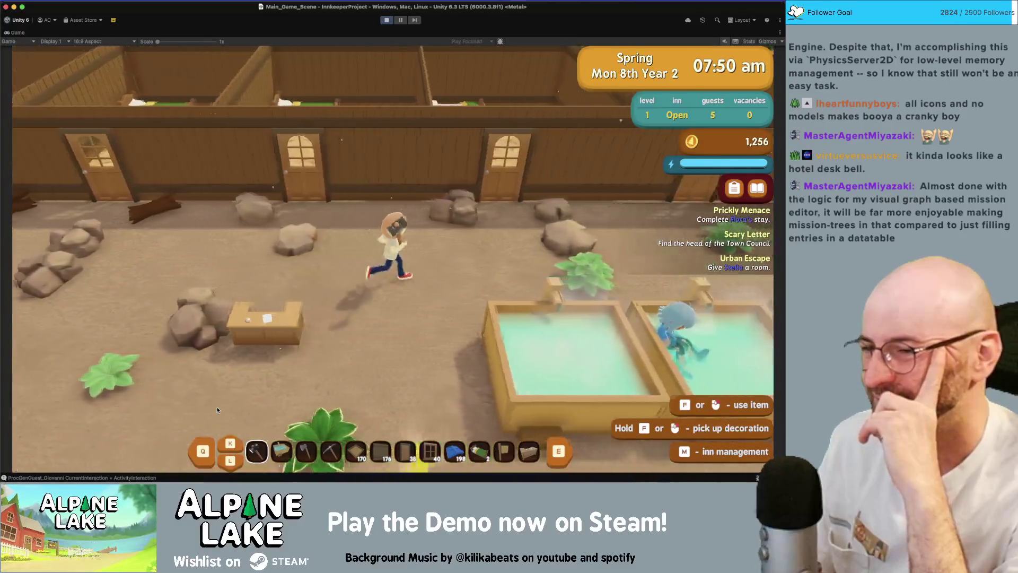
key(w)
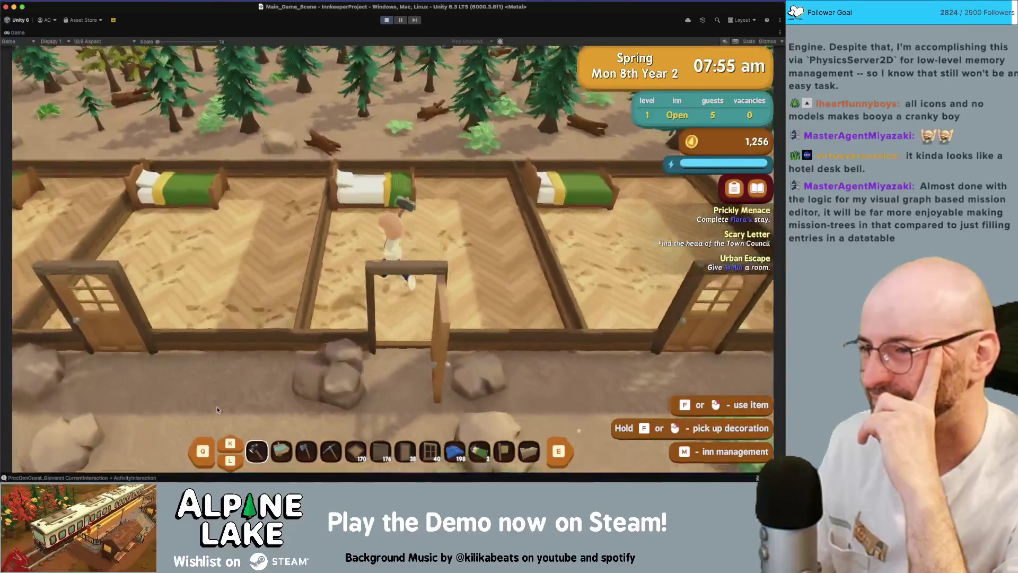
key(w)
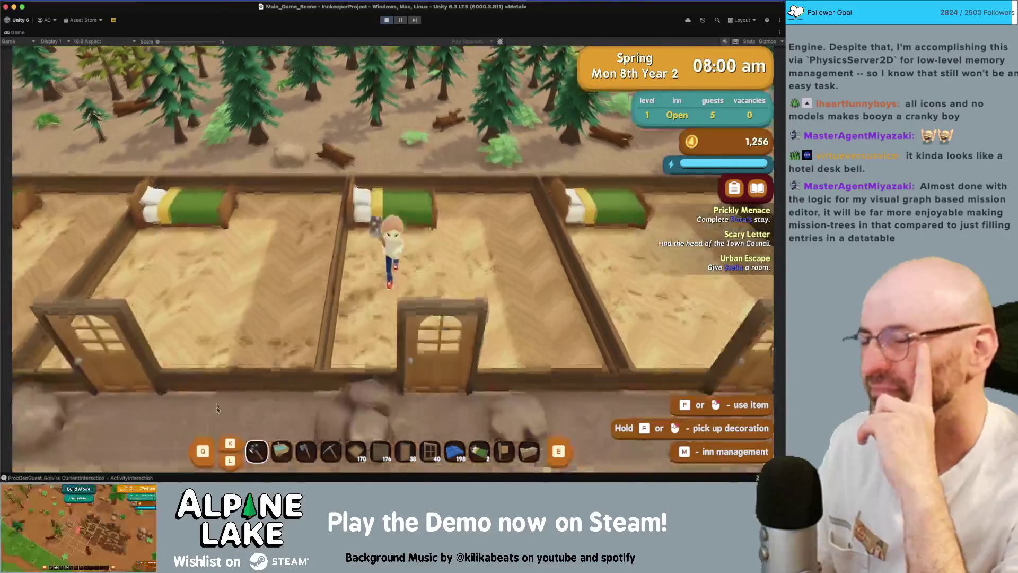
key(s)
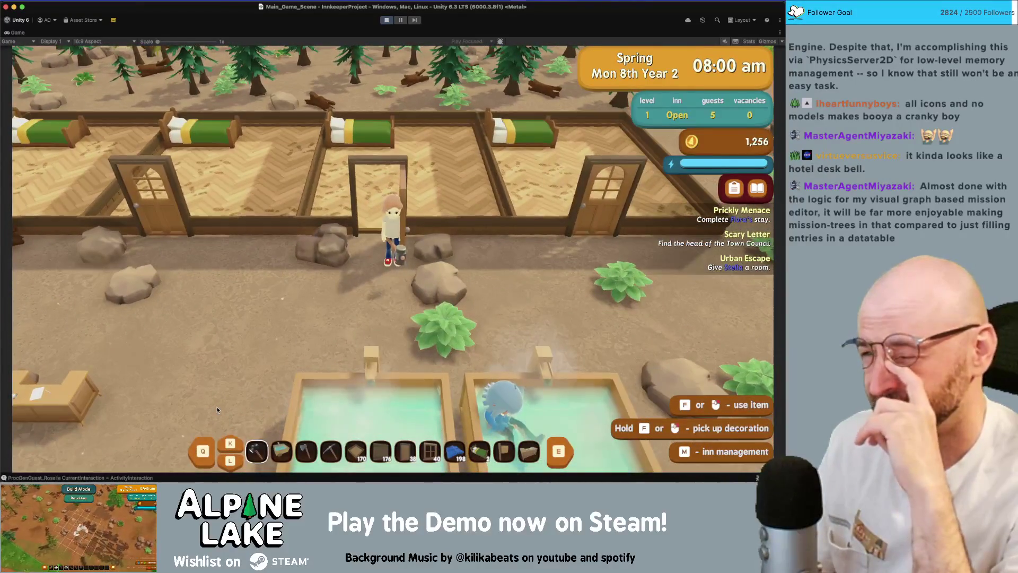
key(s)
key(s)
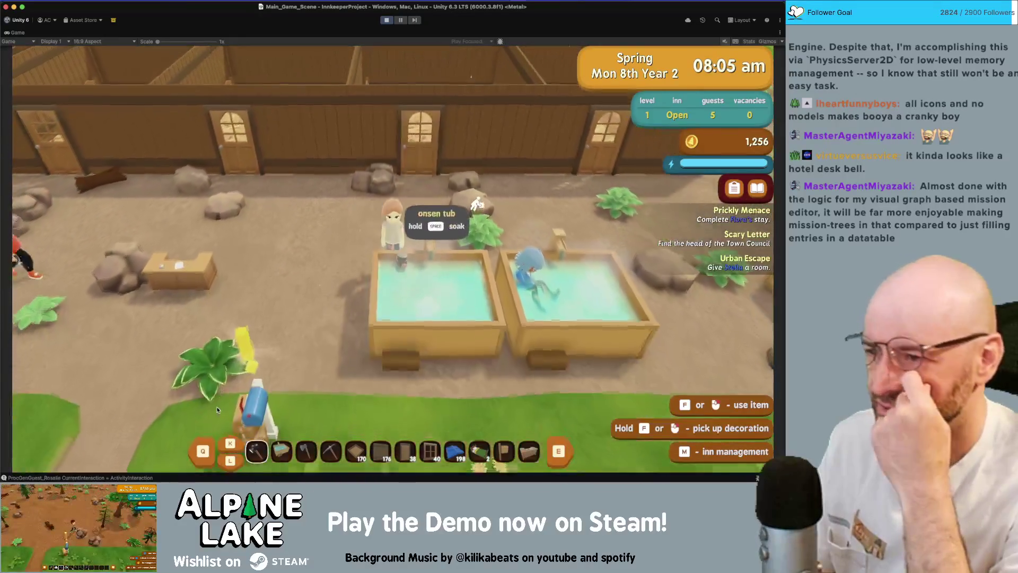
key(s)
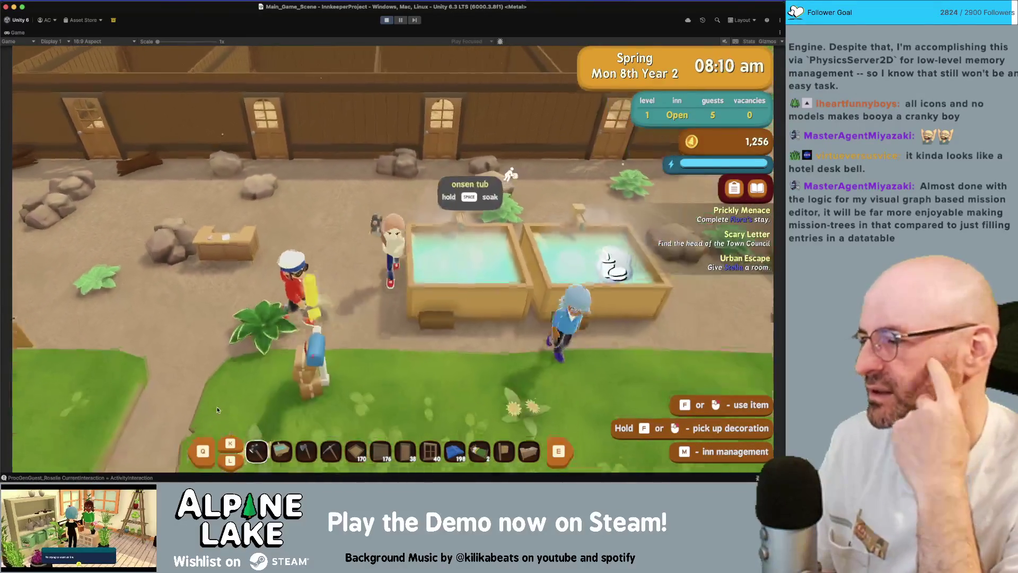
key(s)
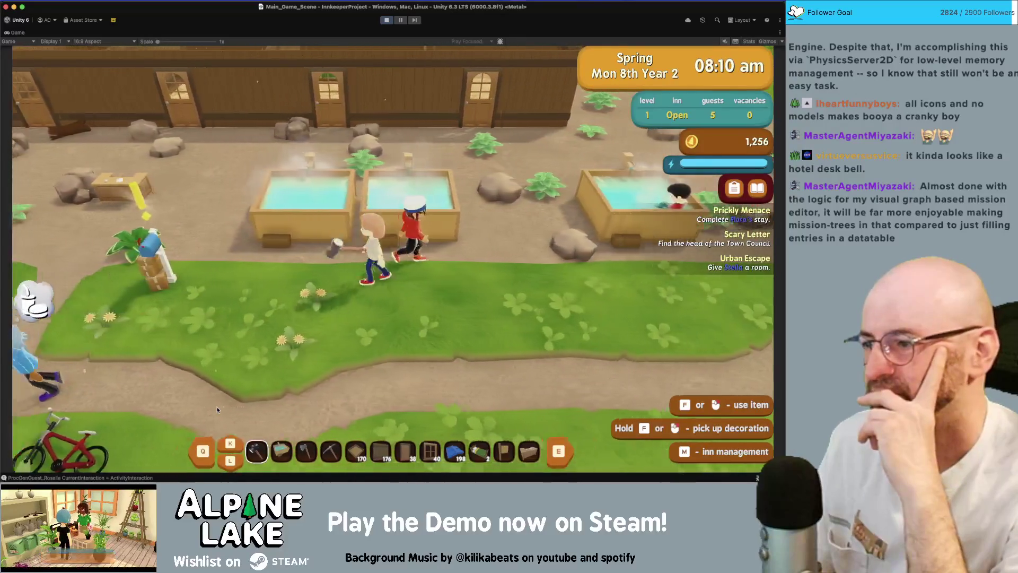
key(s)
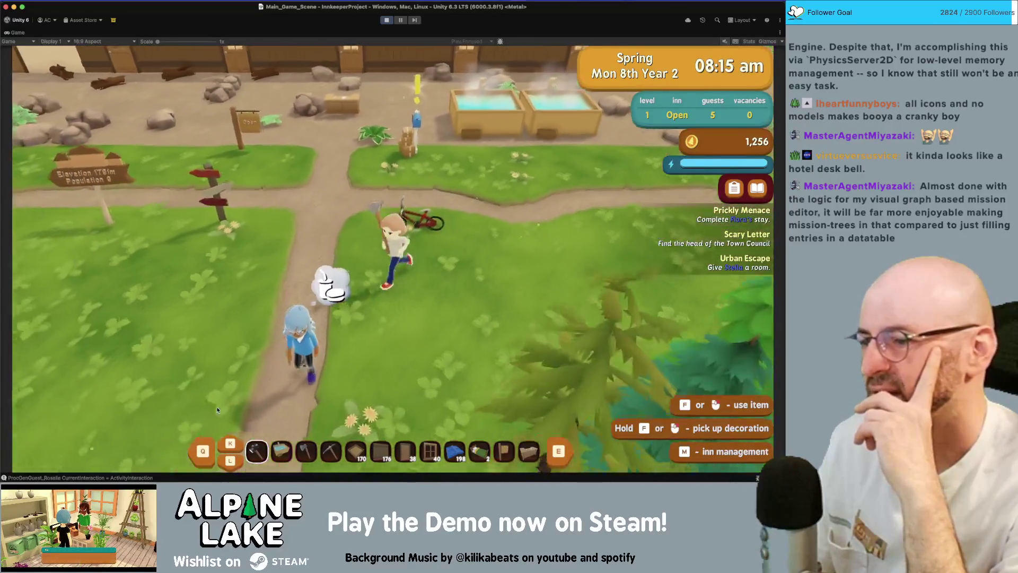
Walk north through the back rooms, then out through the courtyard and east toward the hot-spring baths.
key(w)
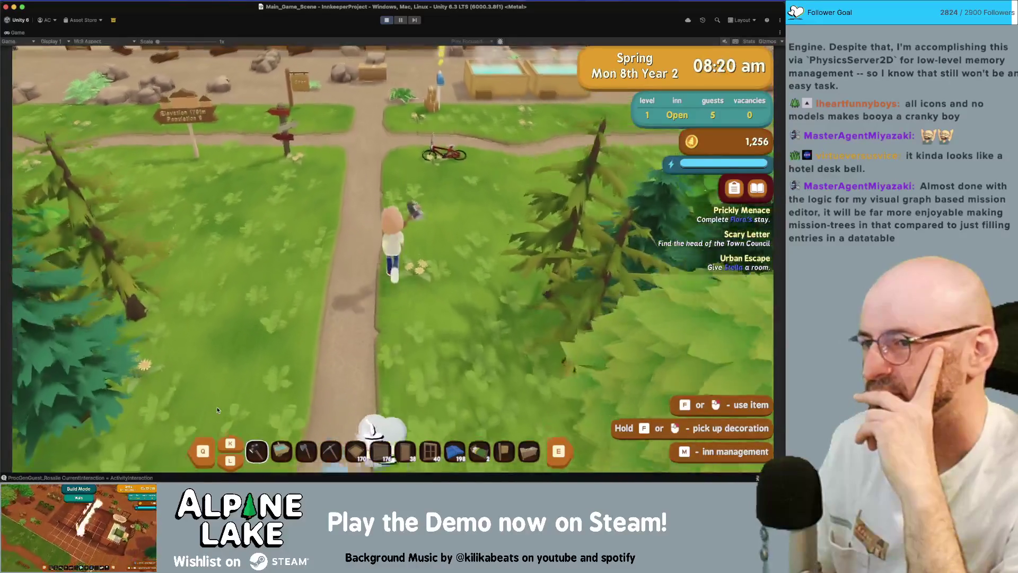
key(w)
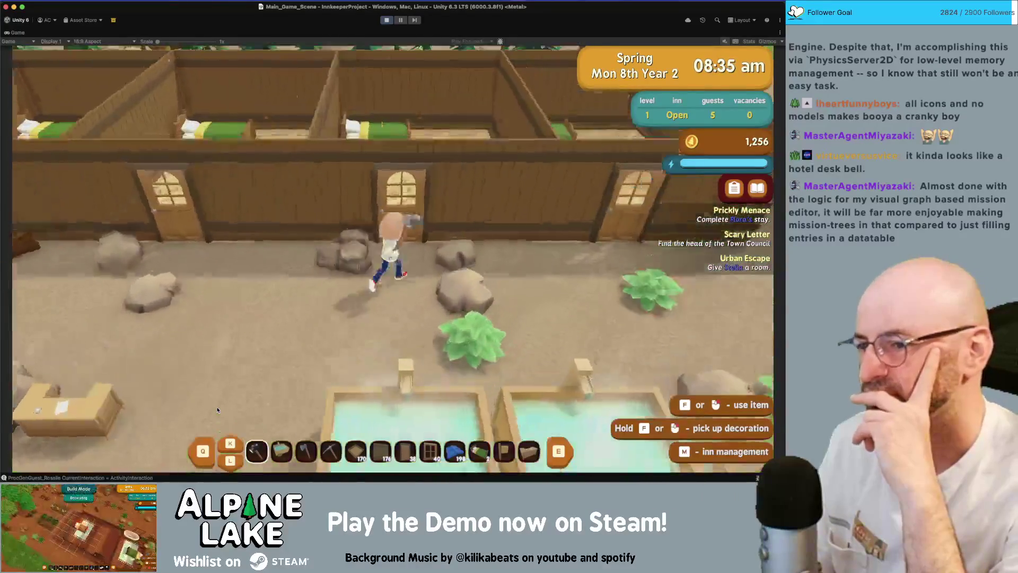
key(w)
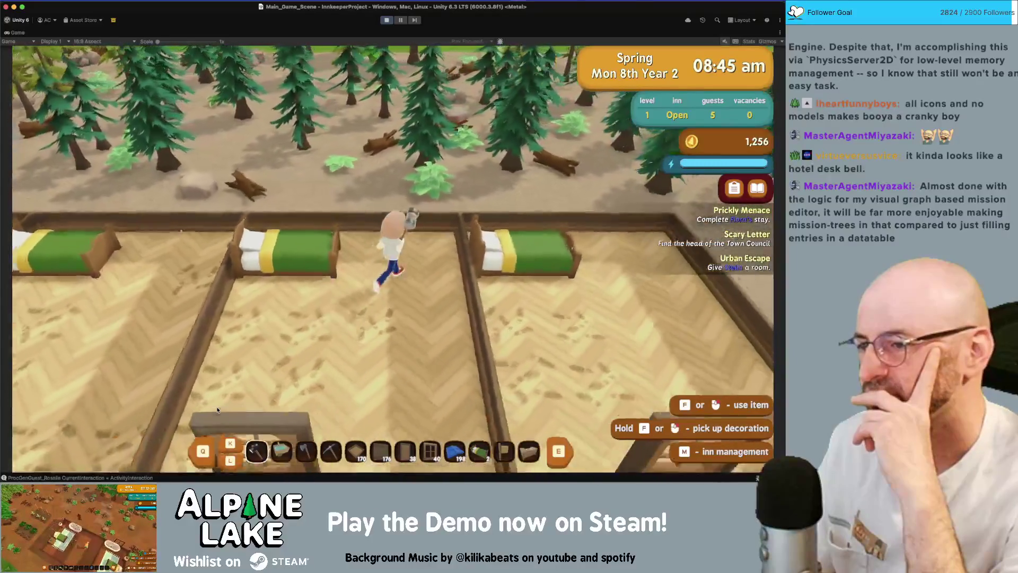
key(s)
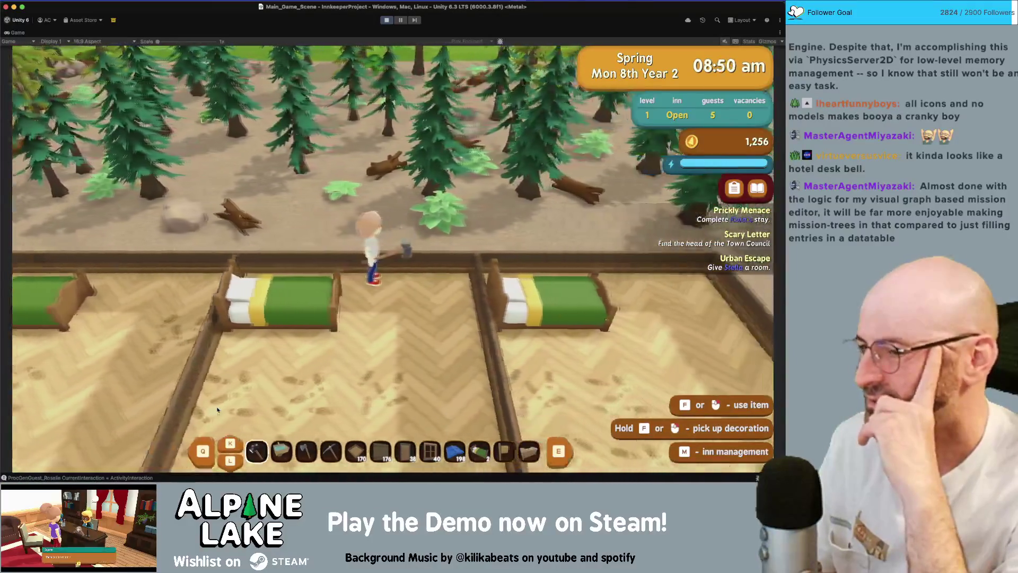
key(s)
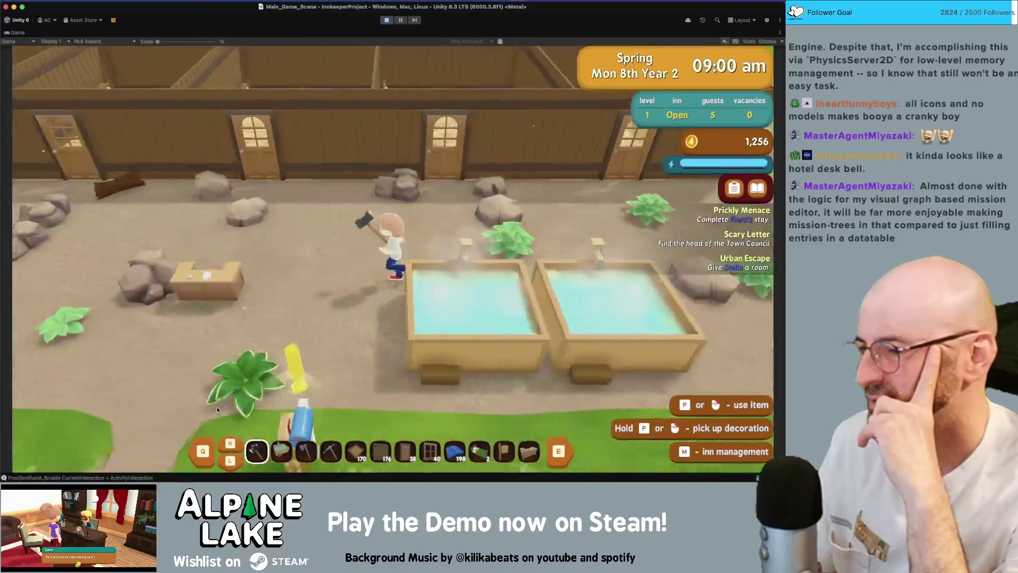
key(d)
key(w)
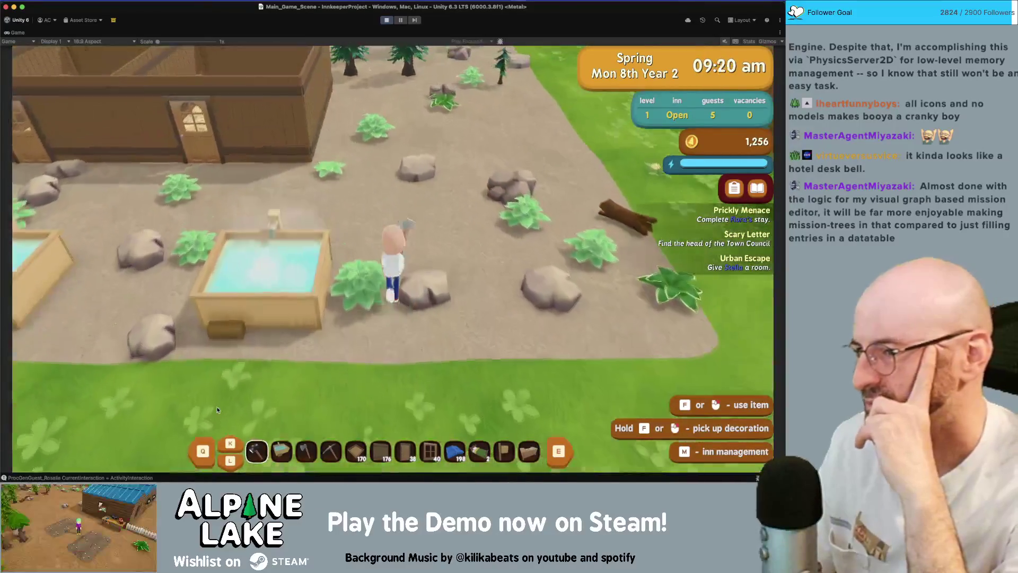
key(d)
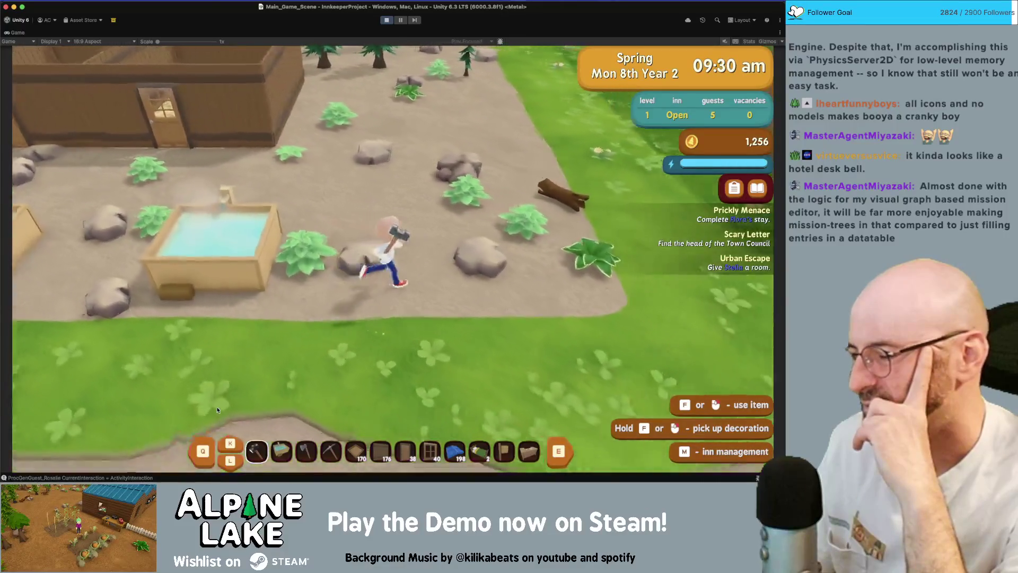
key(s)
key(d)
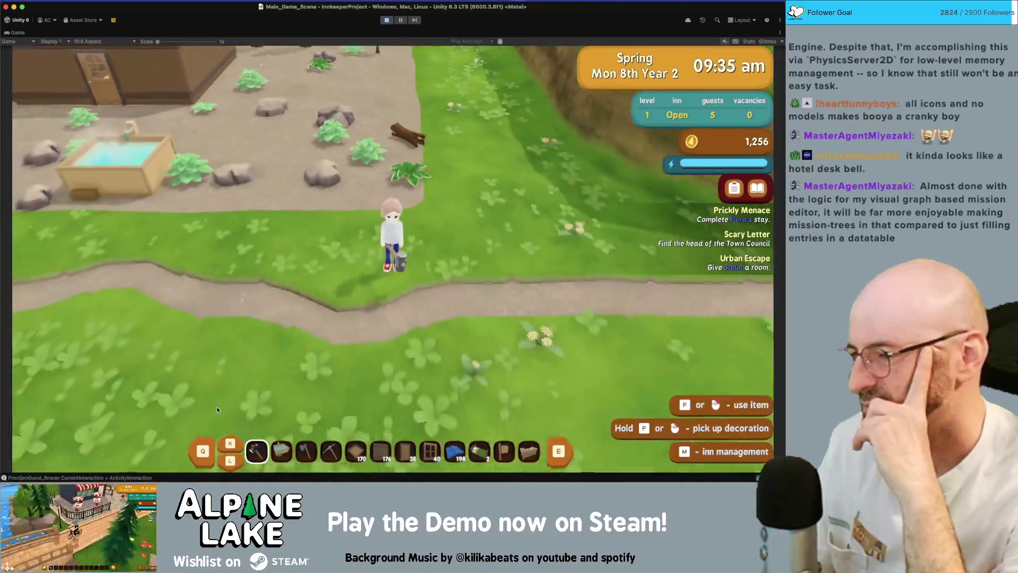
key(a)
key(w)
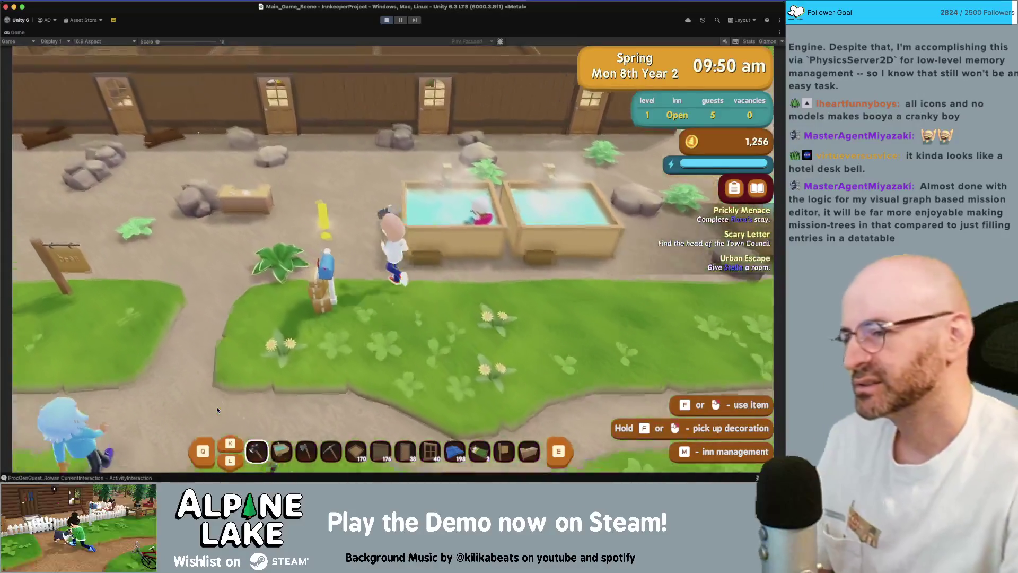
Switch to Inn Management and step through the guest rooms to the small untyped room.
key(m)
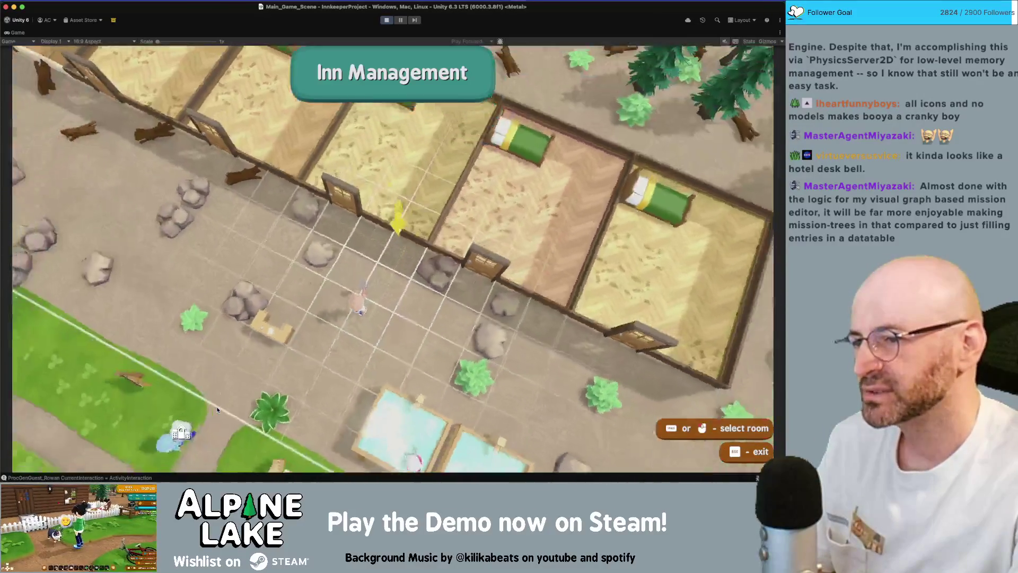
key(space)
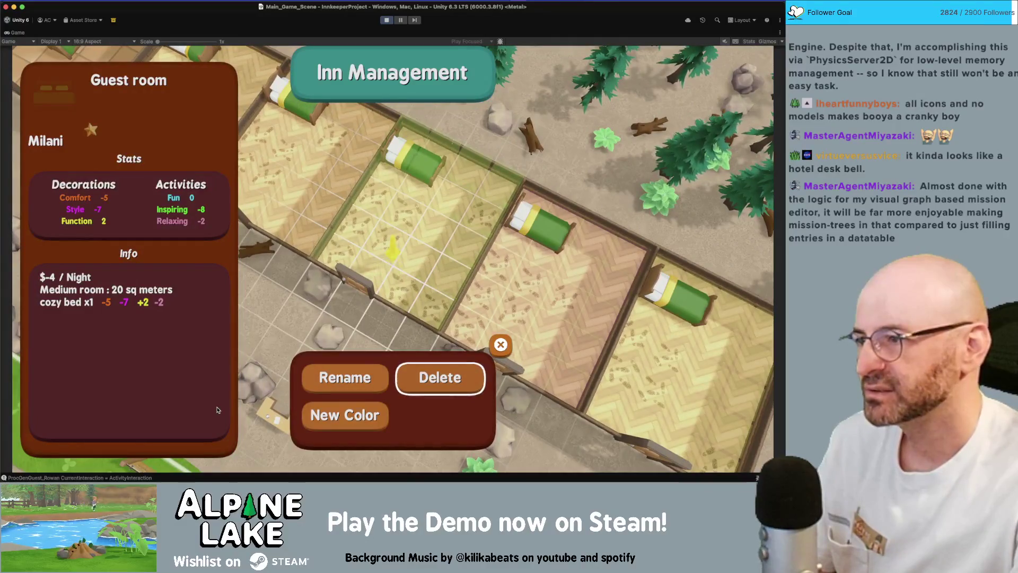
key(d)
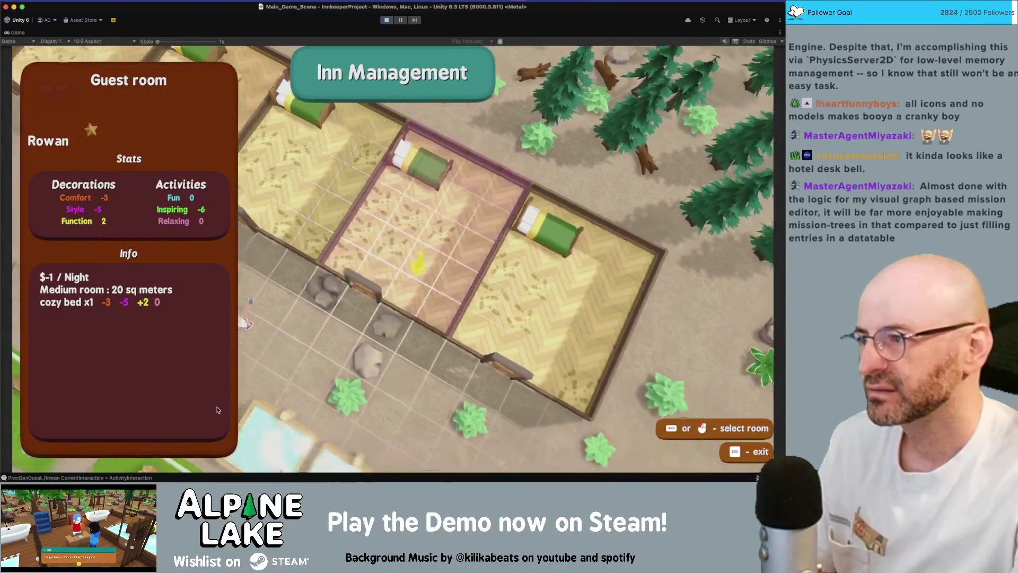
key(d)
key(a)
key(a)
key(a)
key(a)
key(a)
key(space)
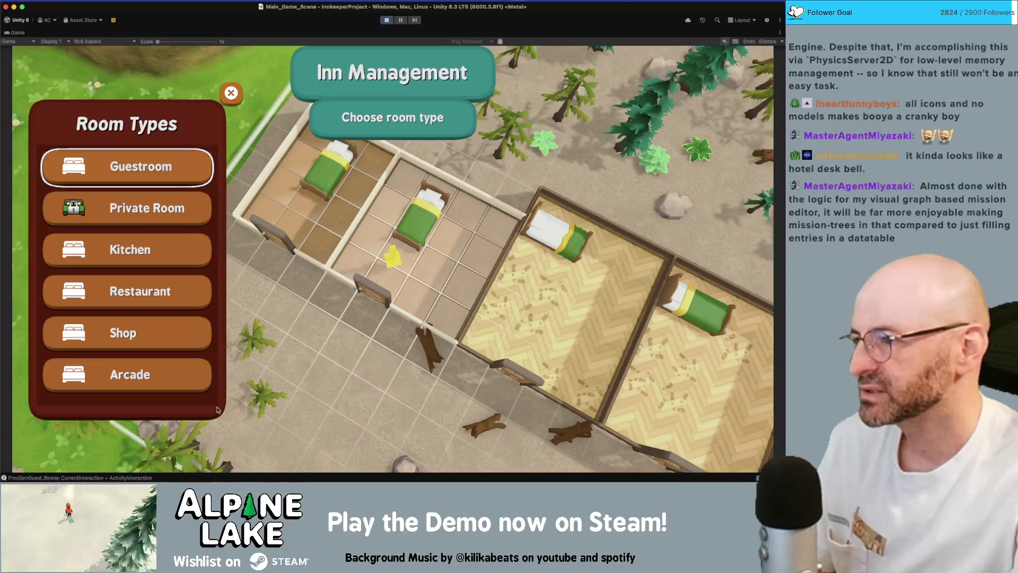
Move the room type selection down to Kitchen and Arcade, then back up to Private Room.
key(s)
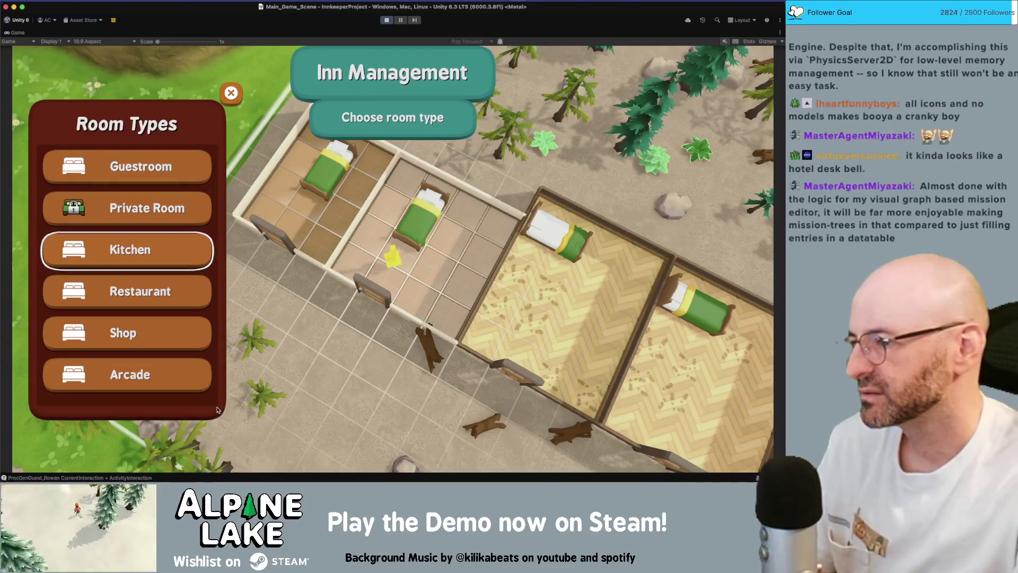
key(s)
key(s)
key(s)
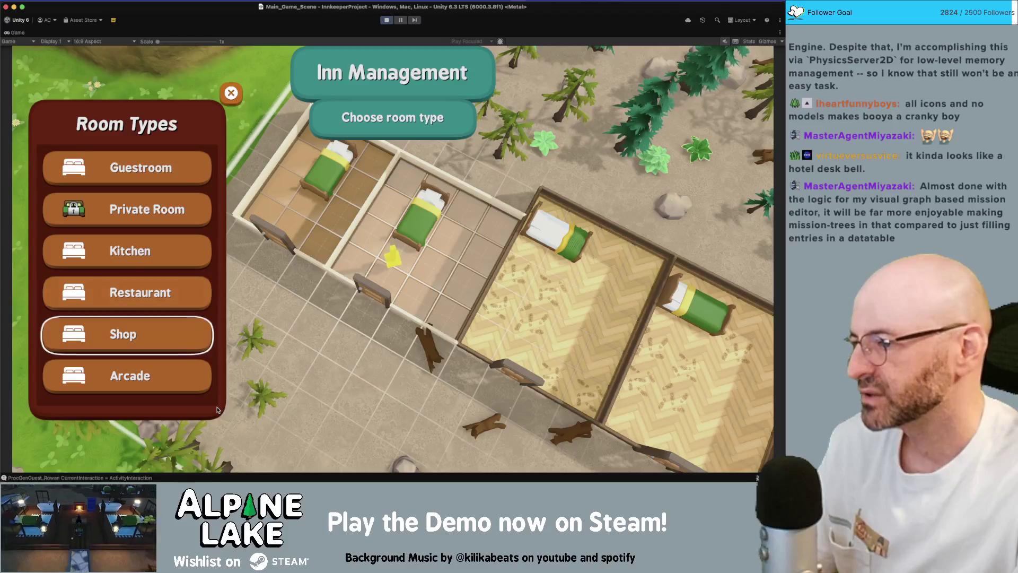
key(w)
key(w)
key(w)
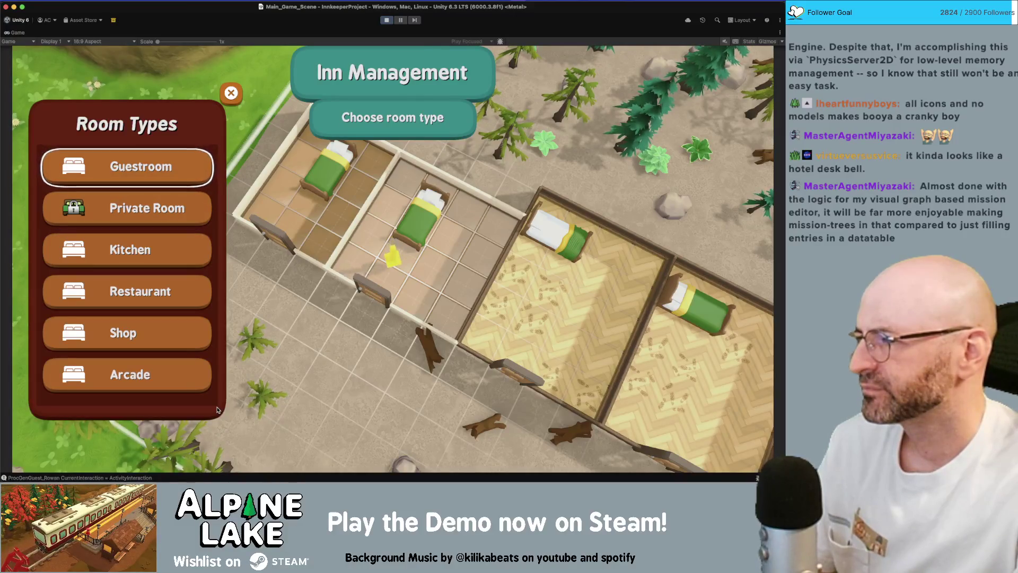
Restore the full Unity editor and view the Lobby, Kitchen, Guestroom and EmployeeLounge room types, ending on Room Lobby.
double_click(18, 33)
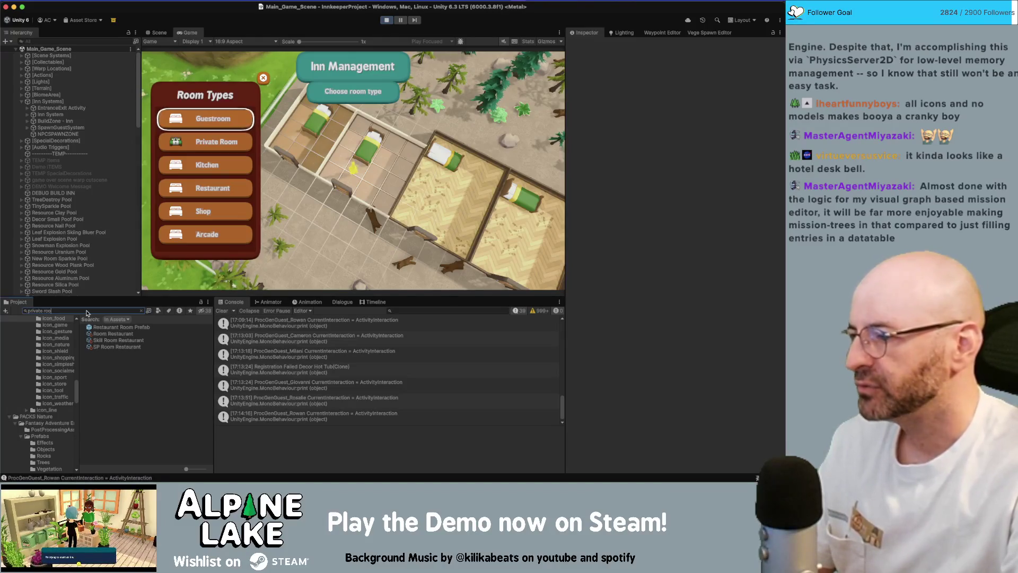
click(145, 312)
click(107, 353)
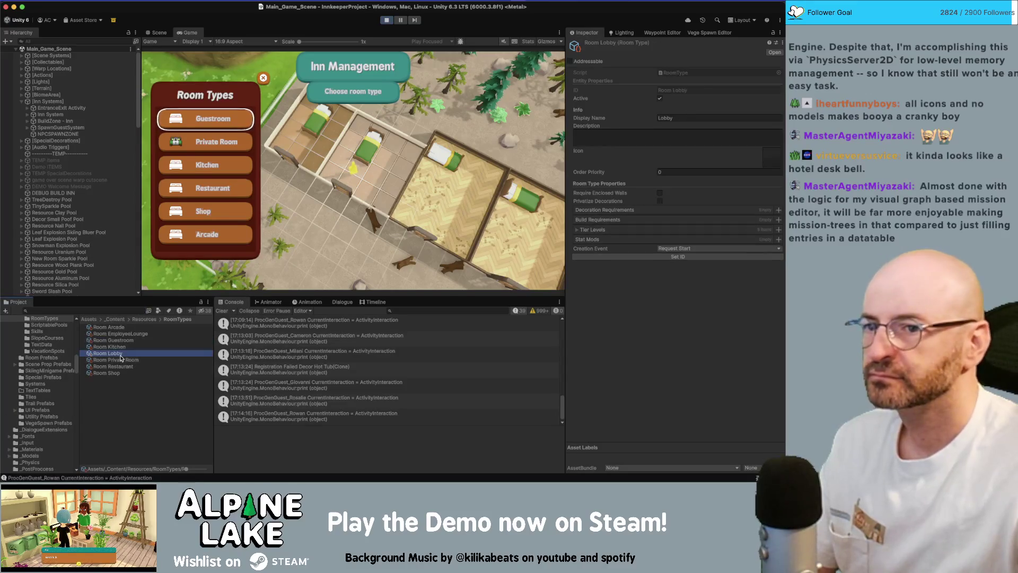
key(Up)
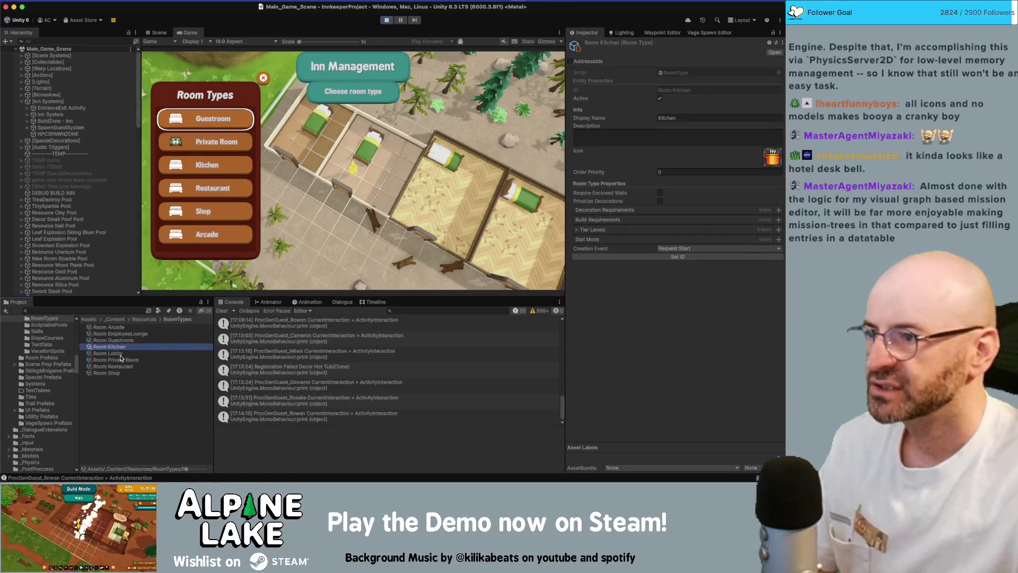
key(Up)
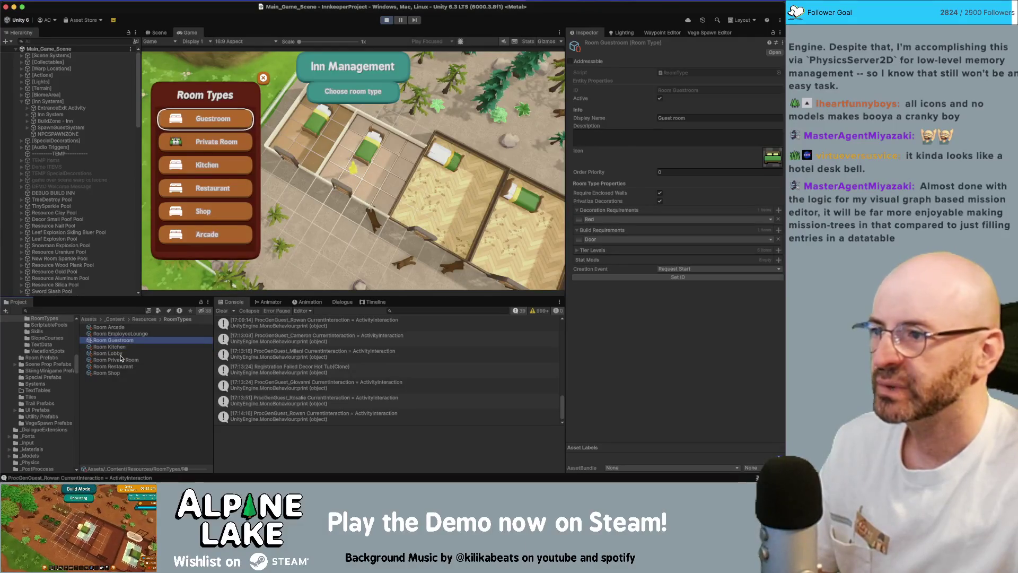
key(Up)
key(Up)
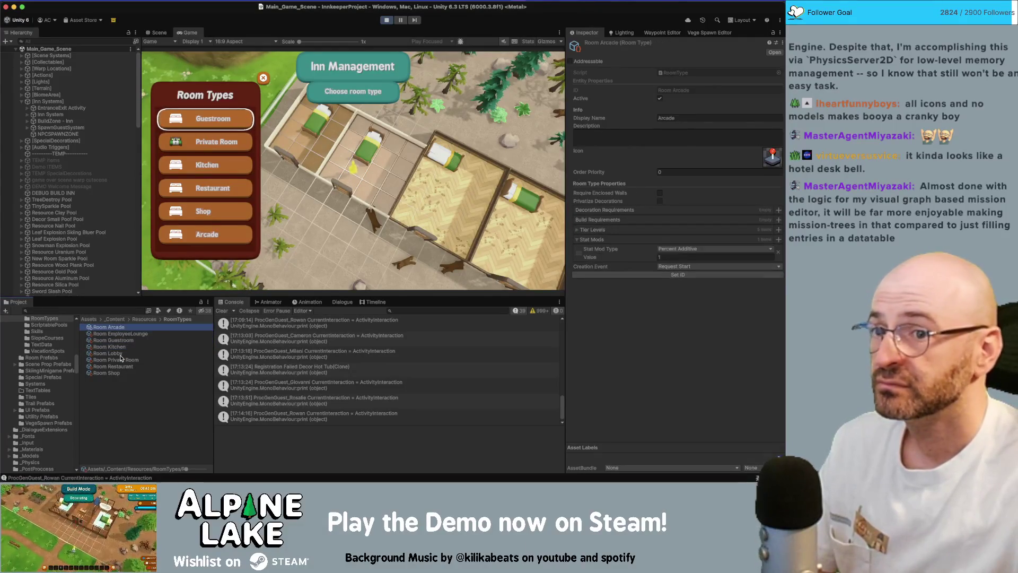
key(Down)
key(Down)
key(Down)
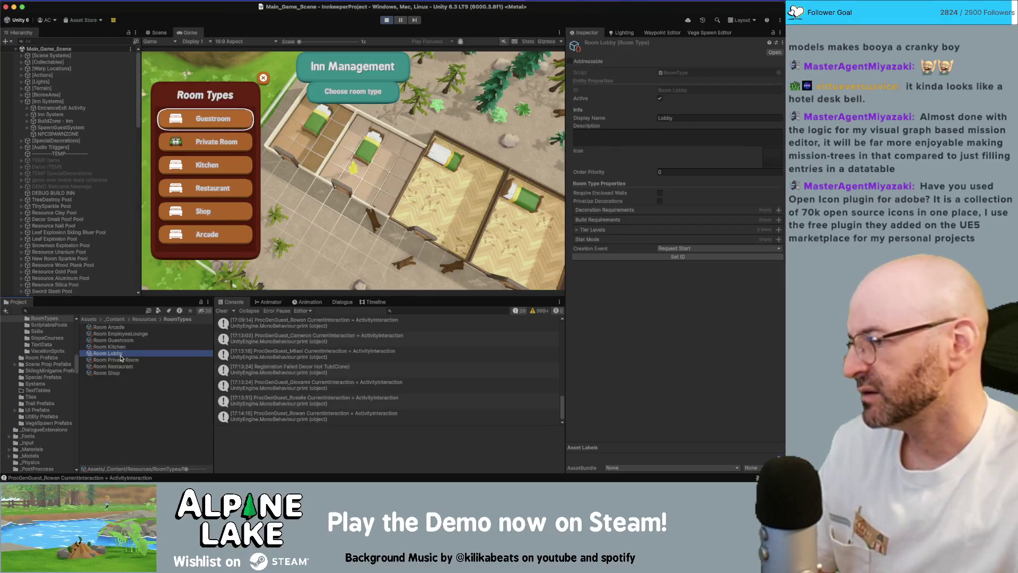
Cycle through the open apps, past Creative Cloud, until Photoshop is in front.
key(super+Tab)
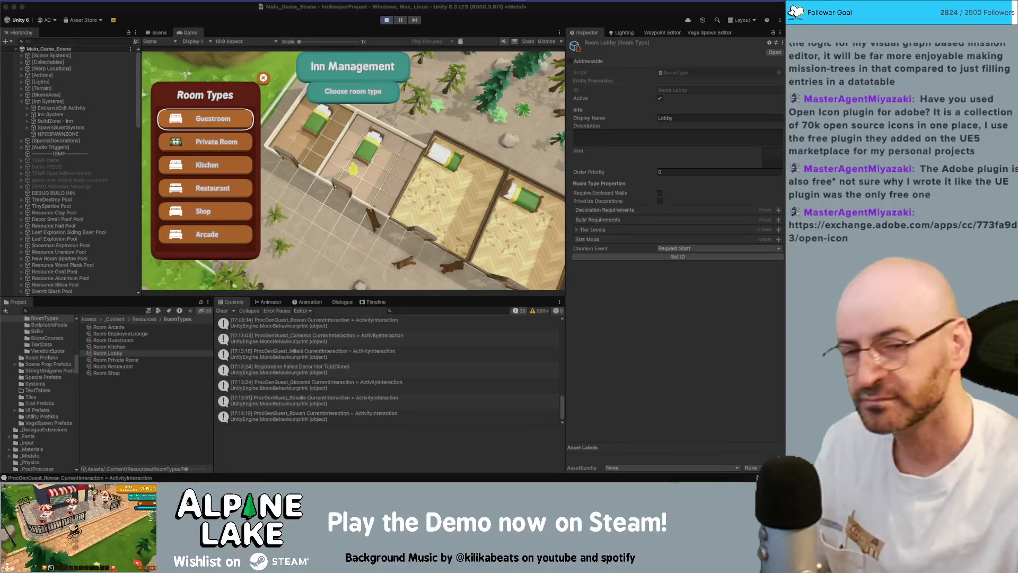
key(super+Tab)
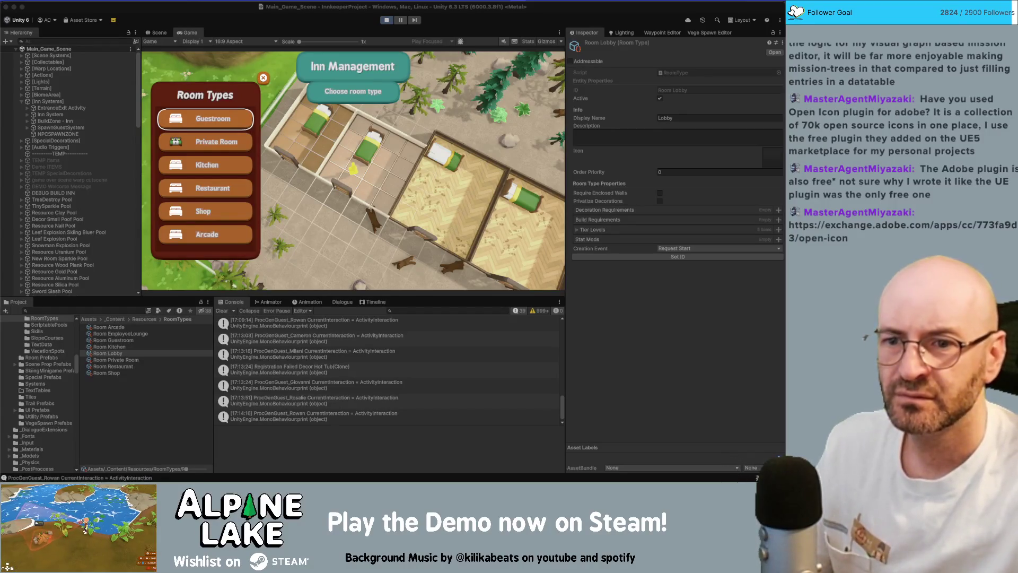
key(super+Tab)
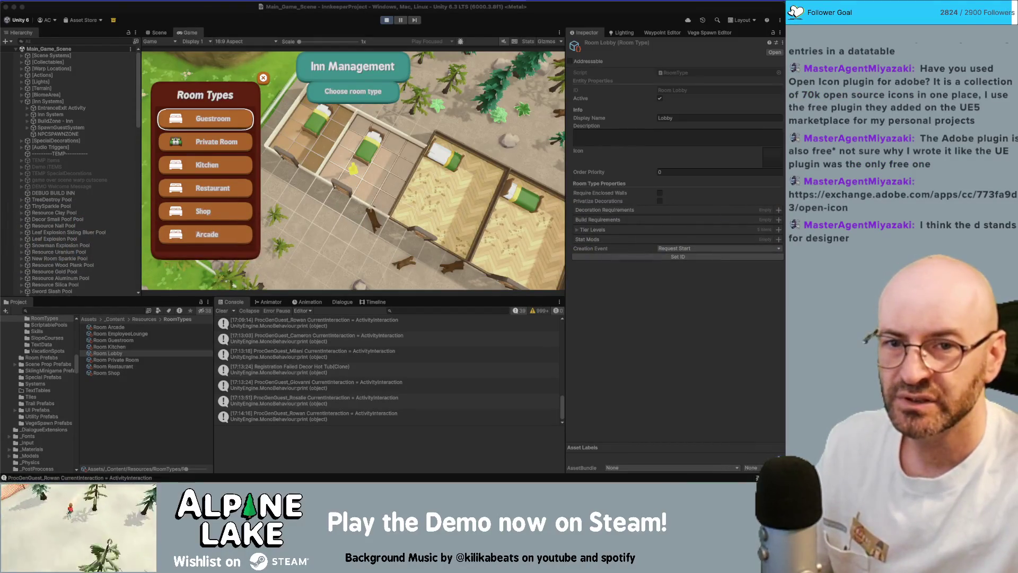
key(super+Tab)
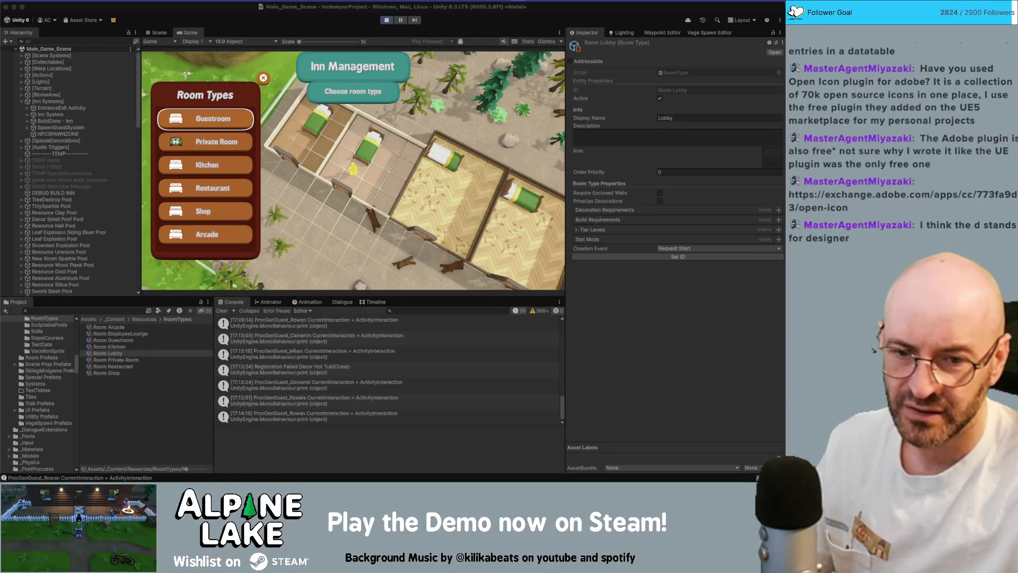
key(super+Tab)
key(super+Tab)
key(super+Tab)
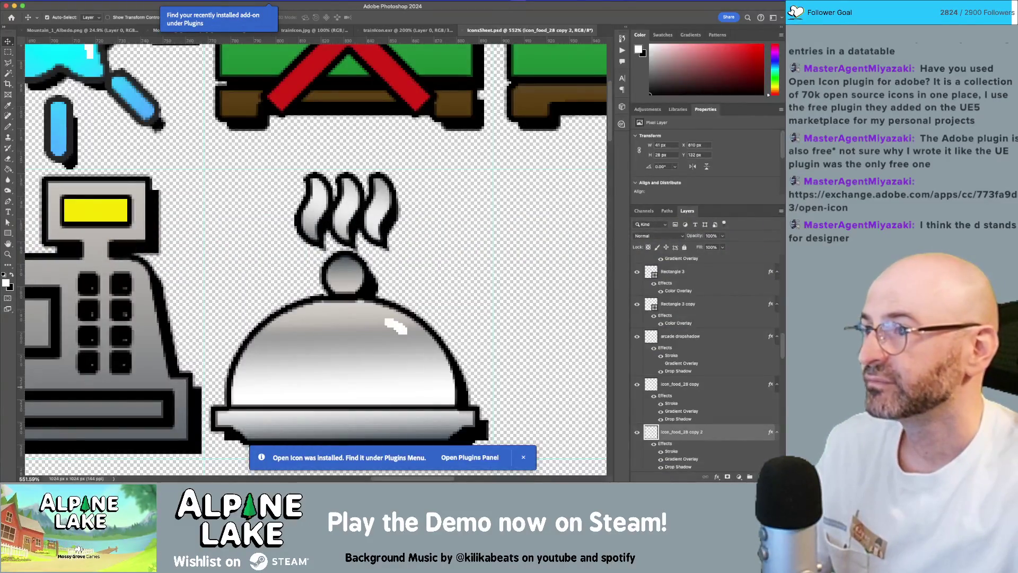
Dismiss the recently-installed add-on hint and launch Open Icon from the Plugins menu.
click(265, 2)
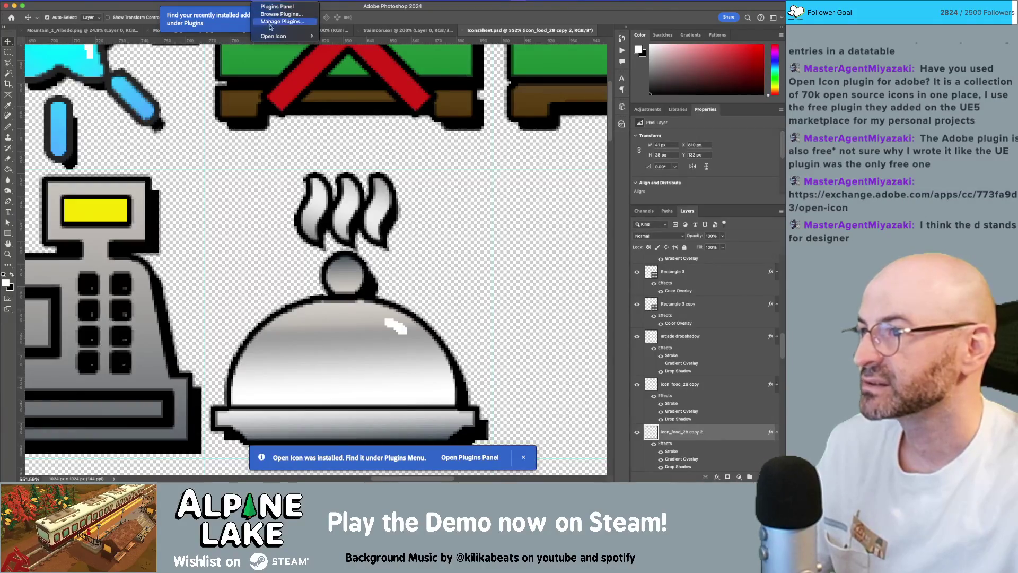
mouse_move(287, 36)
click(327, 36)
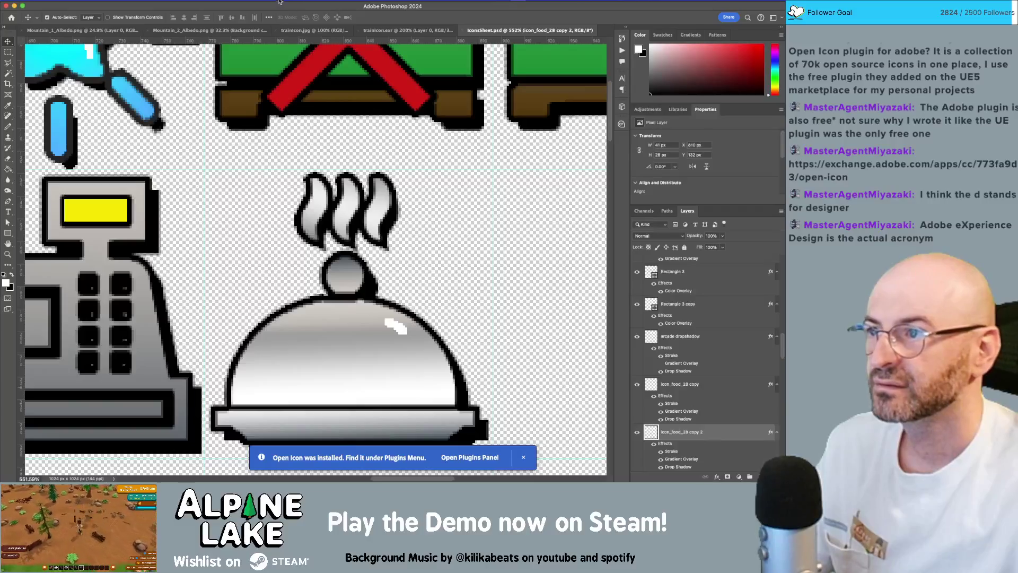
click(264, 2)
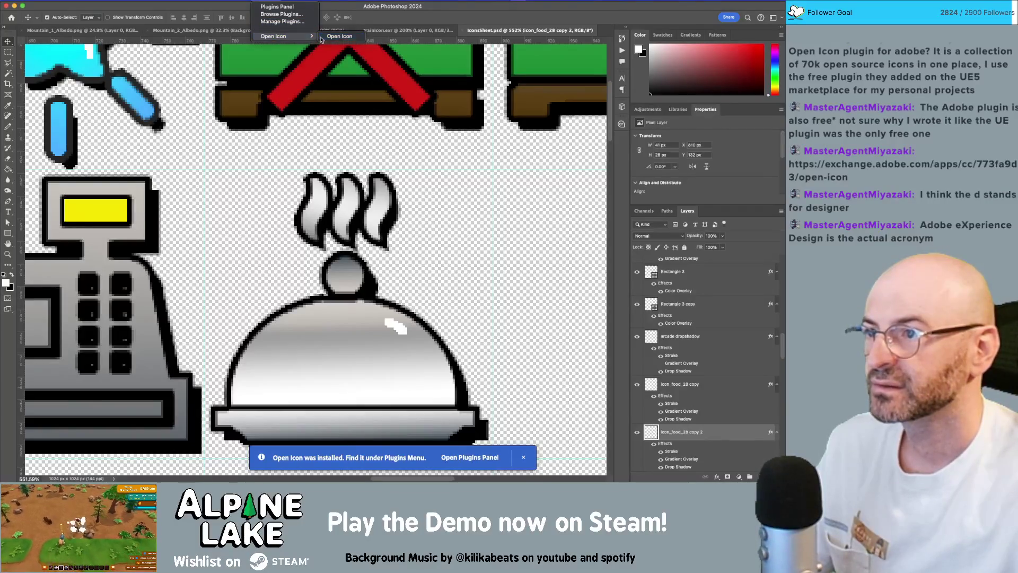
click(320, 40)
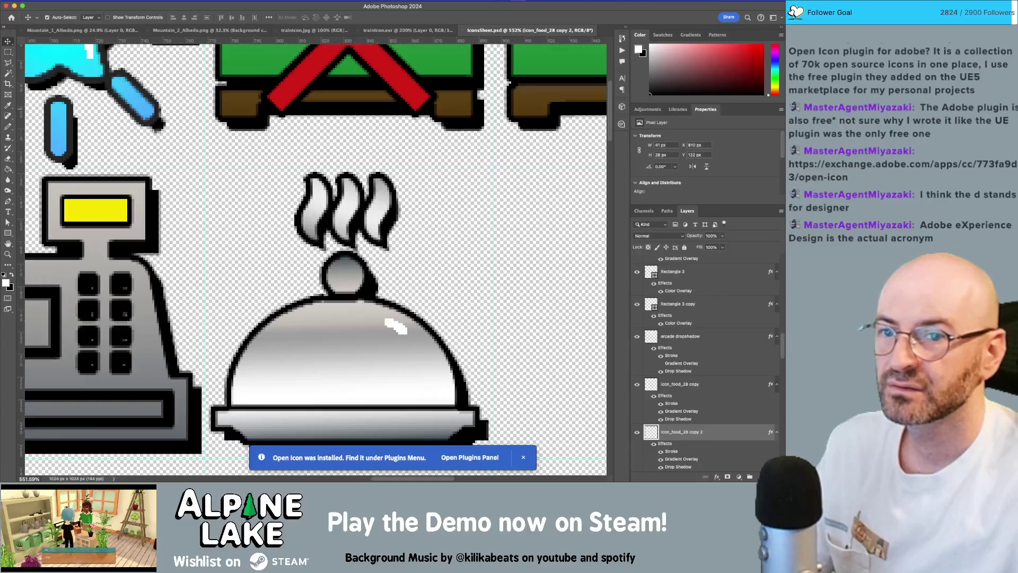
Move and resize the Open Icon panel so it sits over the icon sheet canvas.
mouse_move(517, 104)
mouse_down()
mouse_move(421, 105)
mouse_move(422, 90)
mouse_up()
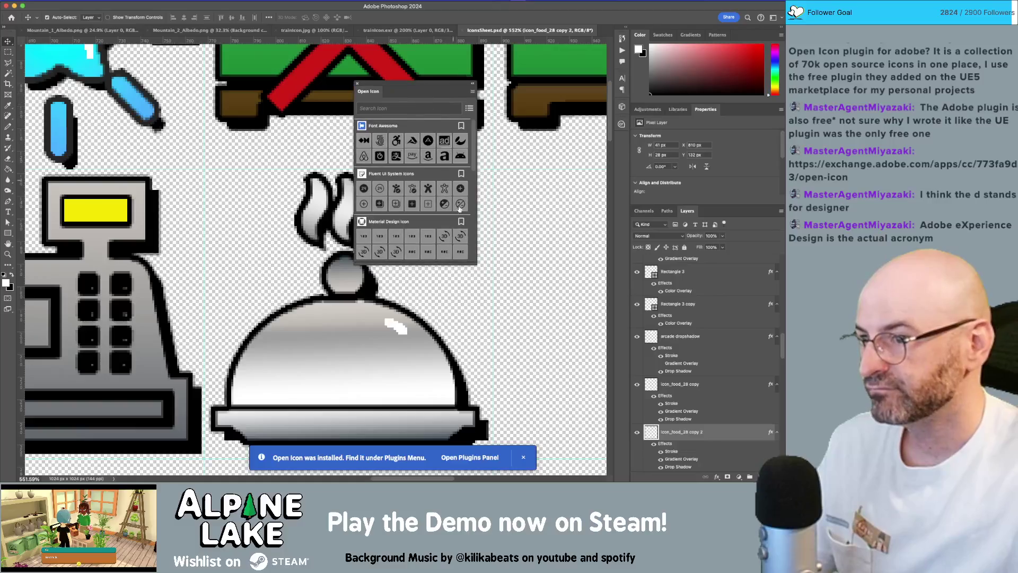
mouse_move(473, 262)
mouse_down()
mouse_move(572, 422)
mouse_move(615, 466)
mouse_move(728, 464)
mouse_move(741, 424)
mouse_up()
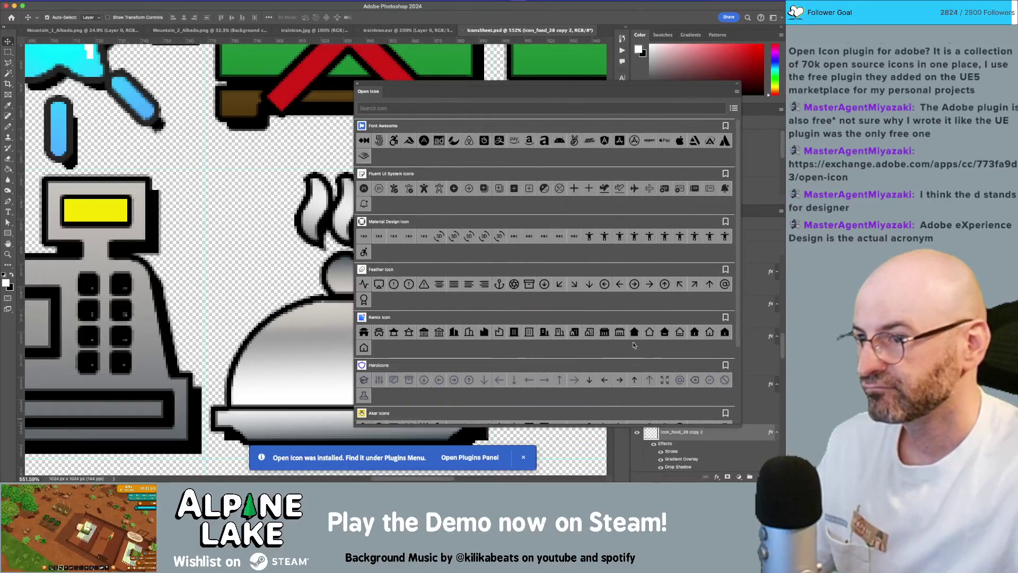
drag(355, 83, 255, 74)
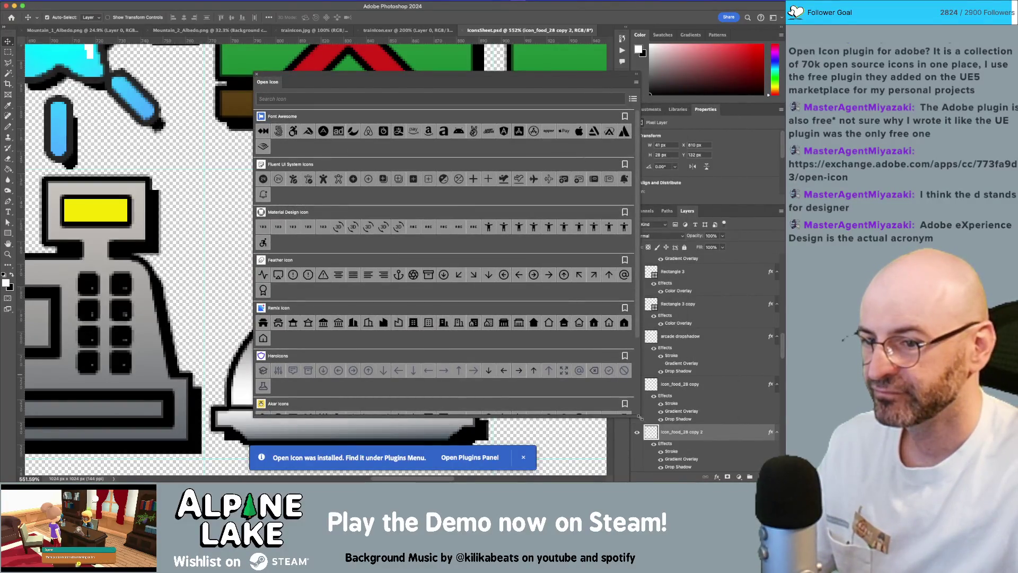
mouse_move(643, 417)
mouse_down()
mouse_move(681, 429)
mouse_move(670, 411)
mouse_move(375, 411)
mouse_move(512, 424)
mouse_up()
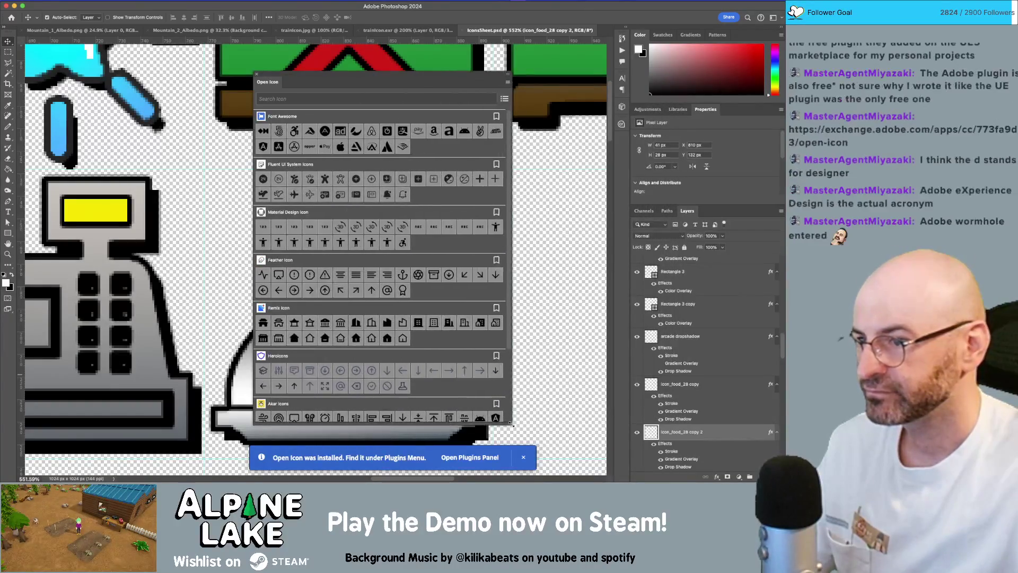
drag(318, 85, 449, 98)
scroll(443, 220, down, 2)
click(440, 112)
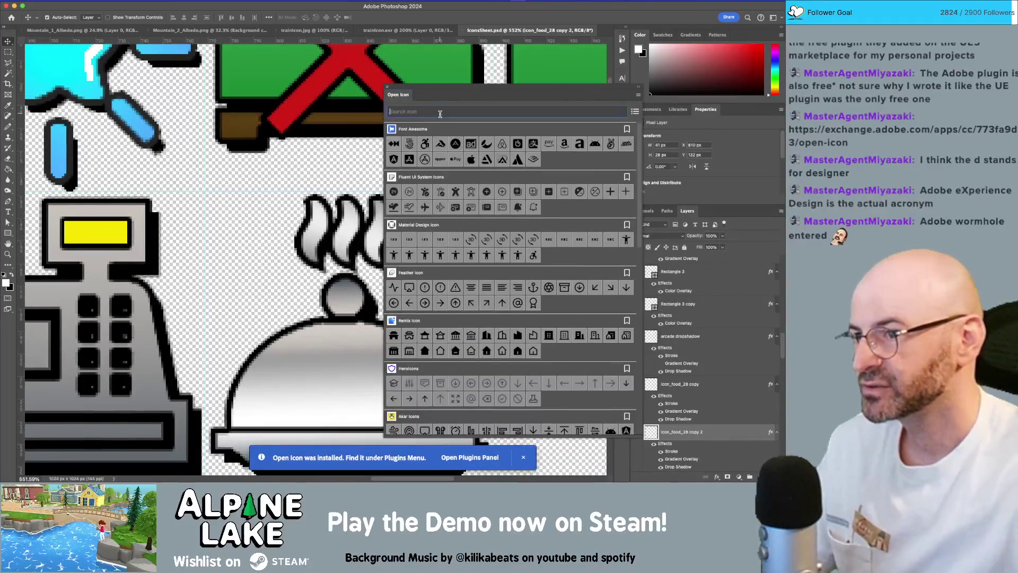
Search Open Icon for 'restaurant' and scroll through the results.
text(restaurant)
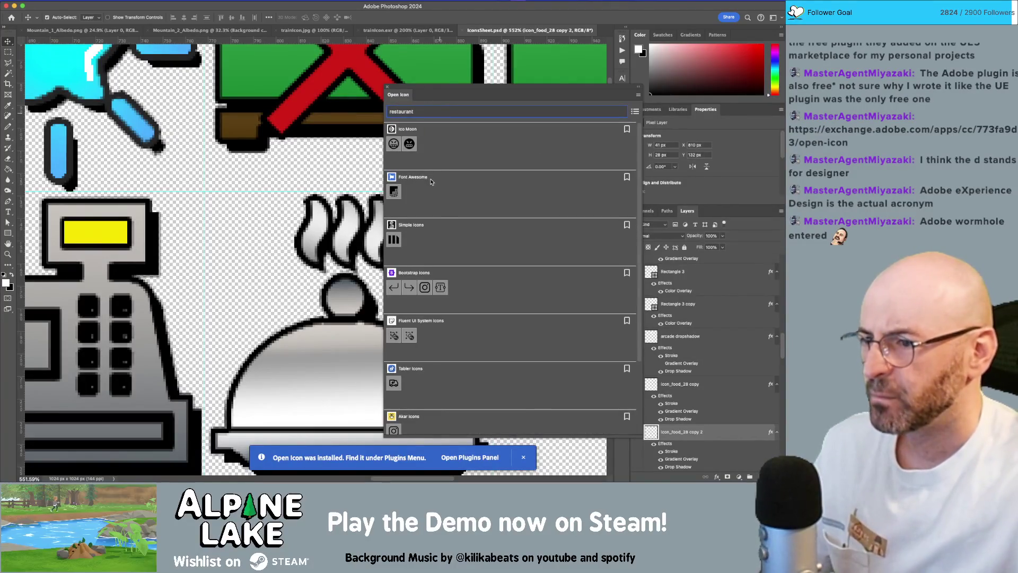
scroll(449, 237, down, 5)
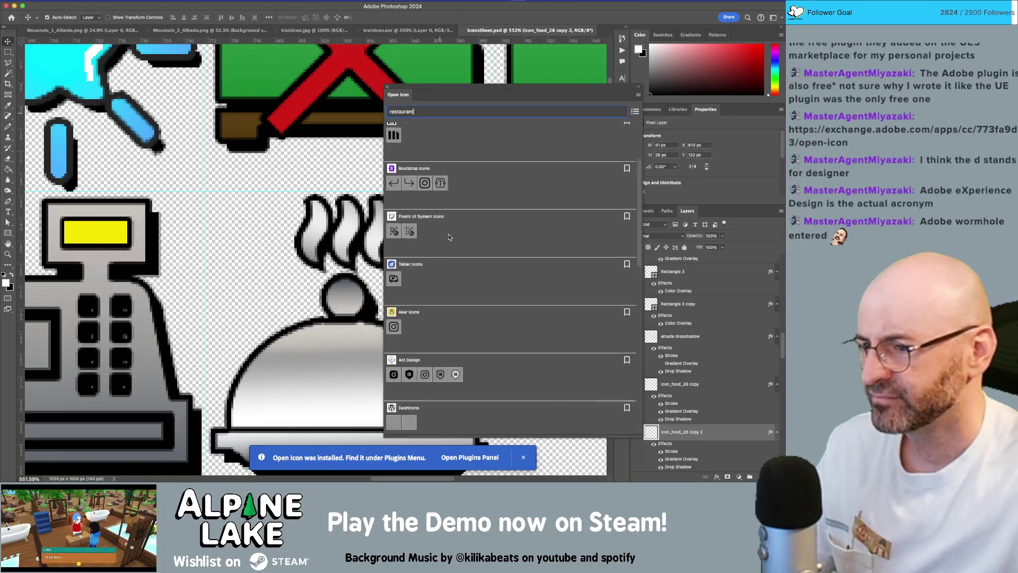
scroll(443, 225, down, 12)
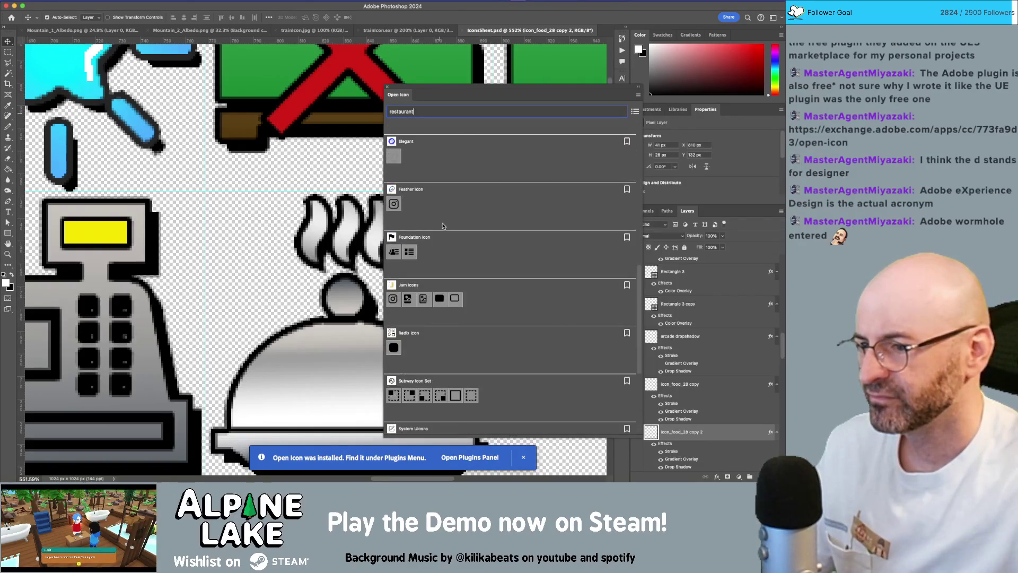
scroll(439, 255, down, 5)
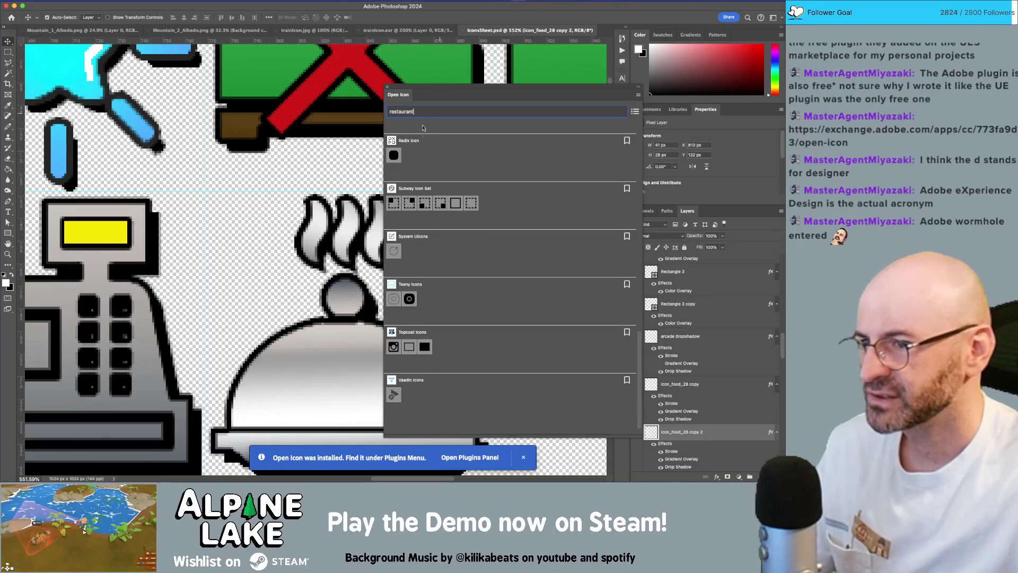
Replace the search term with 'plate' and scroll through the matching icons.
key(BackSpace)
key(BackSpace)
key(BackSpace)
text(plate)
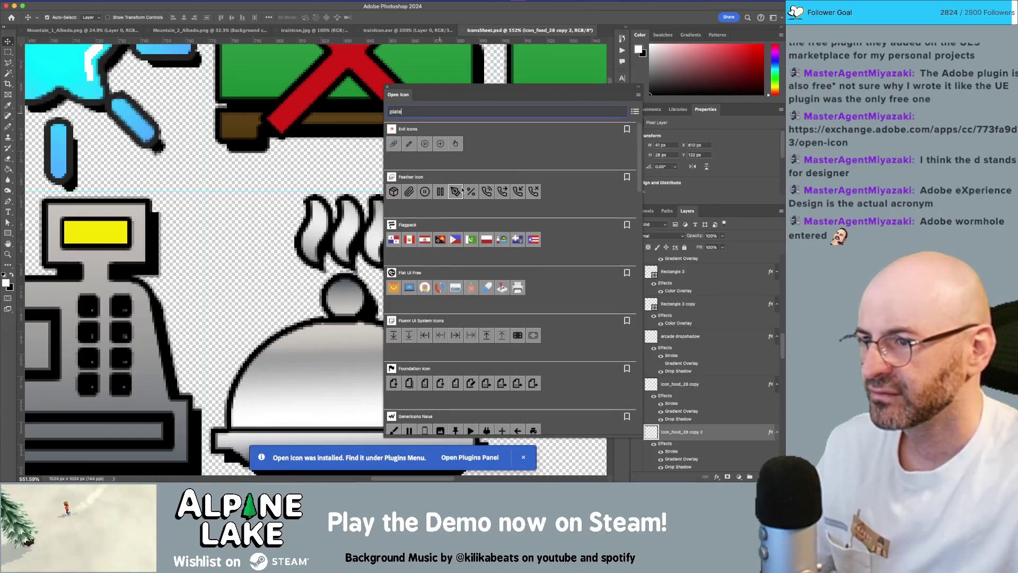
scroll(497, 206, down, 2)
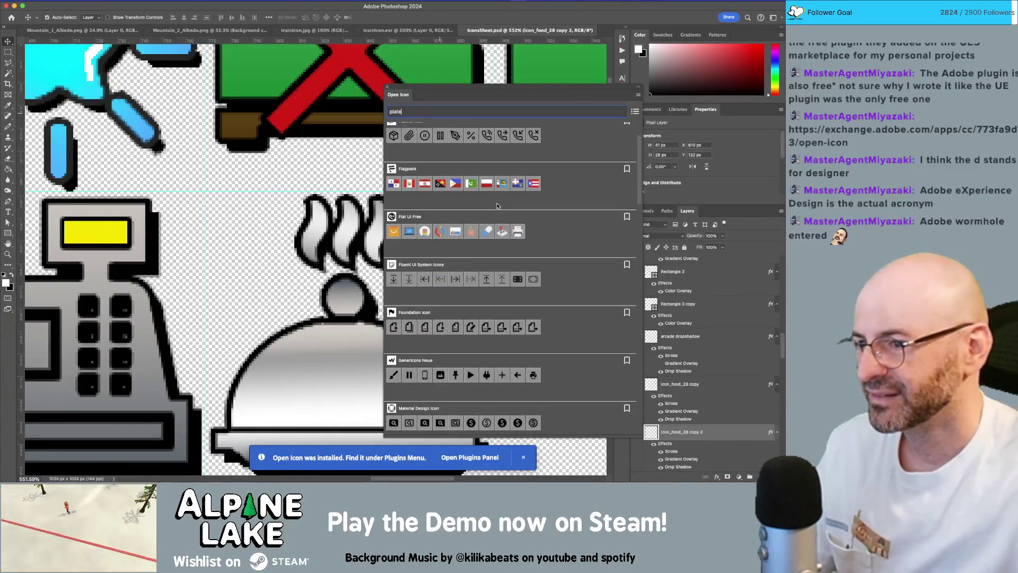
scroll(497, 206, down, 9)
scroll(497, 202, down, 9)
scroll(483, 196, up, 6)
scroll(472, 185, down, 8)
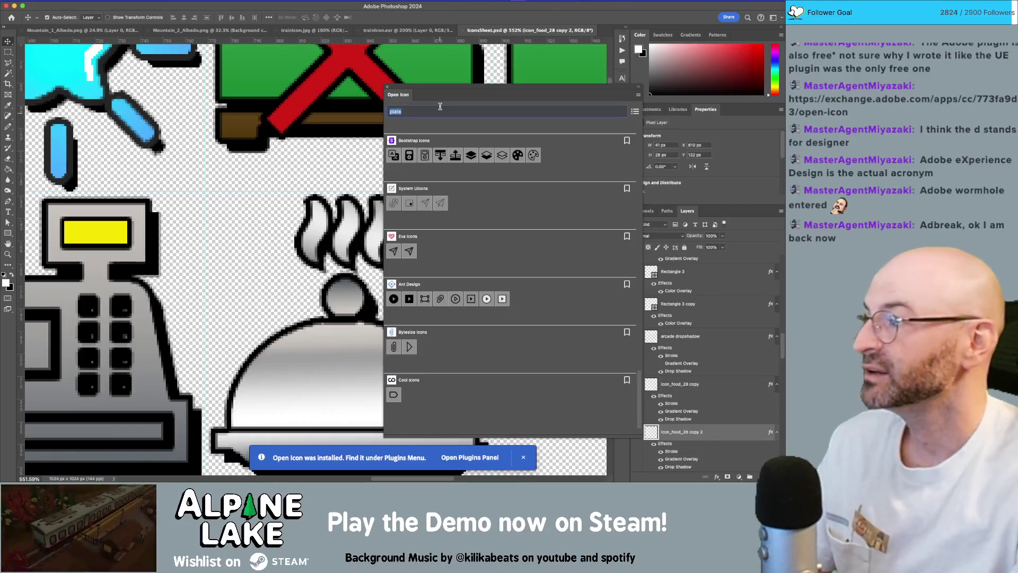
Search for 'save', browse the results, then change the term to 'shop'.
text(save)
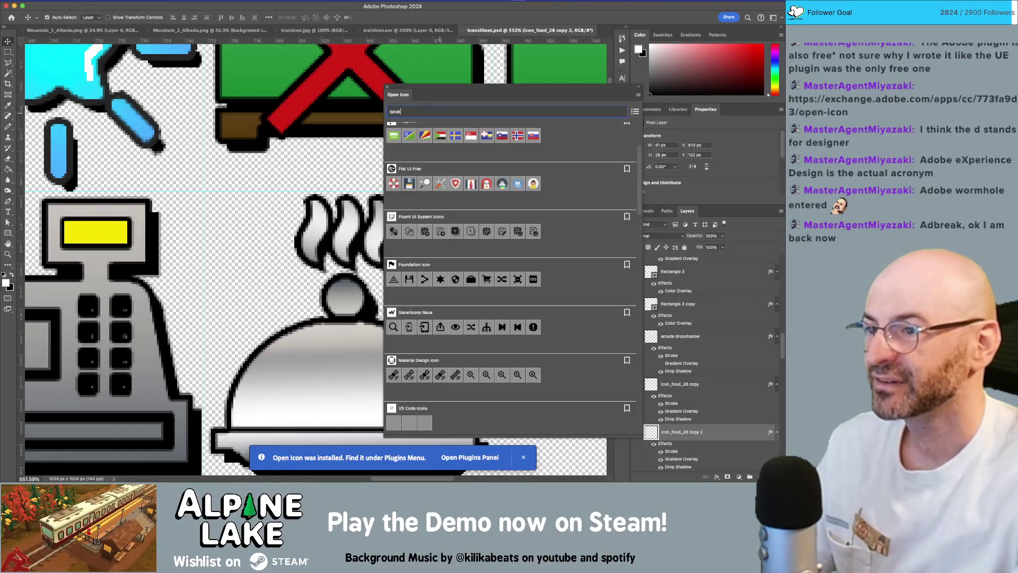
scroll(412, 190, up, 4)
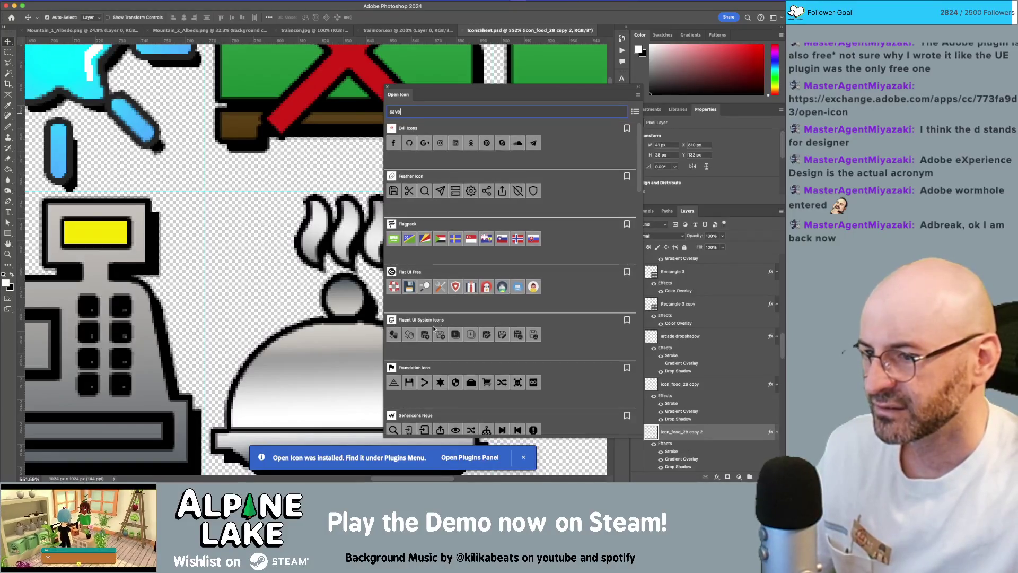
scroll(449, 348, down, 1)
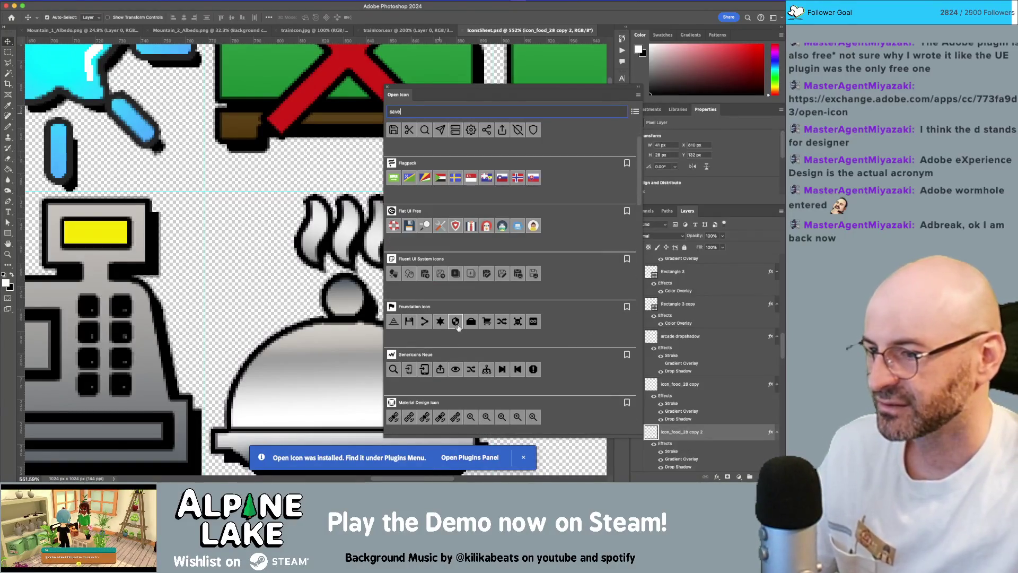
scroll(454, 329, up, 1)
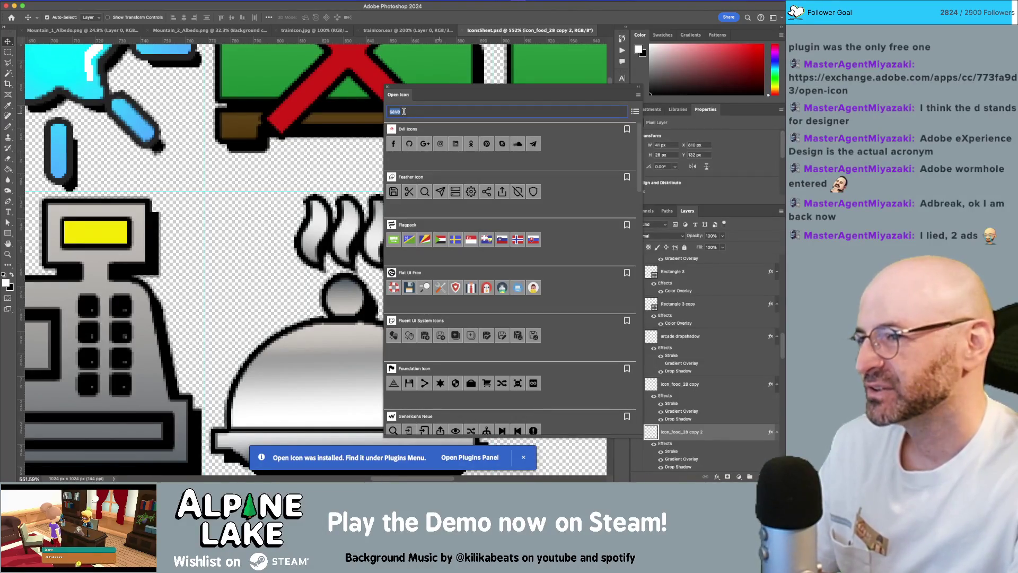
text(shop)
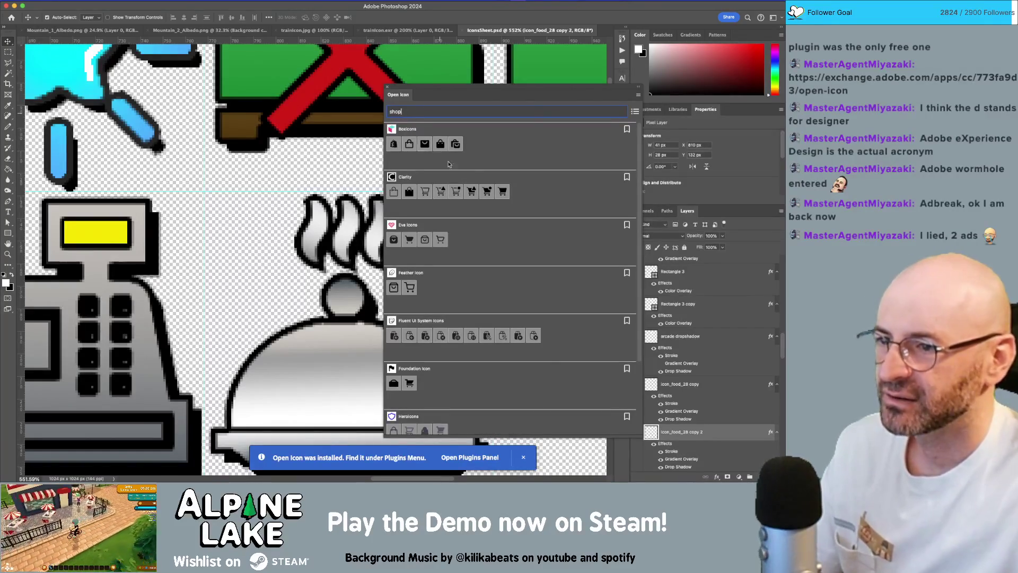
Scroll through the 'shop' search results.
scroll(489, 258, down, 3)
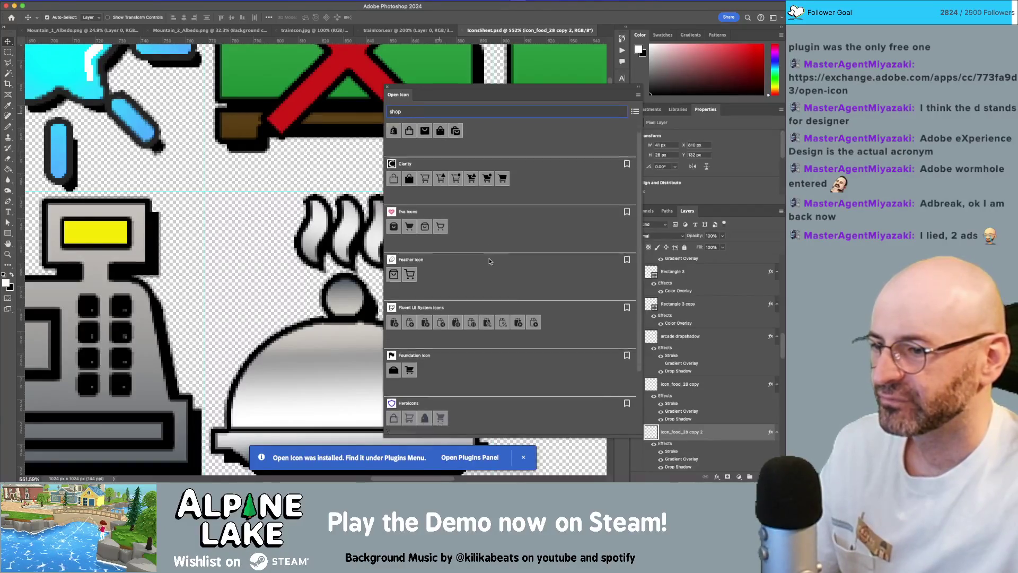
scroll(489, 262, down, 2)
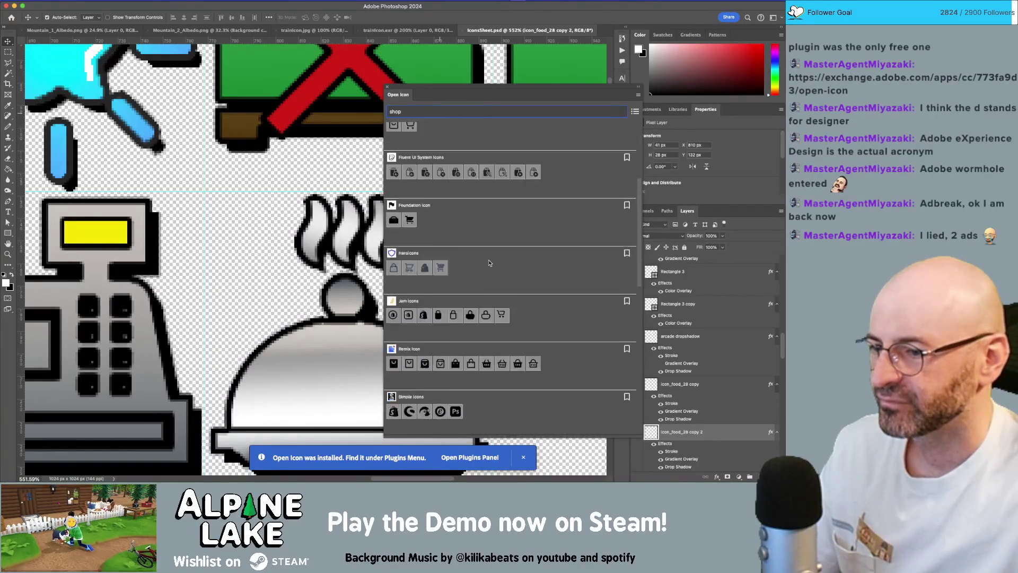
scroll(494, 249, down, 1)
scroll(493, 250, down, 6)
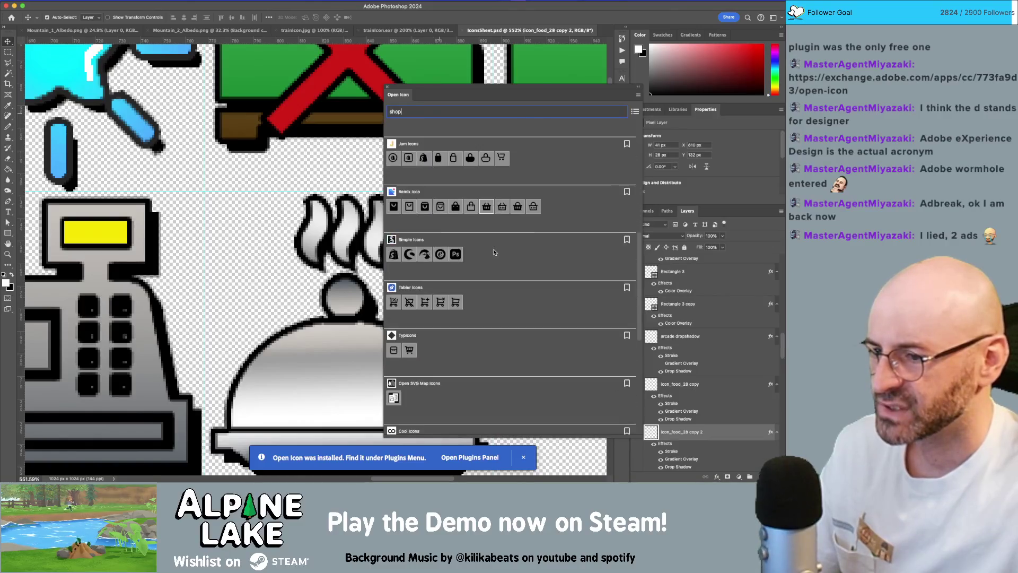
scroll(493, 252, down, 4)
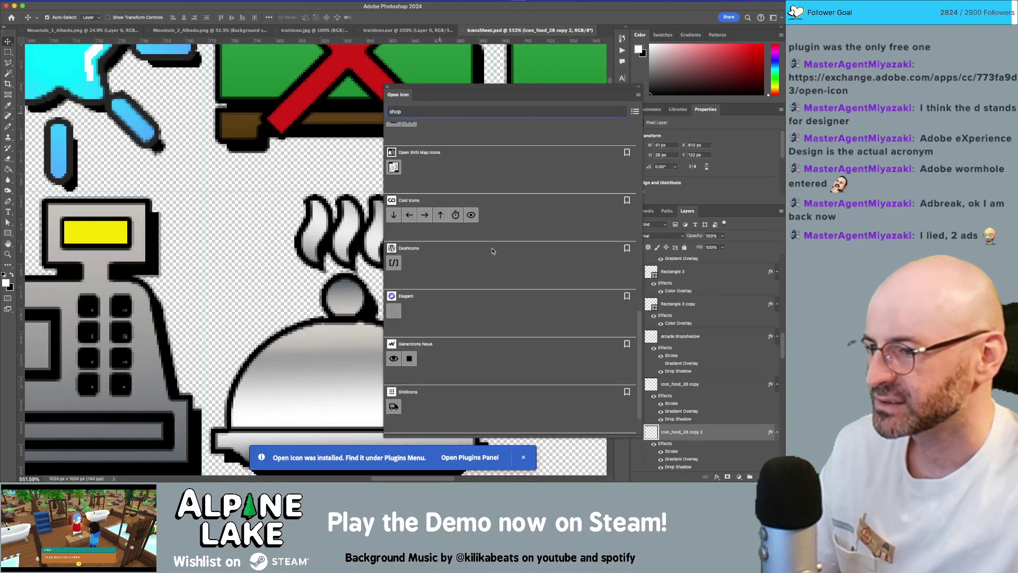
scroll(490, 251, up, 10)
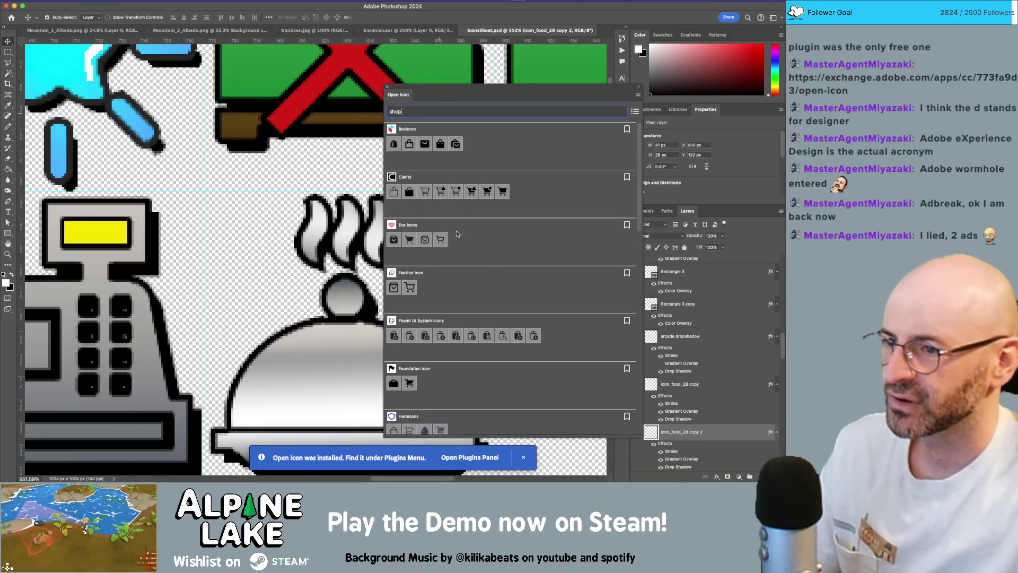
Replace the search term with 'register' and scroll its results.
double_click(417, 110)
text(register)
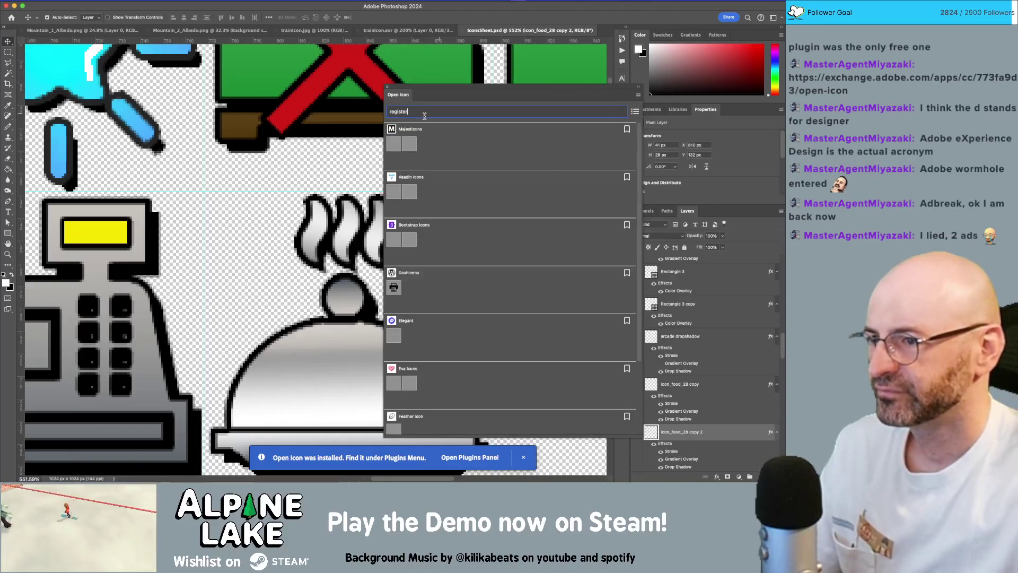
scroll(440, 212, down, 5)
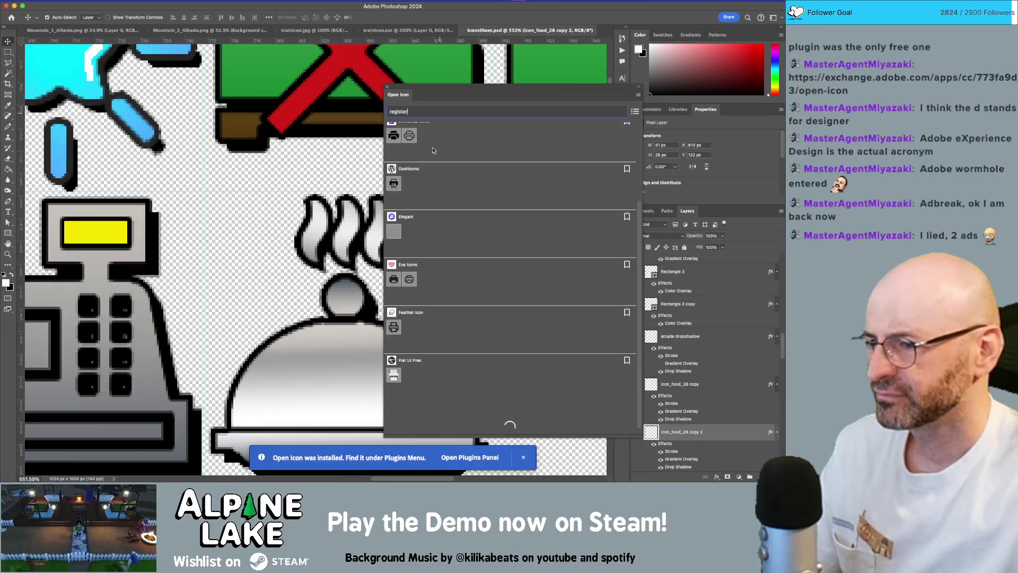
scroll(444, 227, up, 4)
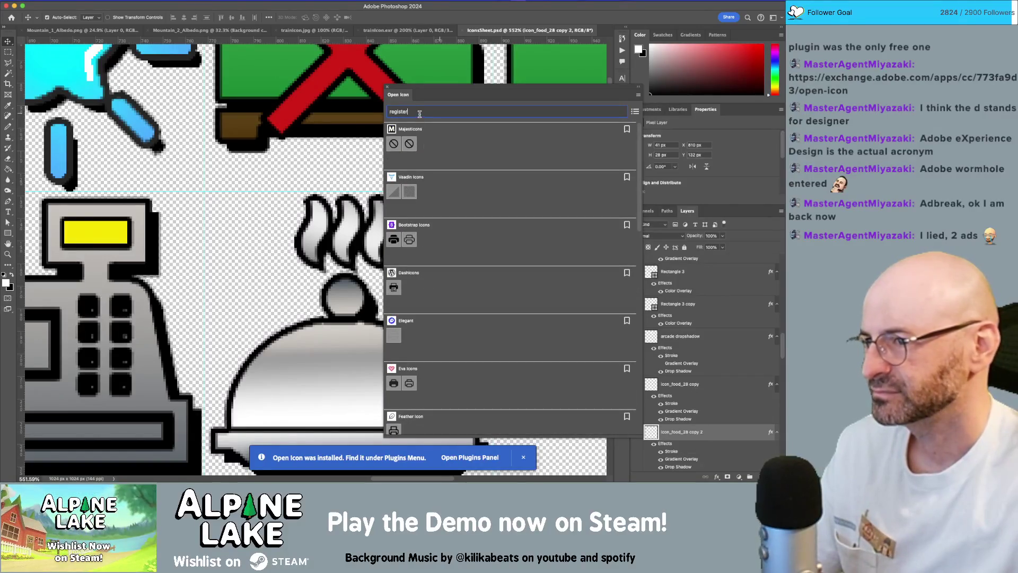
scroll(326, 209, down, 5)
scroll(326, 209, up, 6)
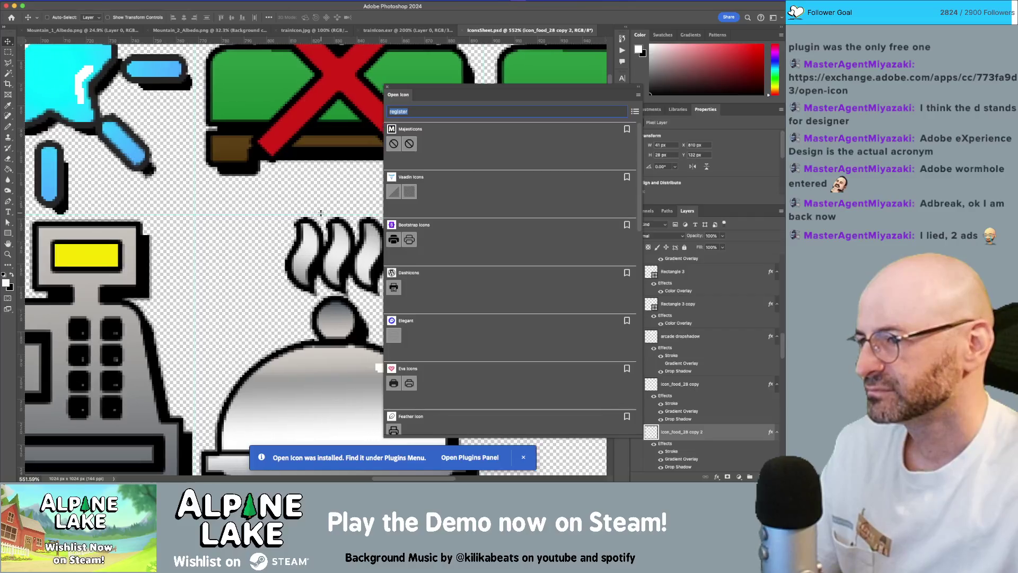
Search for 'bed' and scroll through the matching icon sets.
text(bed)
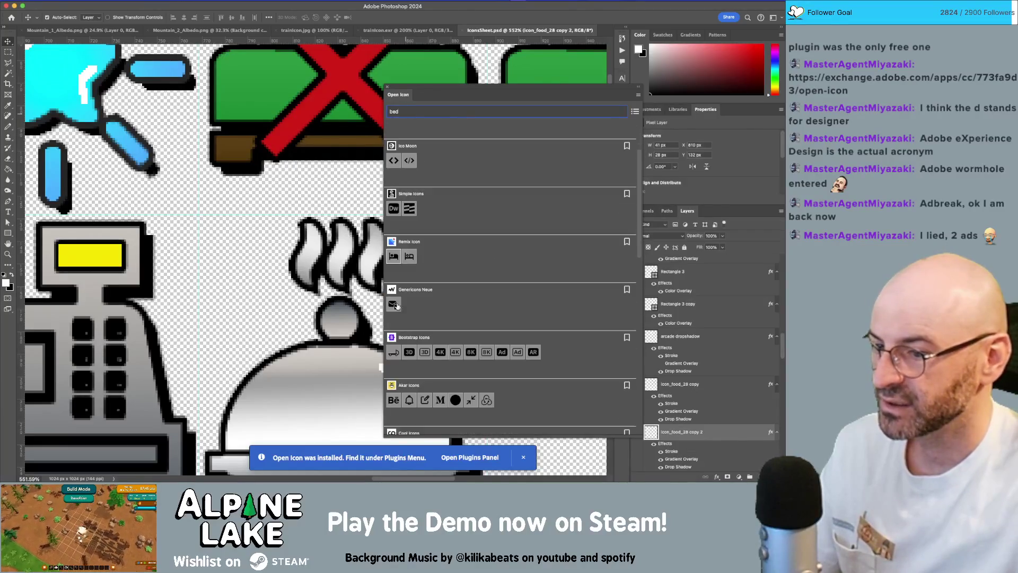
scroll(481, 320, down, 5)
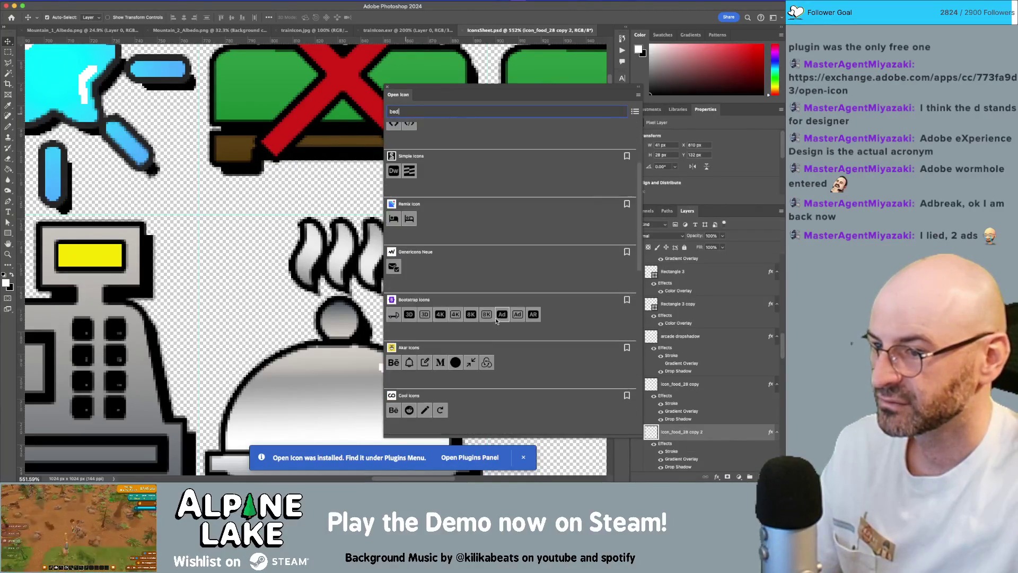
scroll(499, 317, down, 10)
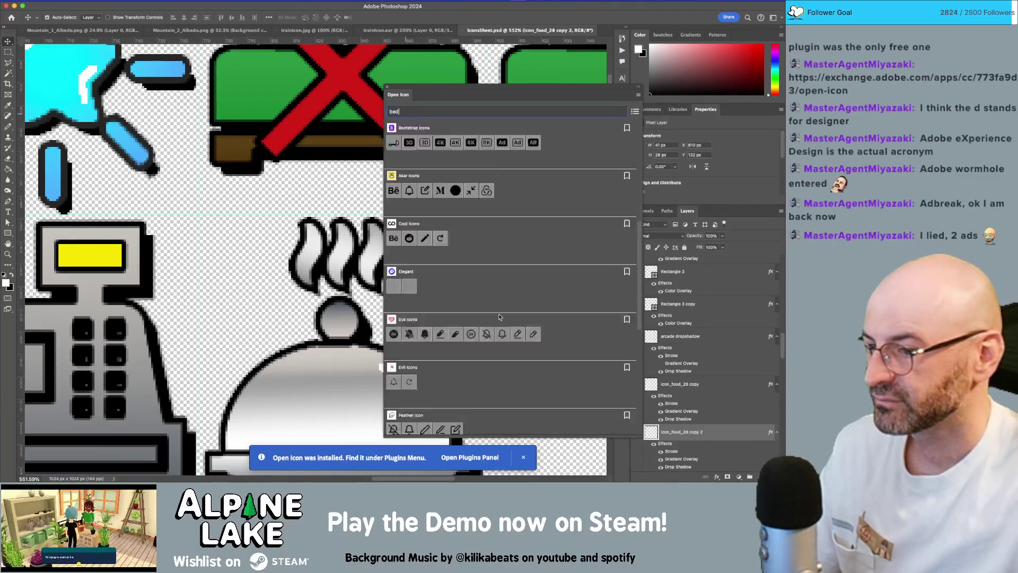
scroll(499, 317, up, 15)
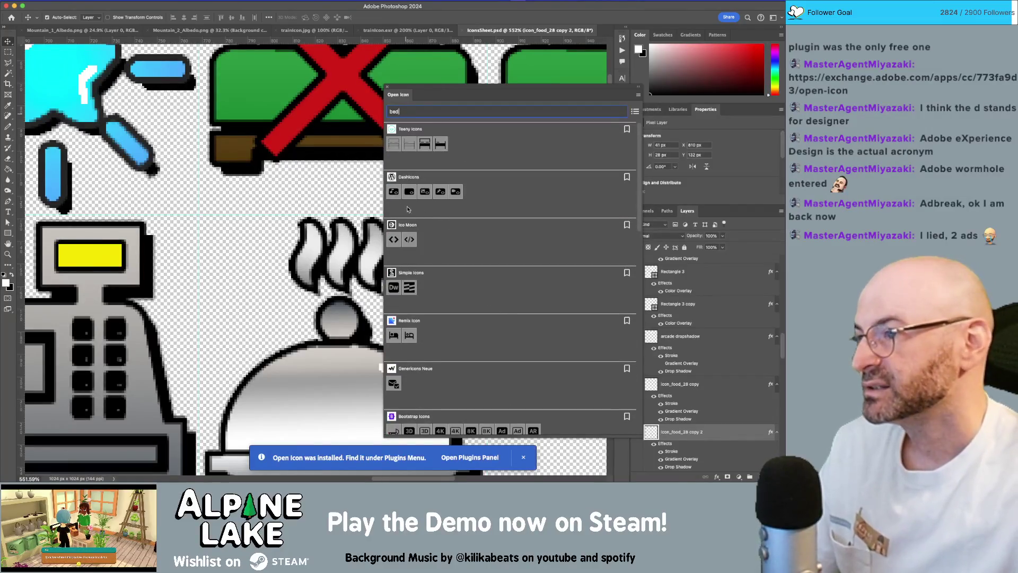
Zoom the canvas out to see whole icons on the sheet.
key(z)
drag(320, 208, 281, 242)
scroll(281, 241, down, 3)
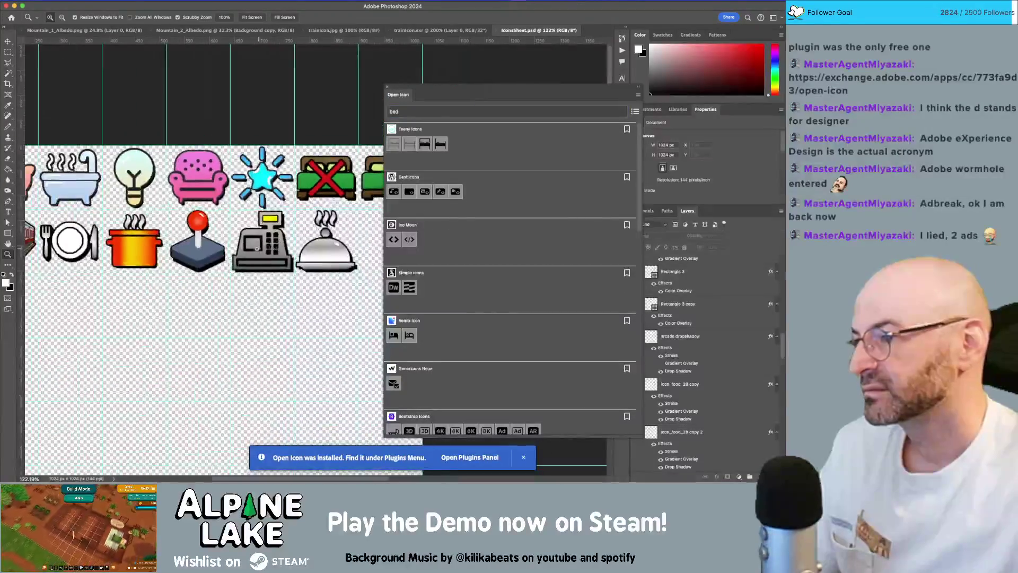
Replace the search term with 'train' and scroll through the results.
double_click(393, 110)
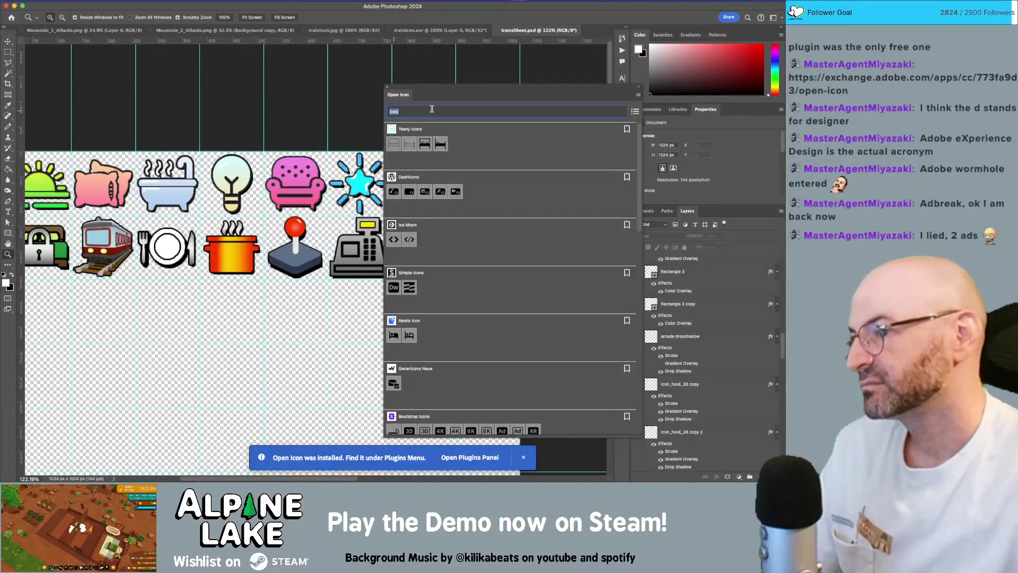
text(train)
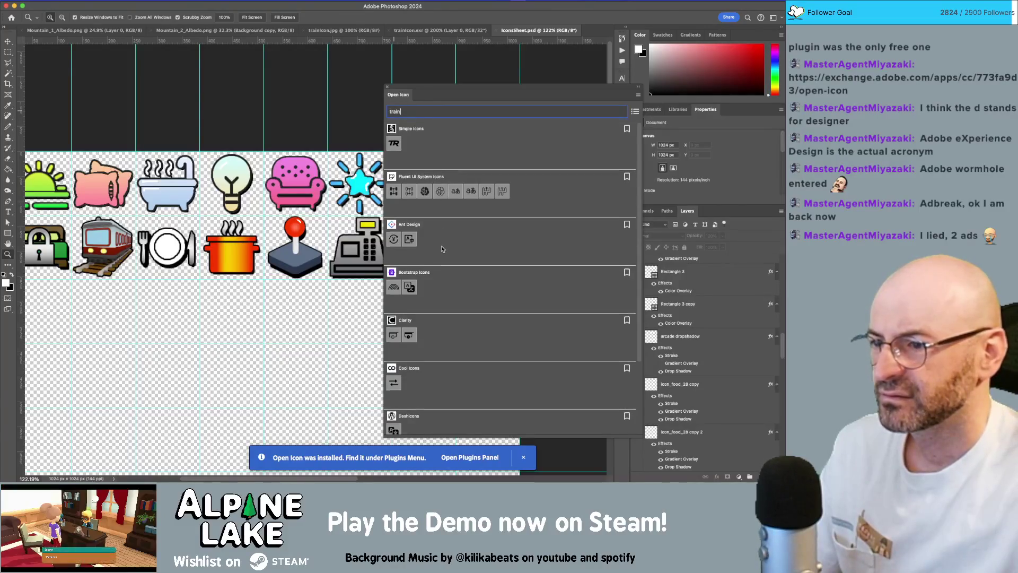
scroll(443, 249, down, 3)
scroll(443, 253, down, 10)
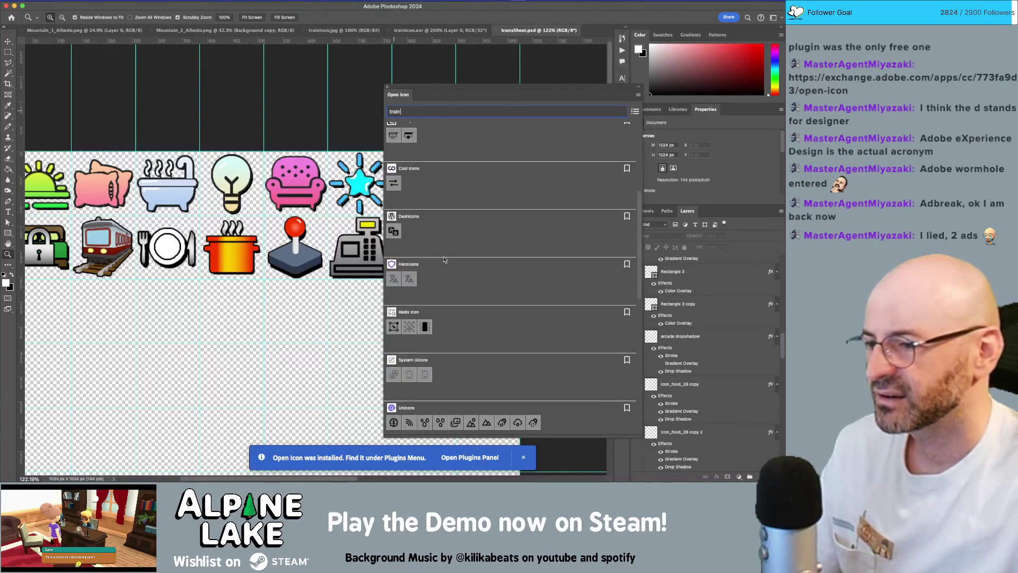
scroll(445, 264, down, 10)
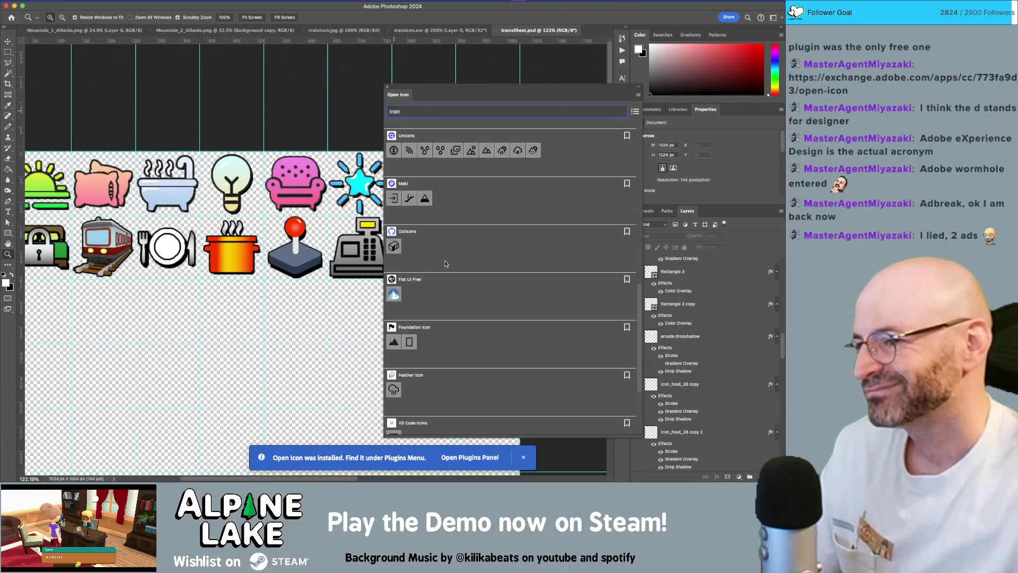
scroll(445, 264, down, 1)
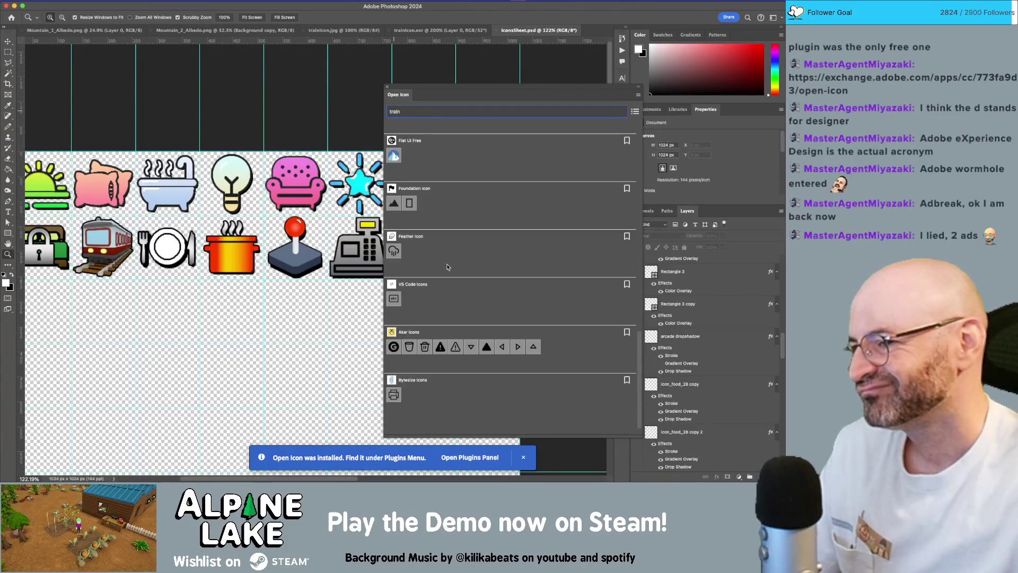
scroll(447, 266, down, 5)
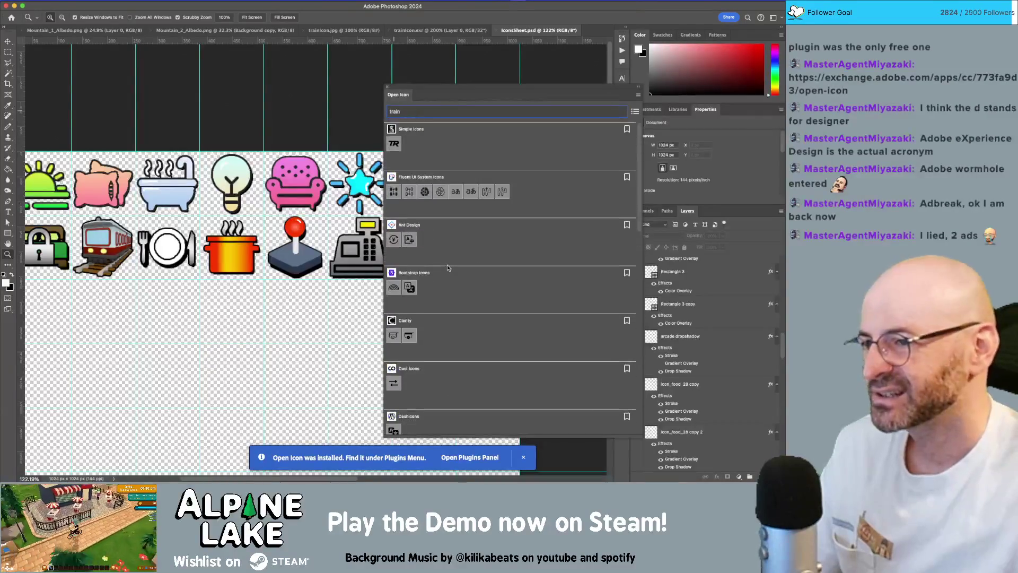
double_click(412, 109)
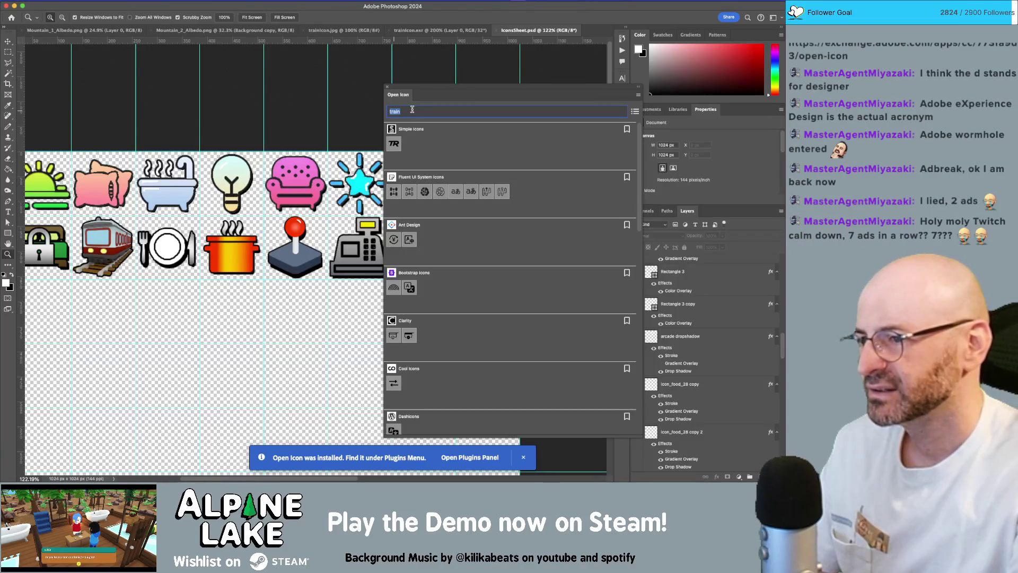
Search for 'game', scroll the icon sets, then change the search to 'controller'.
text(game)
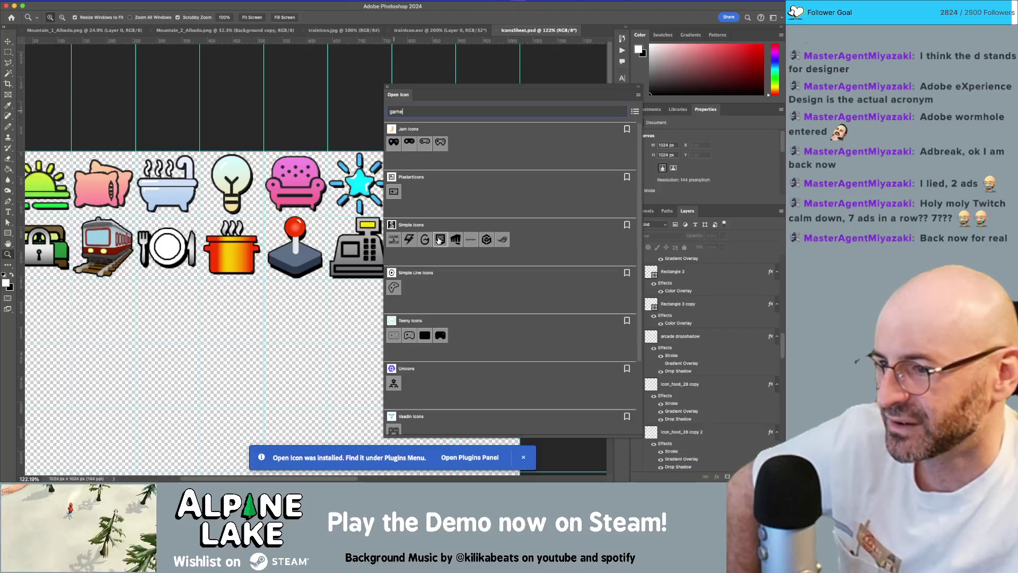
scroll(439, 239, down, 5)
scroll(439, 243, down, 6)
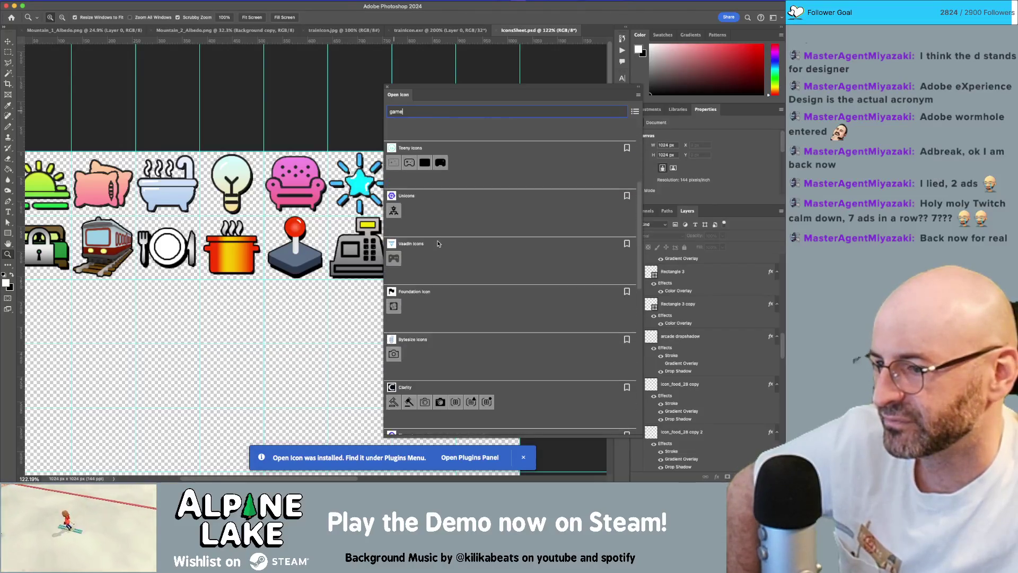
scroll(437, 242, down, 5)
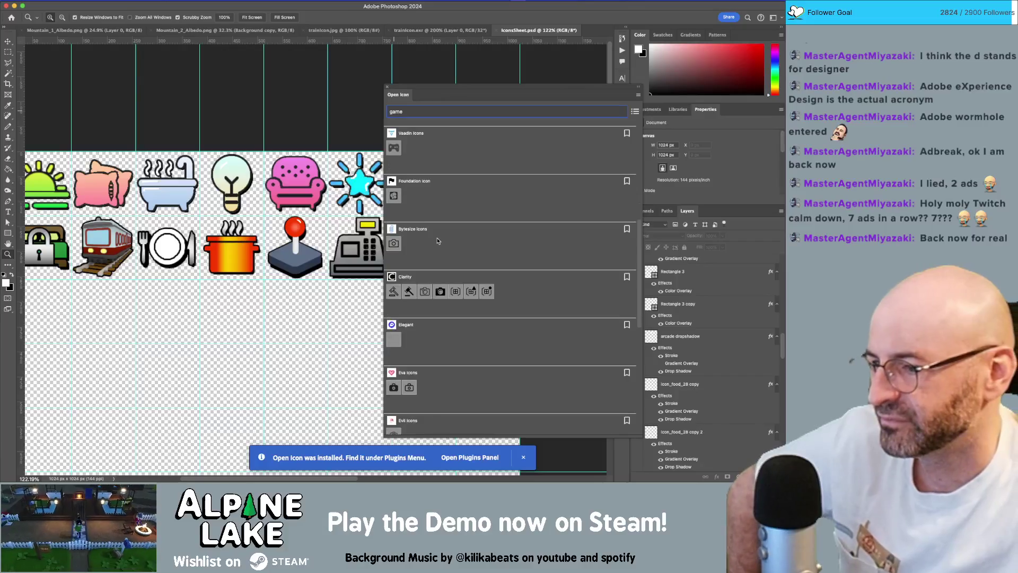
scroll(438, 241, down, 5)
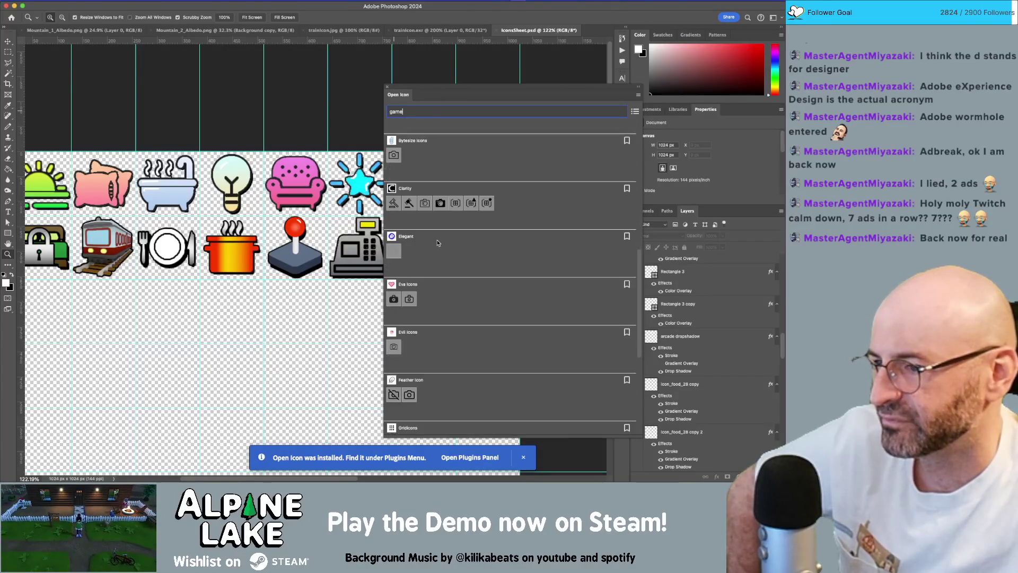
scroll(438, 242, down, 3)
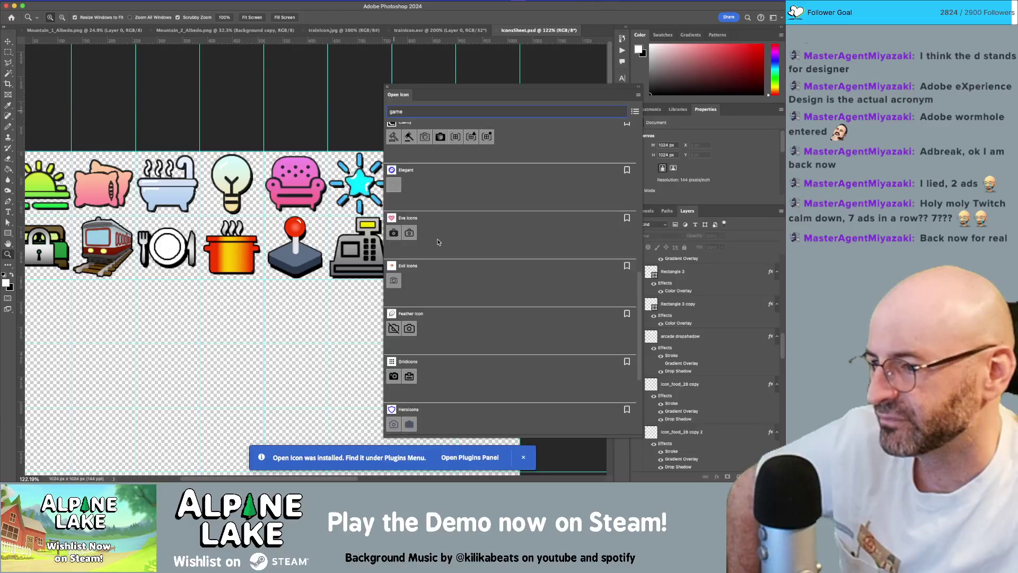
scroll(438, 242, down, 6)
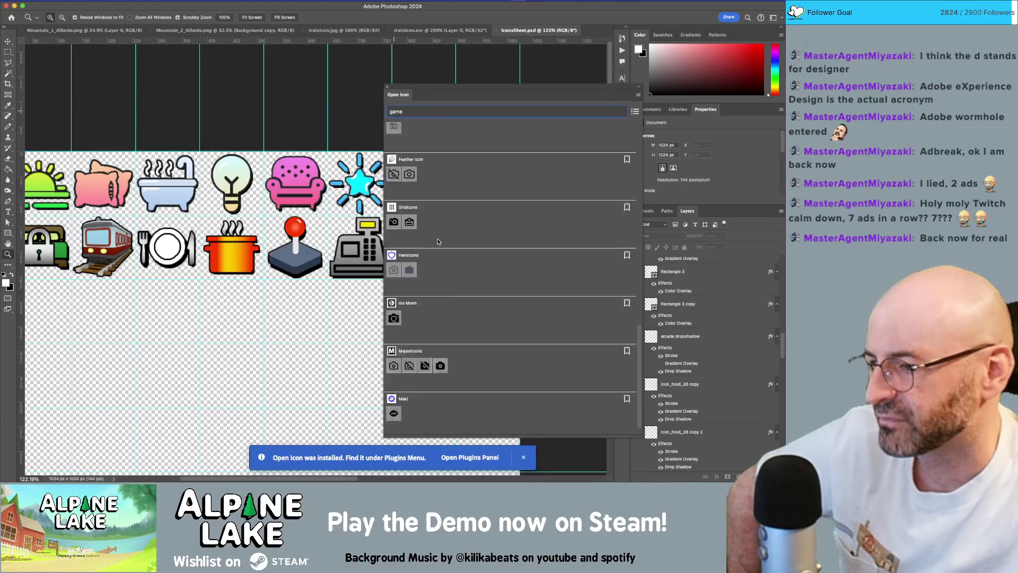
scroll(452, 253, down, 15)
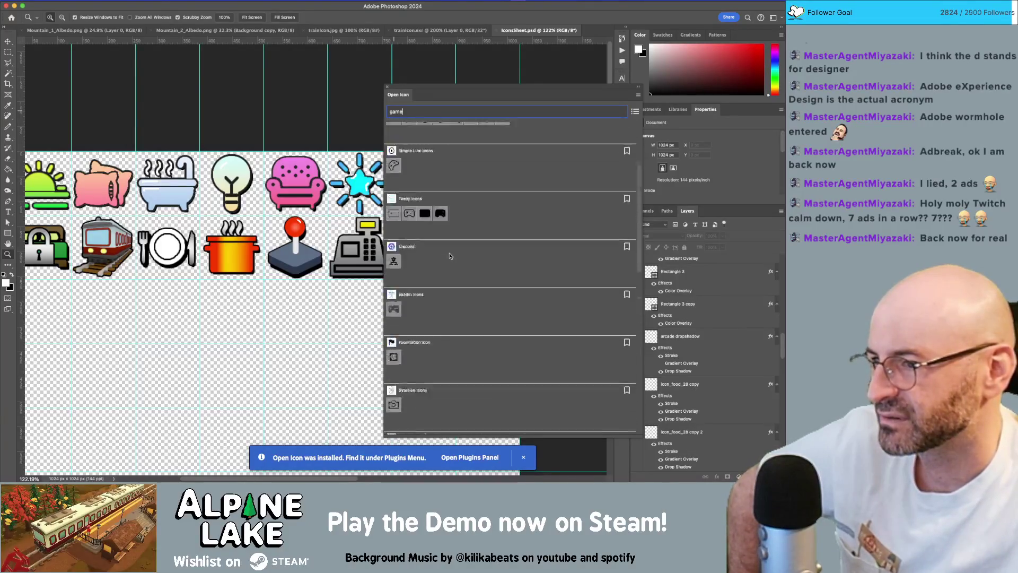
key(BackSpace)
key(BackSpace)
key(BackSpace)
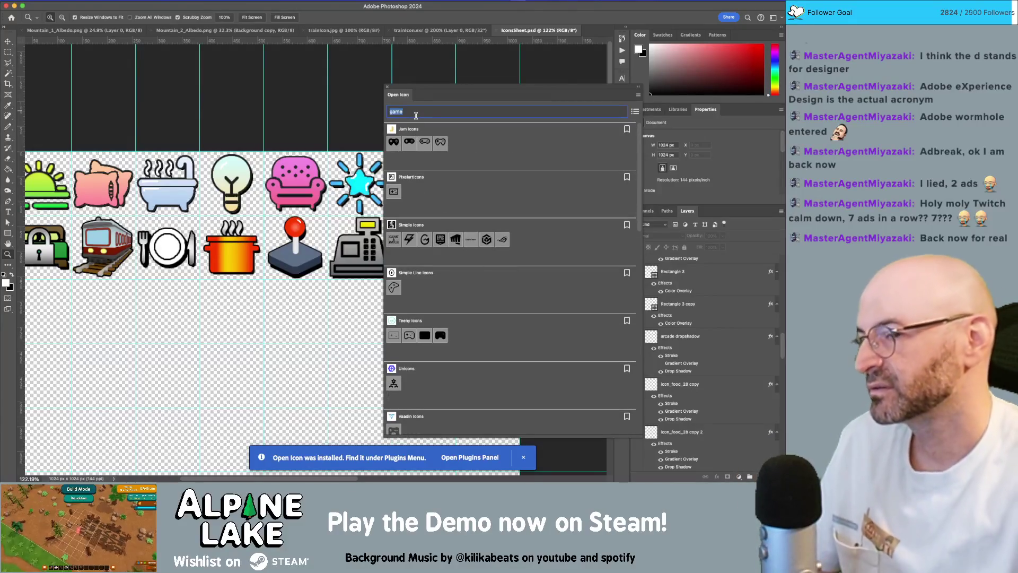
text(controller)
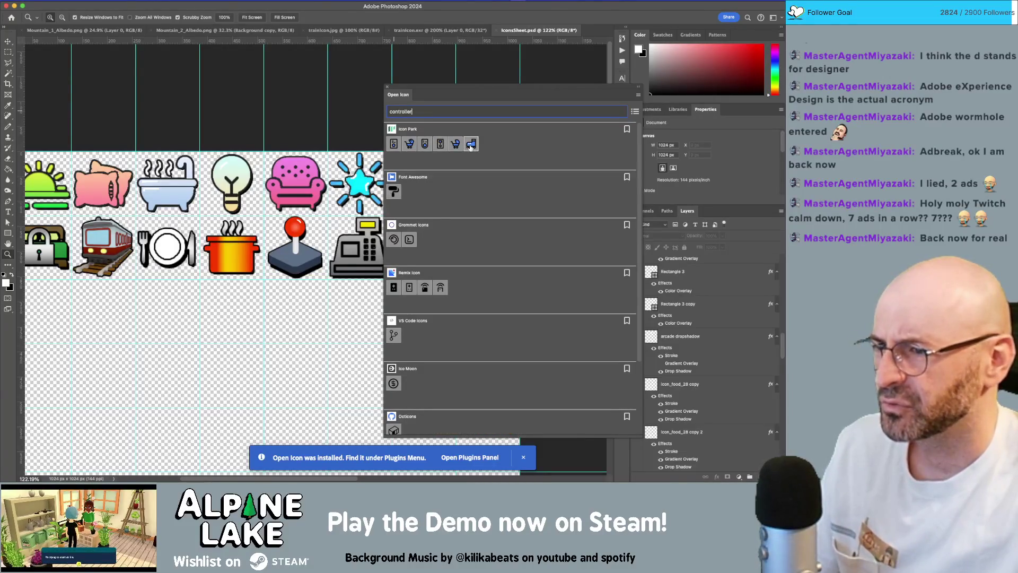
Scroll the 'controller' results and open the Boxicons set.
scroll(472, 242, down, 3)
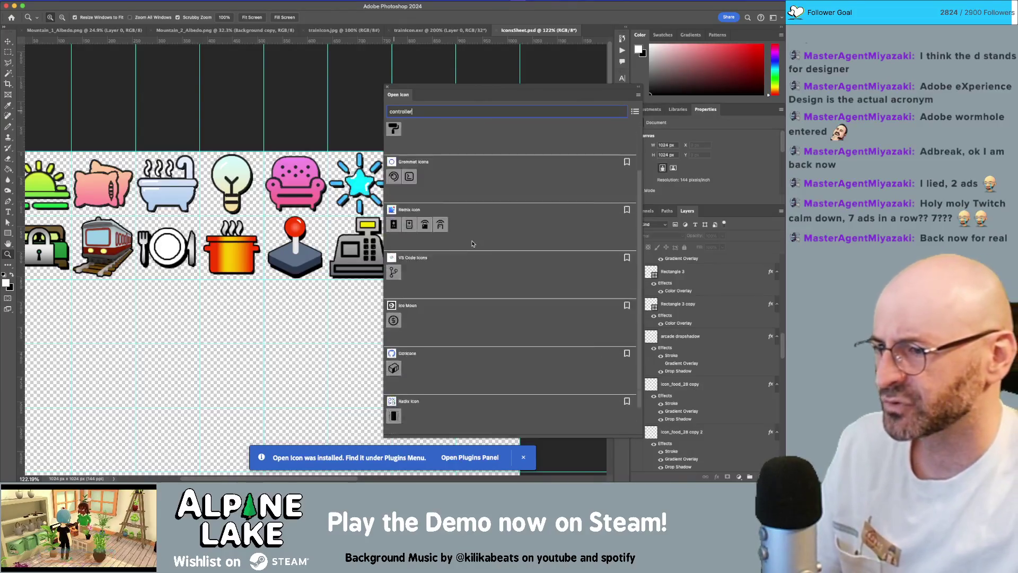
scroll(472, 242, down, 3)
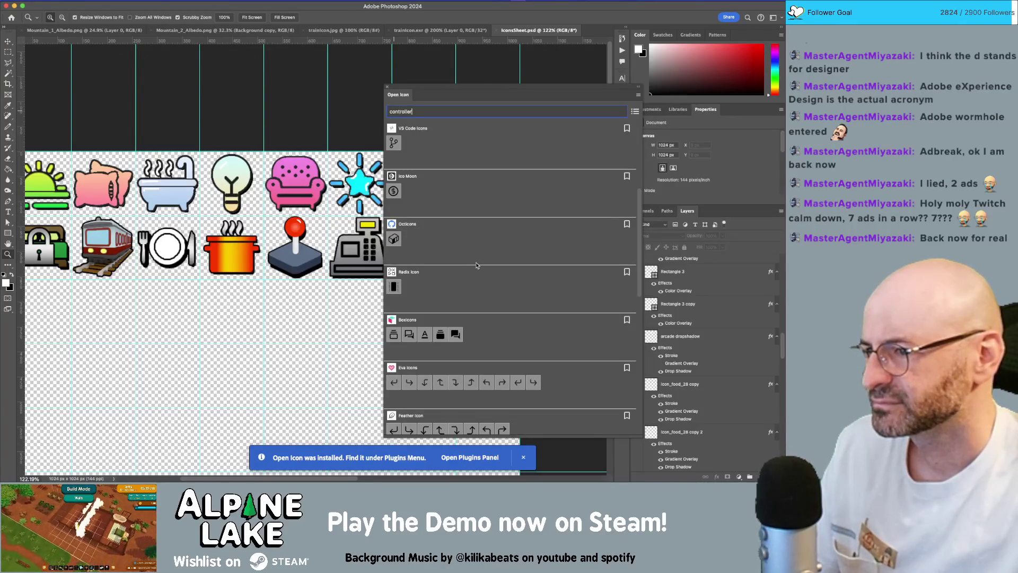
scroll(476, 265, down, 3)
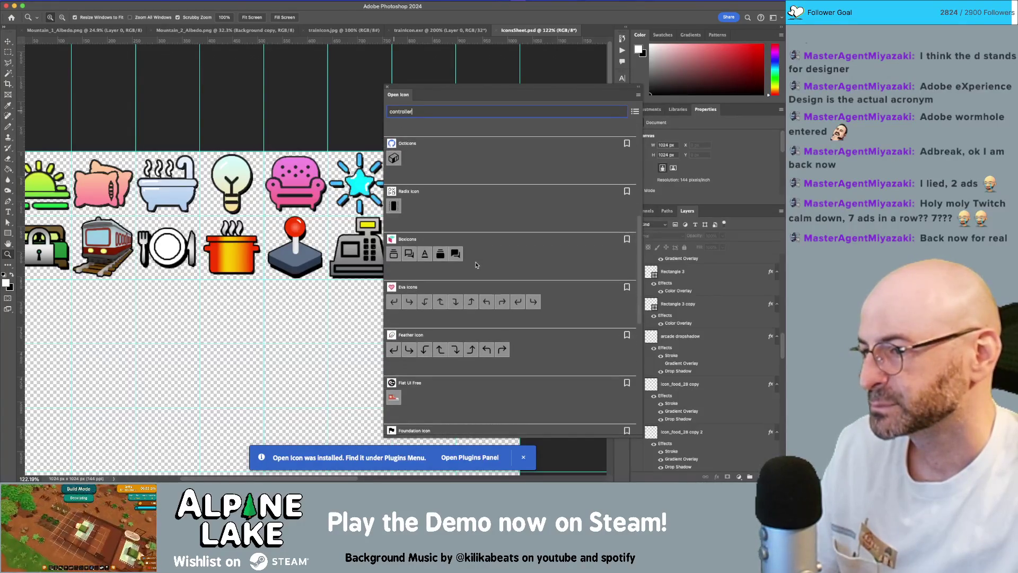
click(407, 240)
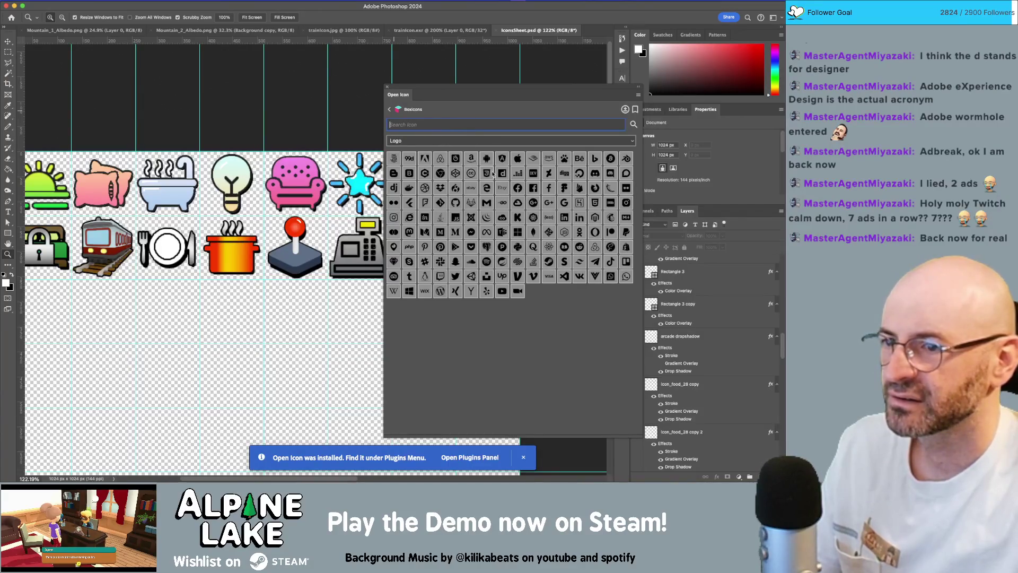
Filter Boxicons to the Regular variant and scroll the outline icons.
click(451, 142)
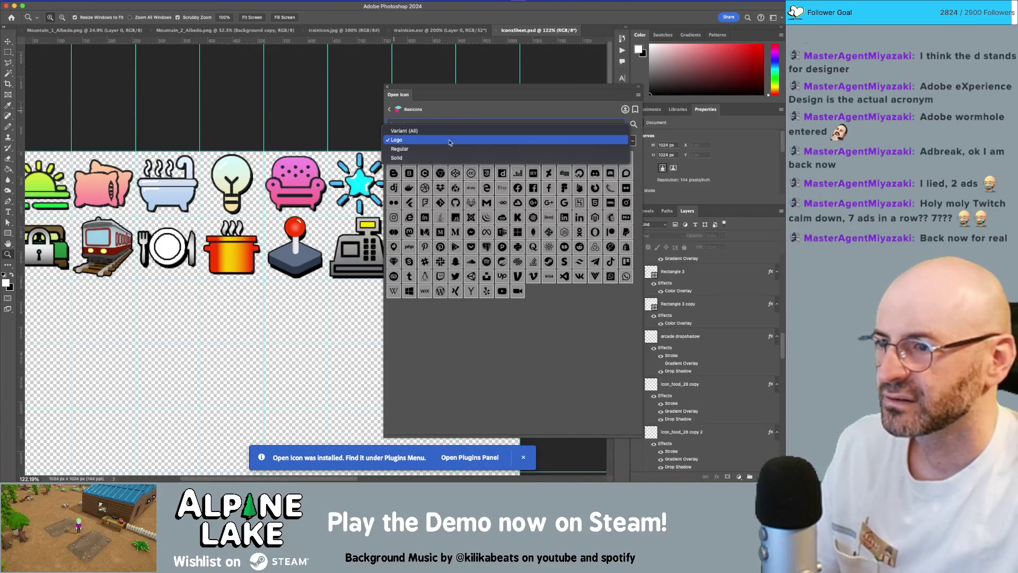
click(448, 151)
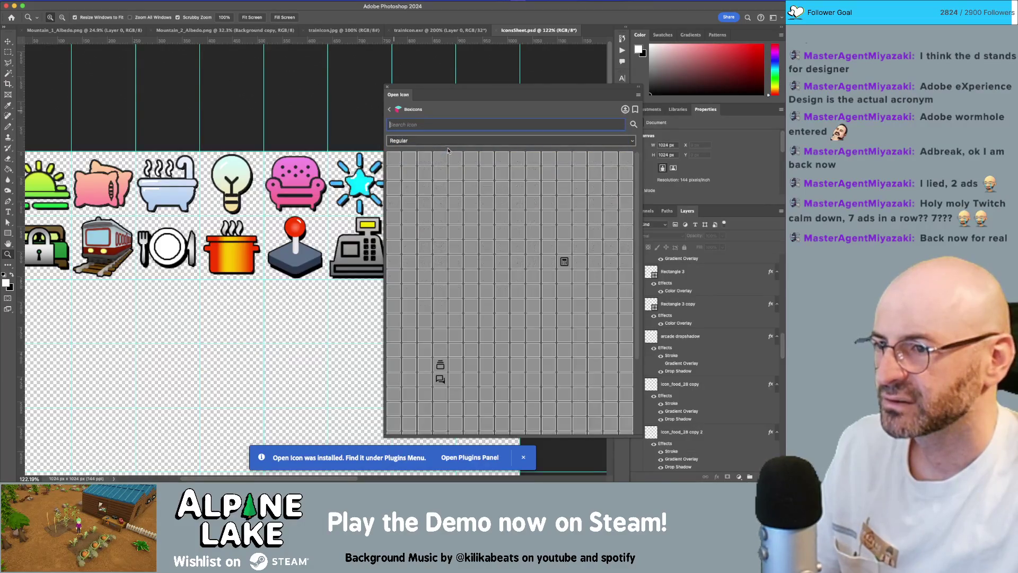
scroll(472, 186, down, 10)
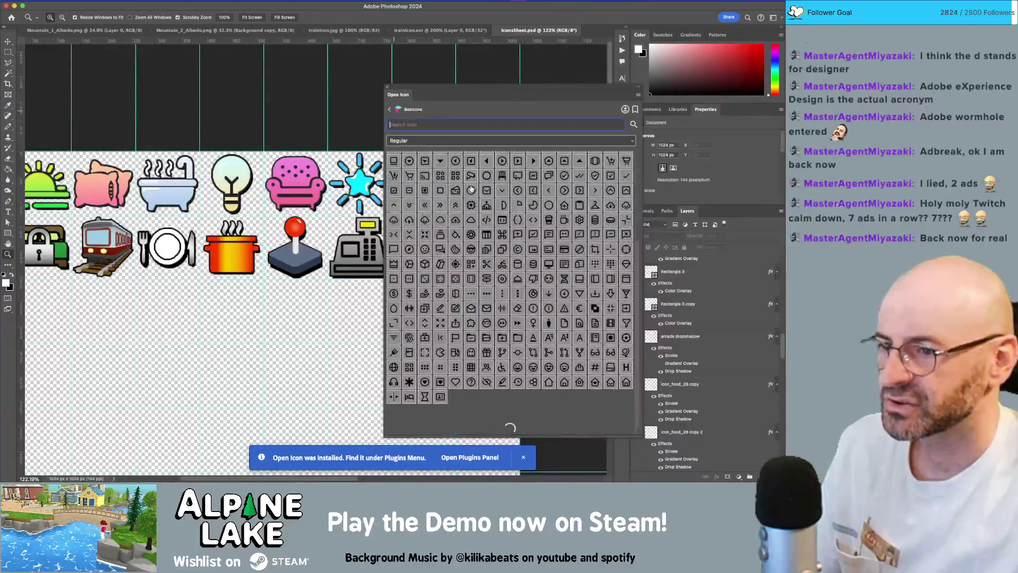
scroll(472, 187, down, 5)
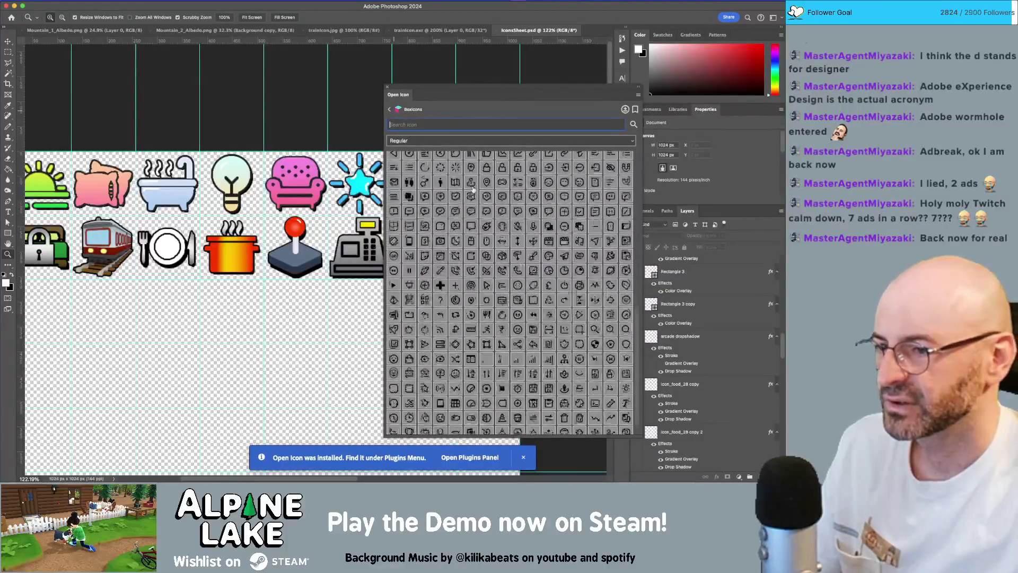
Switch the Boxicons variant to Solid and browse the filled icons.
click(451, 141)
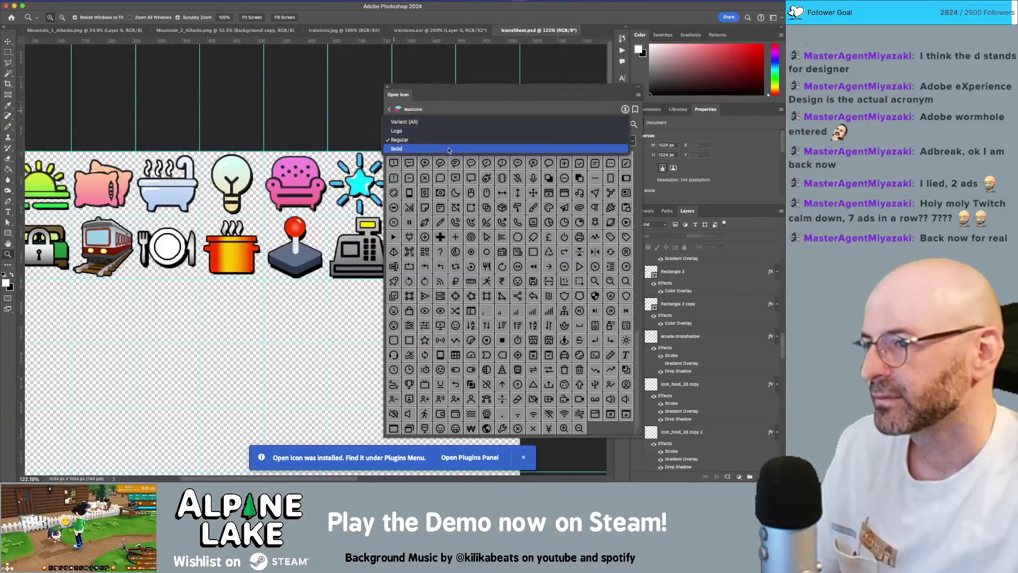
click(447, 152)
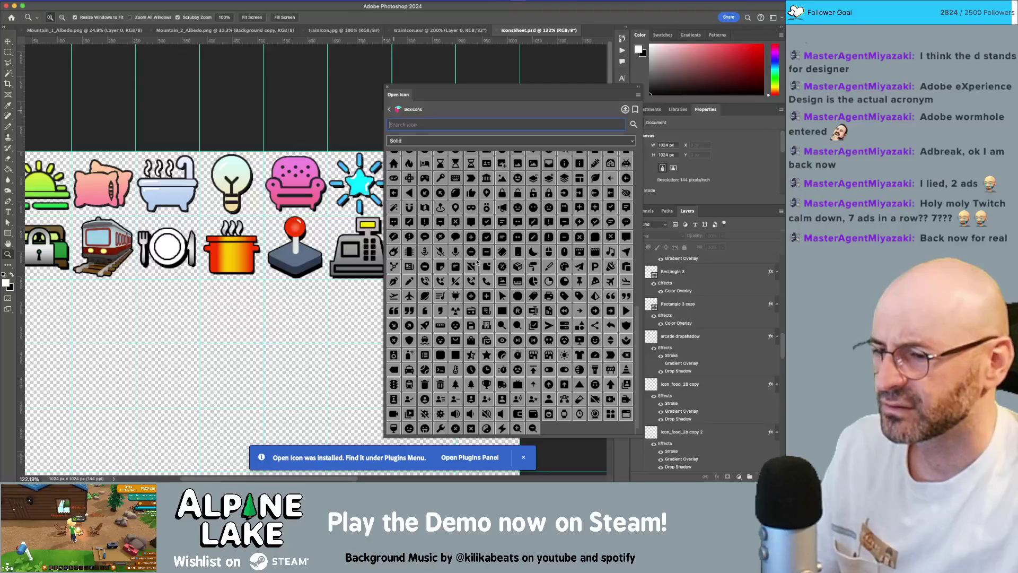
scroll(508, 313, up, 1)
scroll(508, 313, up, 10)
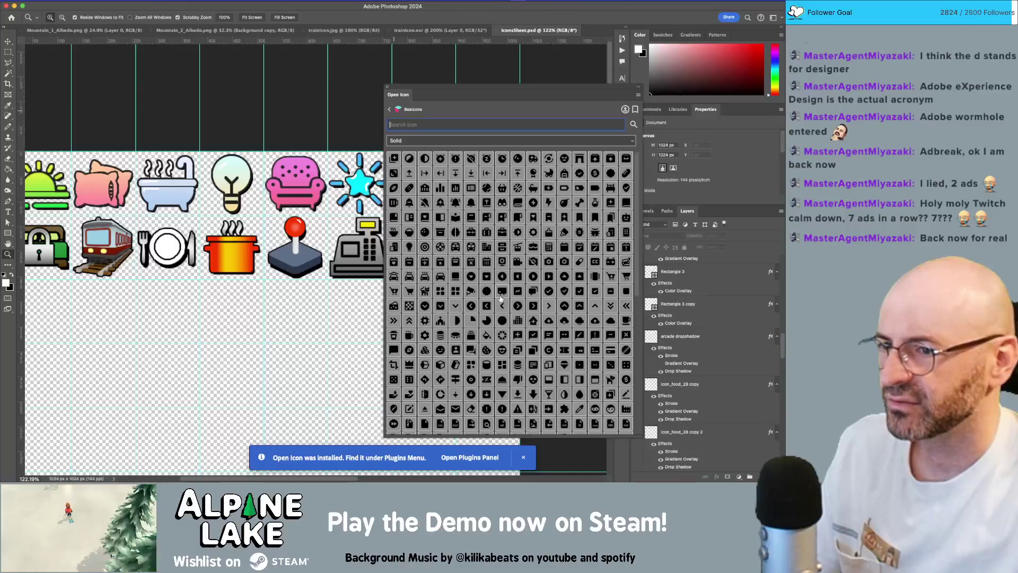
scroll(500, 298, down, 15)
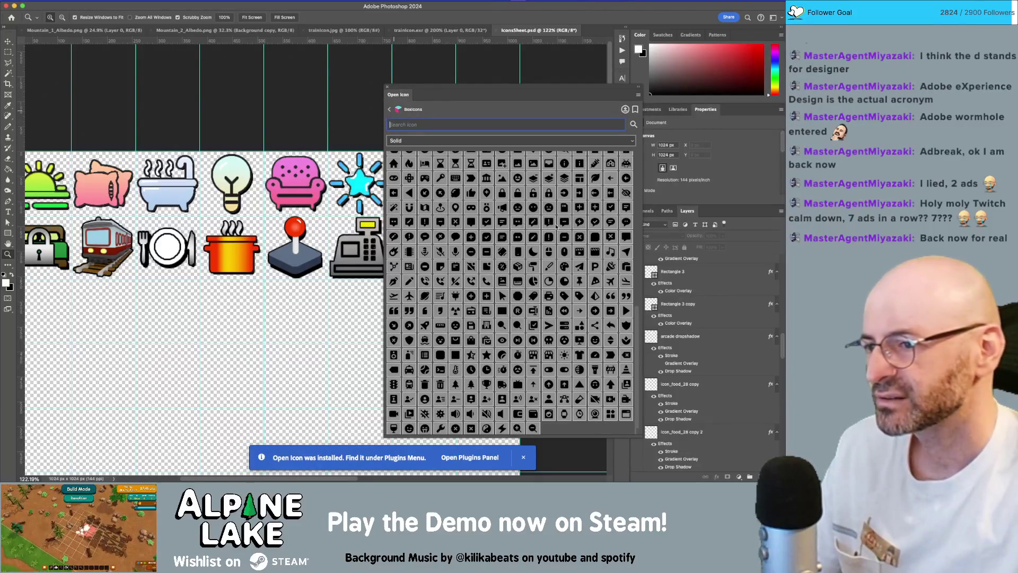
scroll(549, 226, up, 10)
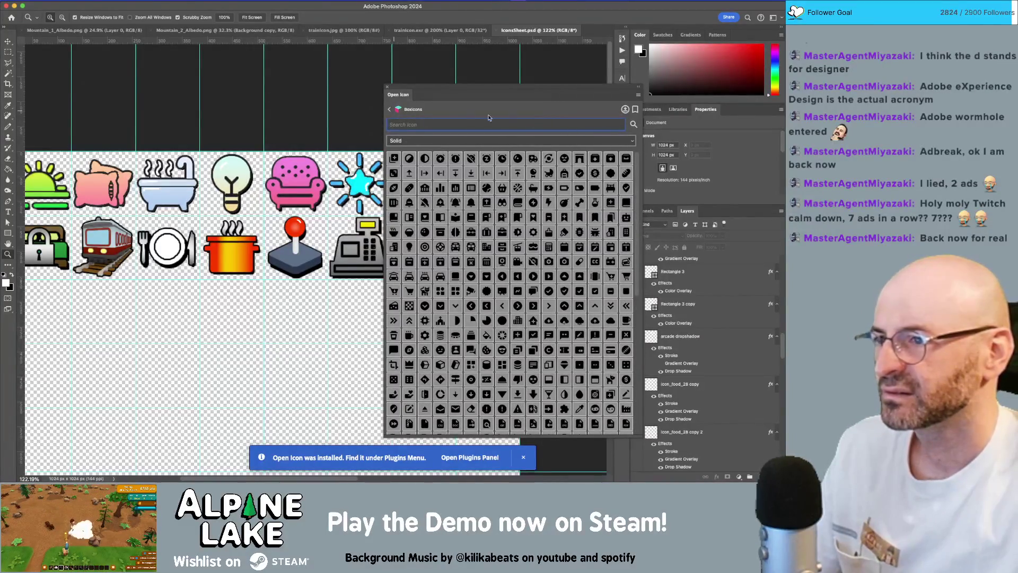
Set the variant filter to All and scroll the combined icon grid.
click(408, 143)
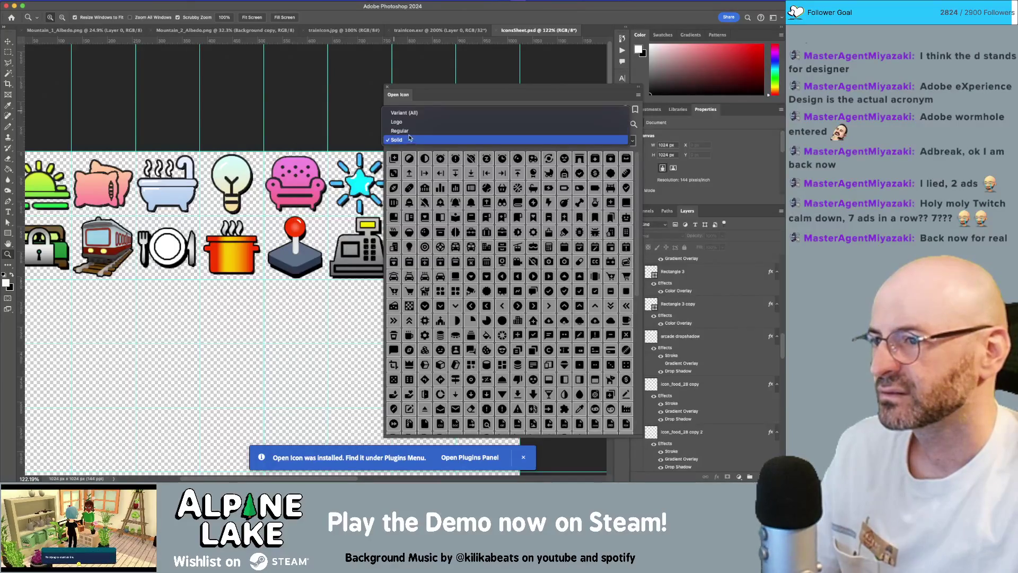
click(406, 112)
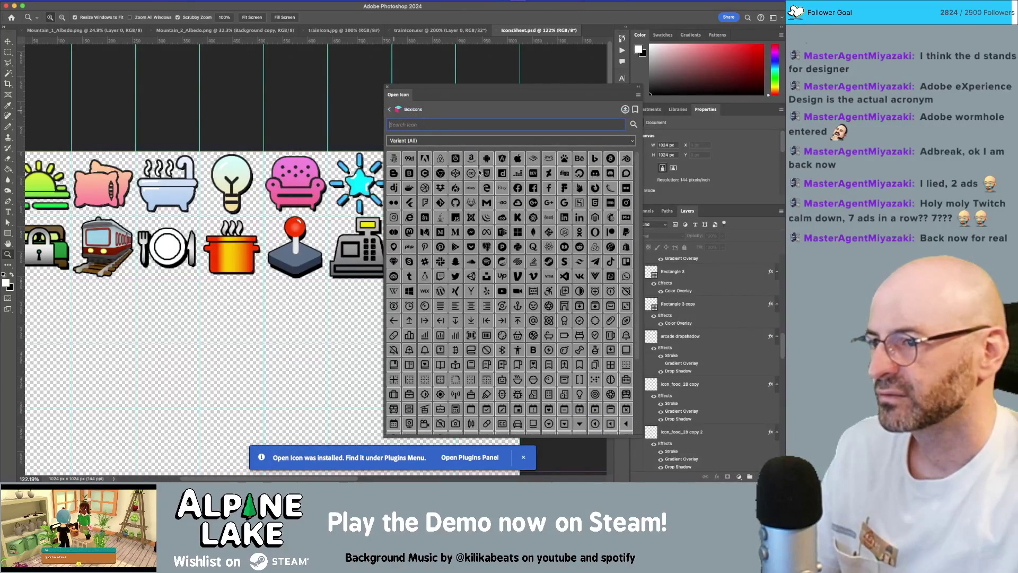
scroll(479, 171, down, 5)
scroll(366, 212, down, 5)
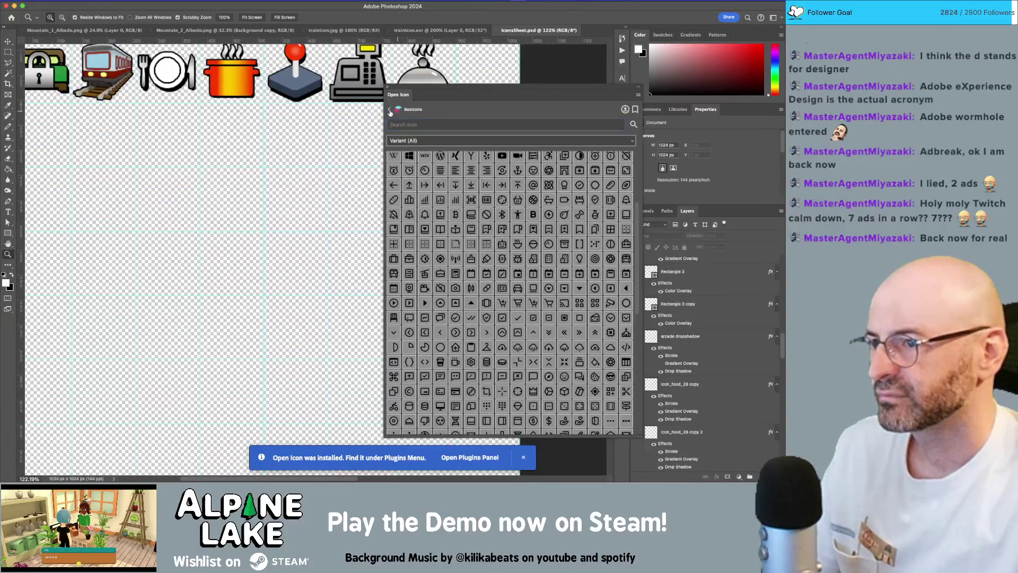
Go back, clear the 'controller' search, and open the Flat UI Free set from the collections list.
click(390, 110)
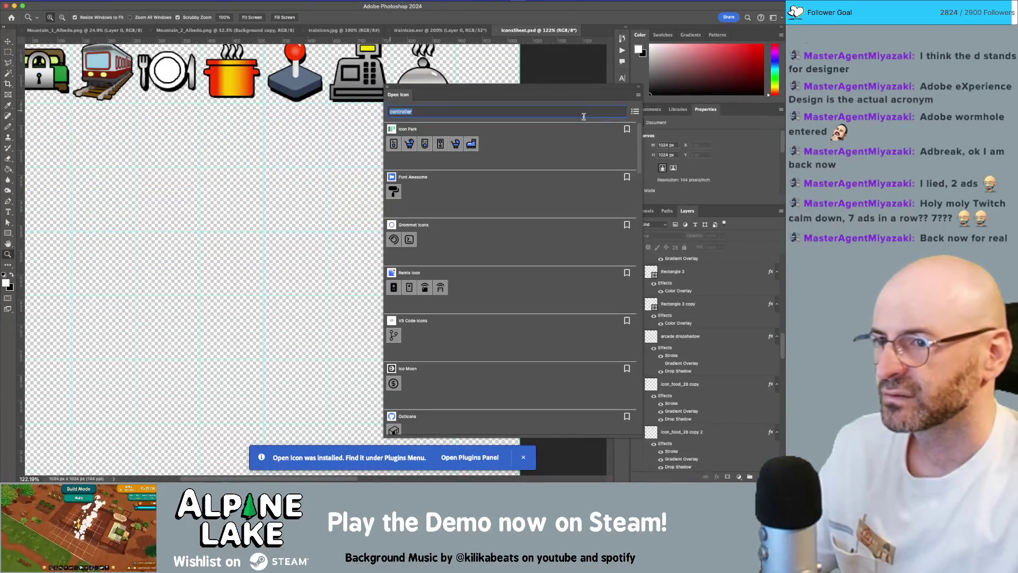
key(BackSpace)
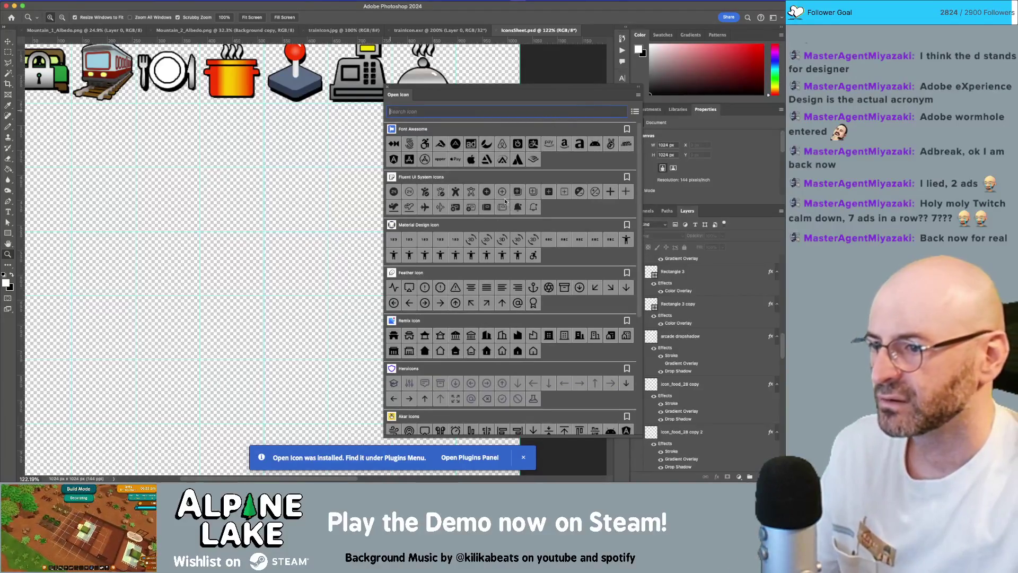
scroll(503, 212, down, 5)
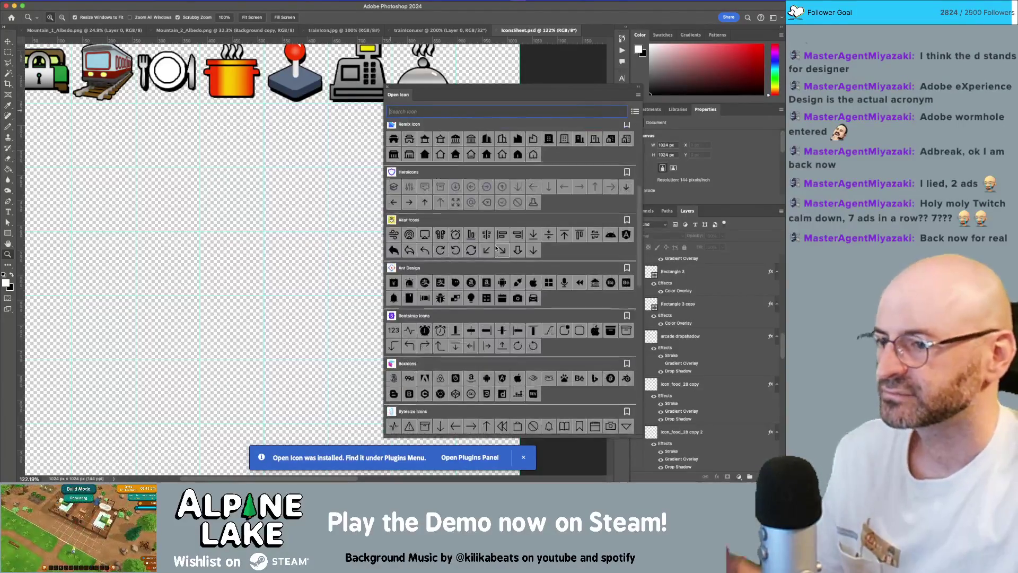
scroll(497, 248, down, 15)
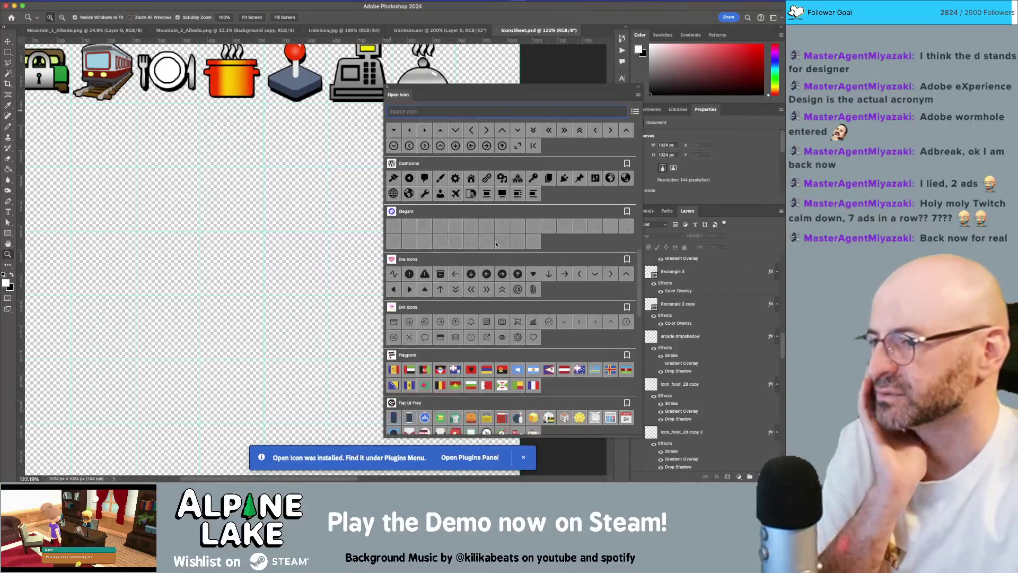
scroll(497, 244, down, 2)
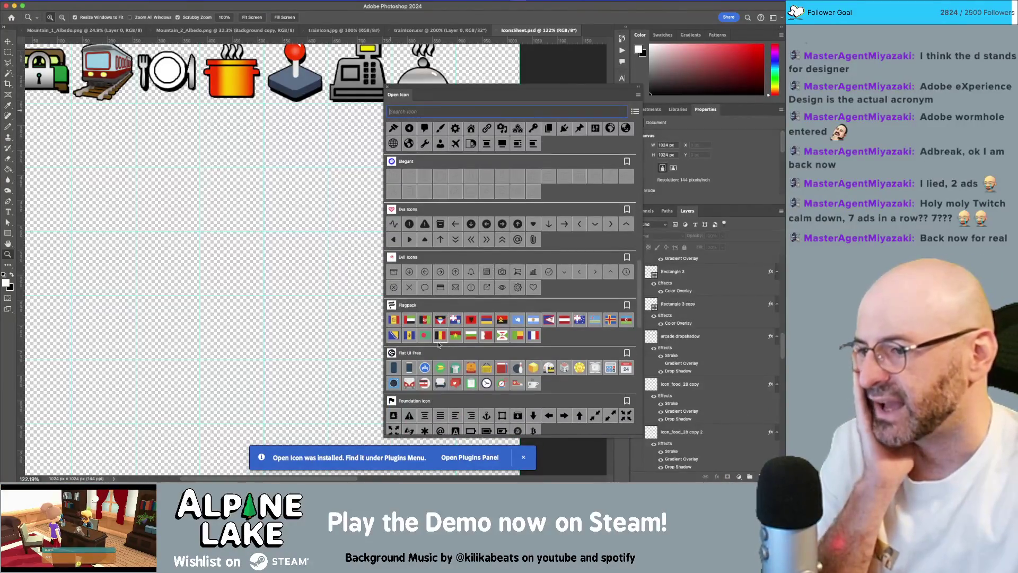
click(411, 353)
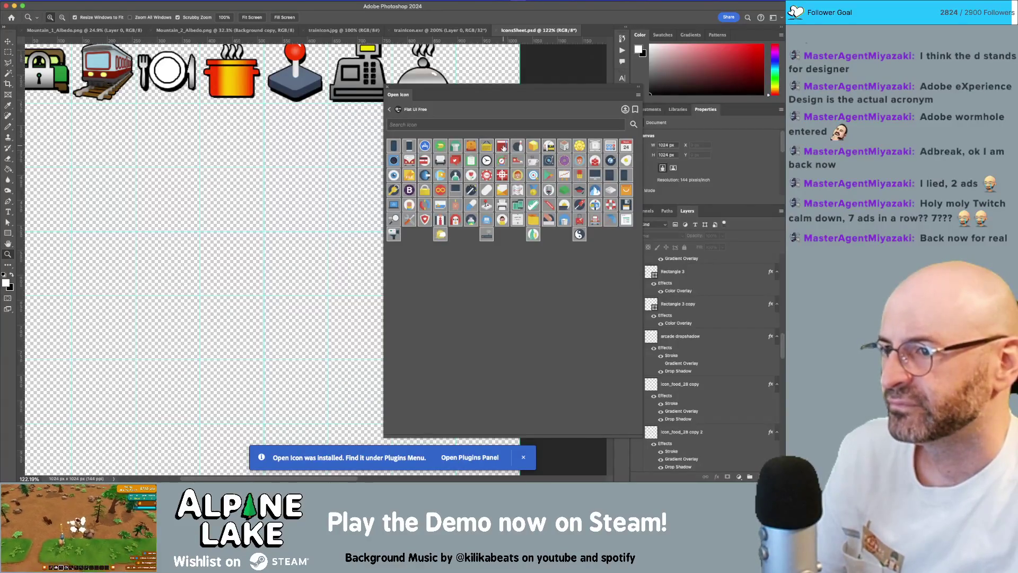
Place the red book icon on the sheet and drag it toward the icon rows.
click(497, 143)
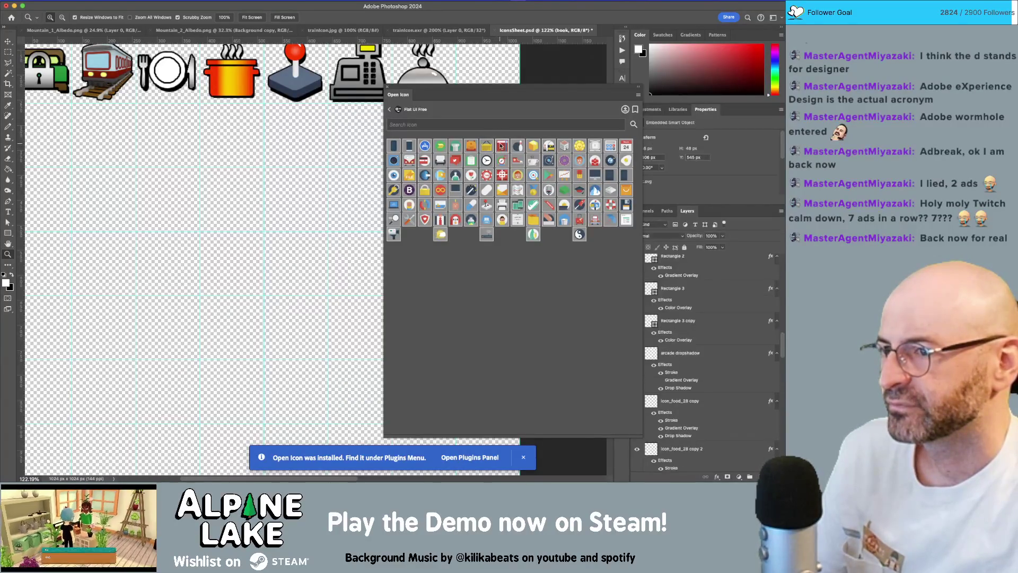
mouse_move(286, 258)
mouse_down()
mouse_move(306, 200)
mouse_move(384, 247)
mouse_move(385, 265)
mouse_up()
key(Return)
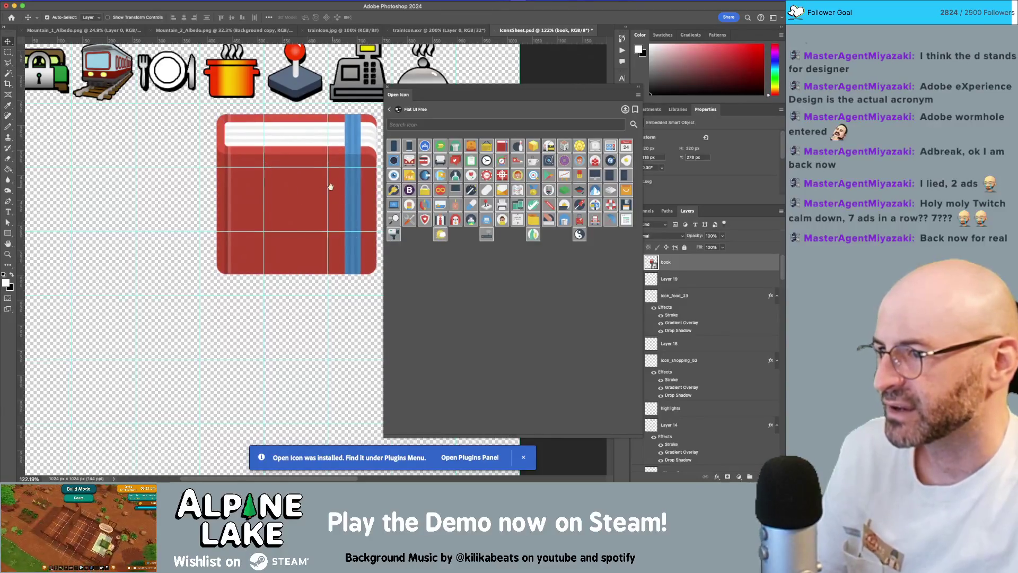
scroll(334, 183, up, 3)
scroll(333, 180, right, 6)
drag(182, 214, 322, 140)
Scale the book down to about 108 px and nudge it beside the serving cloche.
key(ctrl+t)
drag(180, 263, 287, 157)
key(Return)
key(Left)
key(Left)
key(Left)
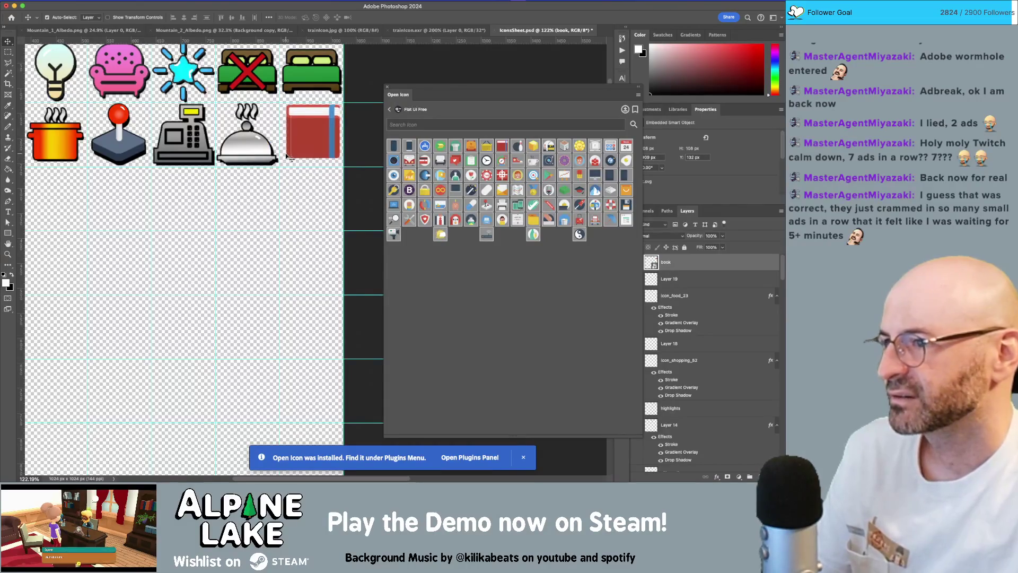
key(Down)
key(Down)
Zoom in on the book and nudge it slightly right and down.
key(z)
drag(286, 156, 318, 157)
drag(282, 124, 265, 166)
key(v)
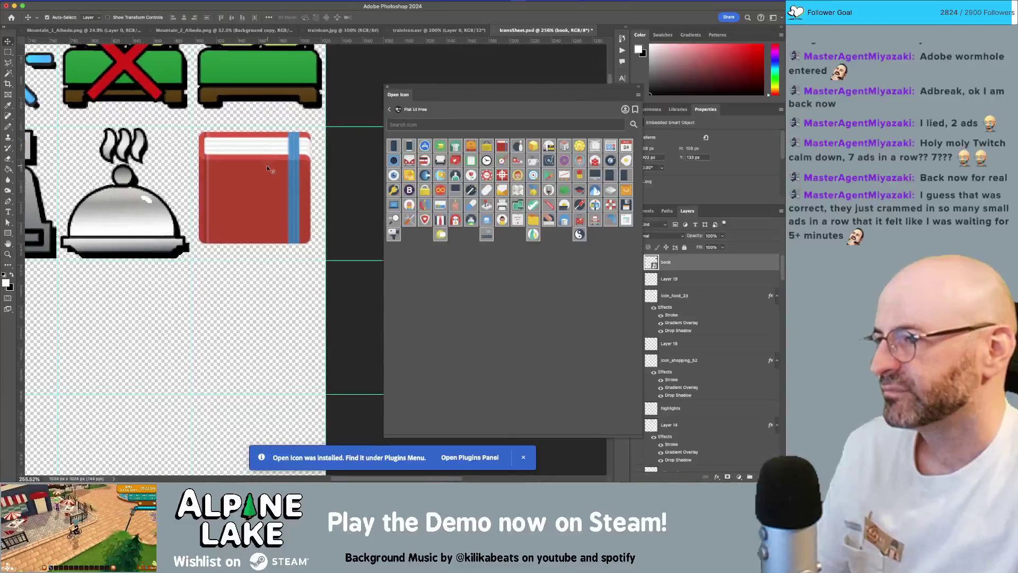
key(Right)
key(Right)
key(Down)
key(Down)
key(Down)
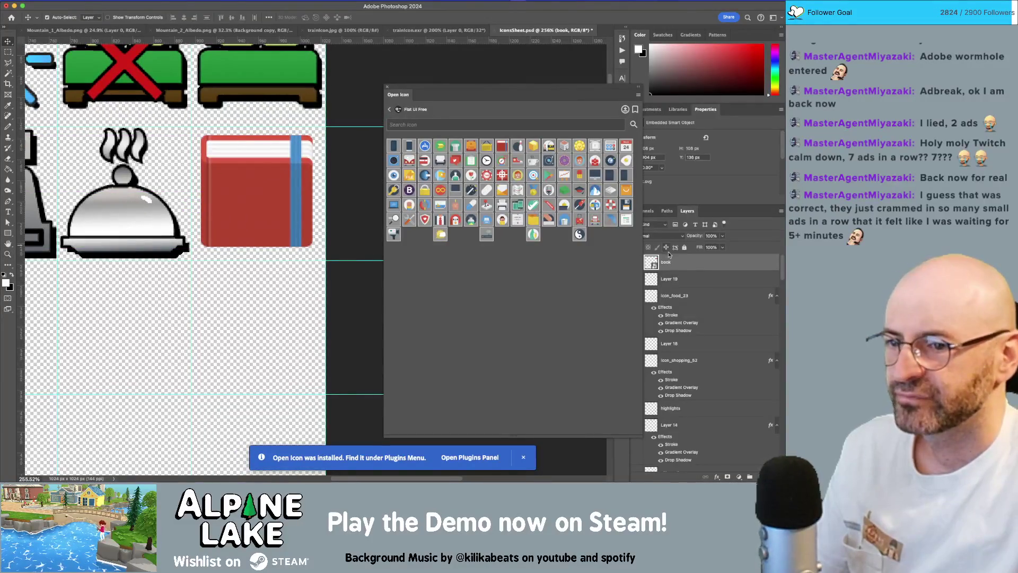
Add Stroke and Drop Shadow layer effects to the book, then fine-tune its position.
double_click(696, 265)
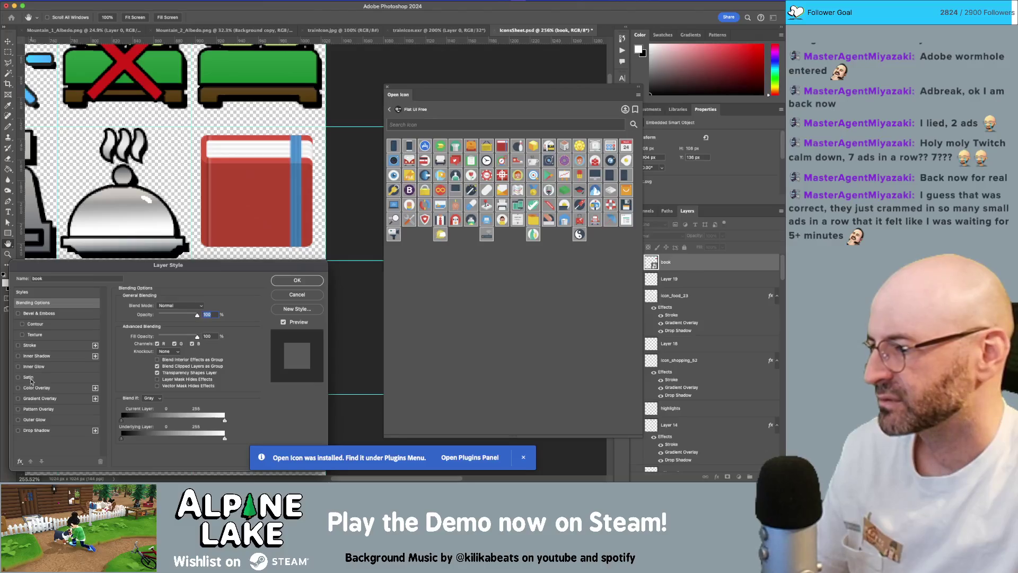
click(18, 345)
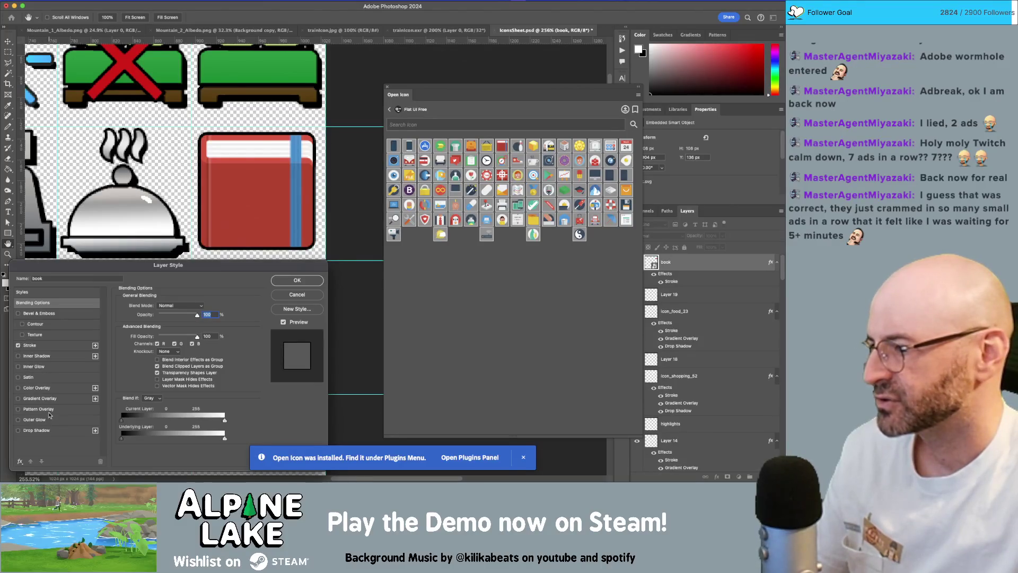
click(46, 434)
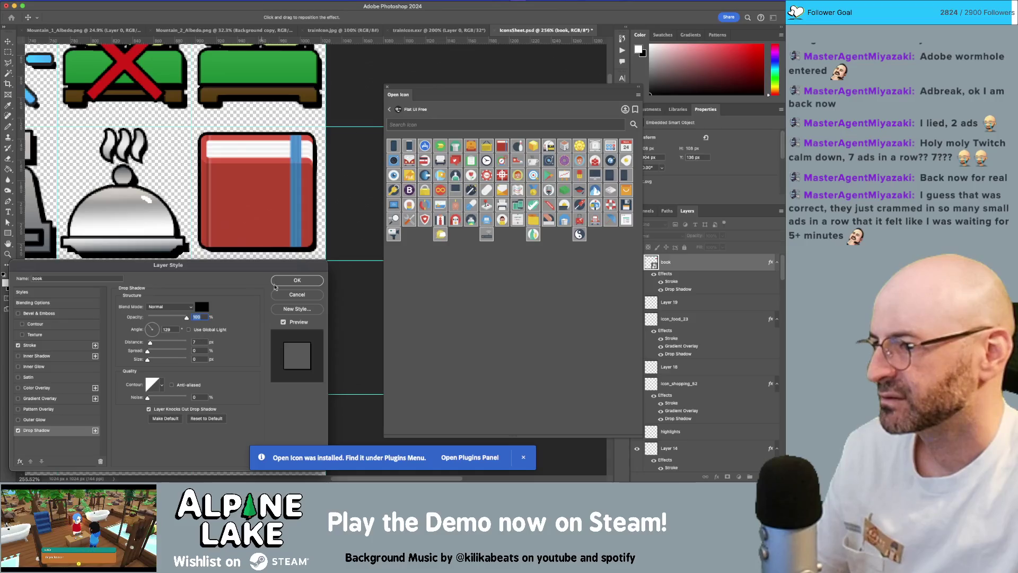
click(284, 281)
drag(274, 209, 308, 224)
key(z)
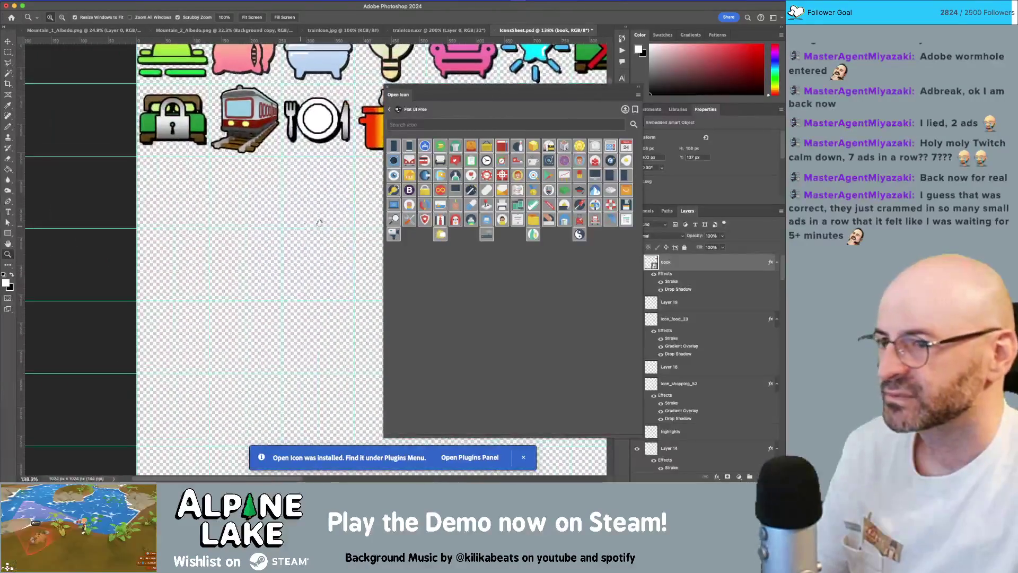
Place the green clipboard icon, resize it to about 112 px and nudge it up 2 px.
mouse_move(472, 160)
mouse_down()
mouse_move(384, 271)
mouse_move(247, 226)
mouse_move(168, 184)
mouse_move(203, 223)
mouse_up()
key(ctrl+t)
key(Return)
key(ctrl+t)
key(Return)
key(Up)
key(Up)
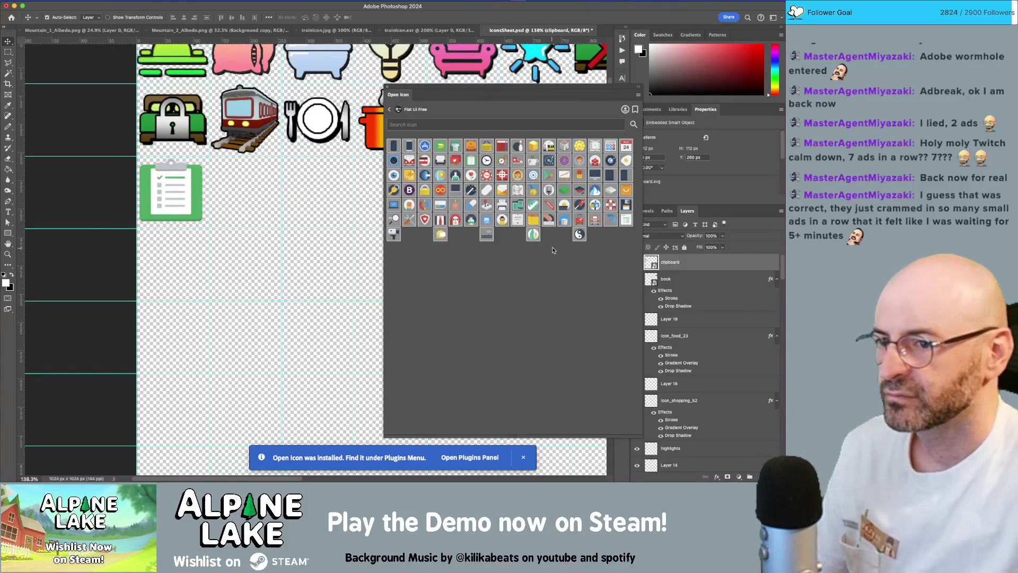
Paste the copied stroke and drop shadow onto the clipboard layer.
right_click(683, 276)
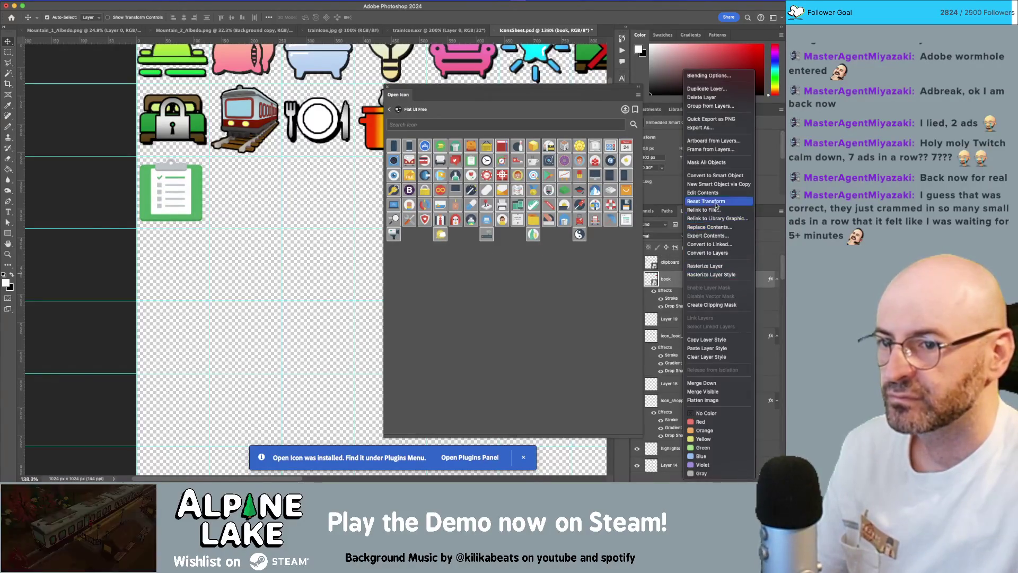
click(191, 195)
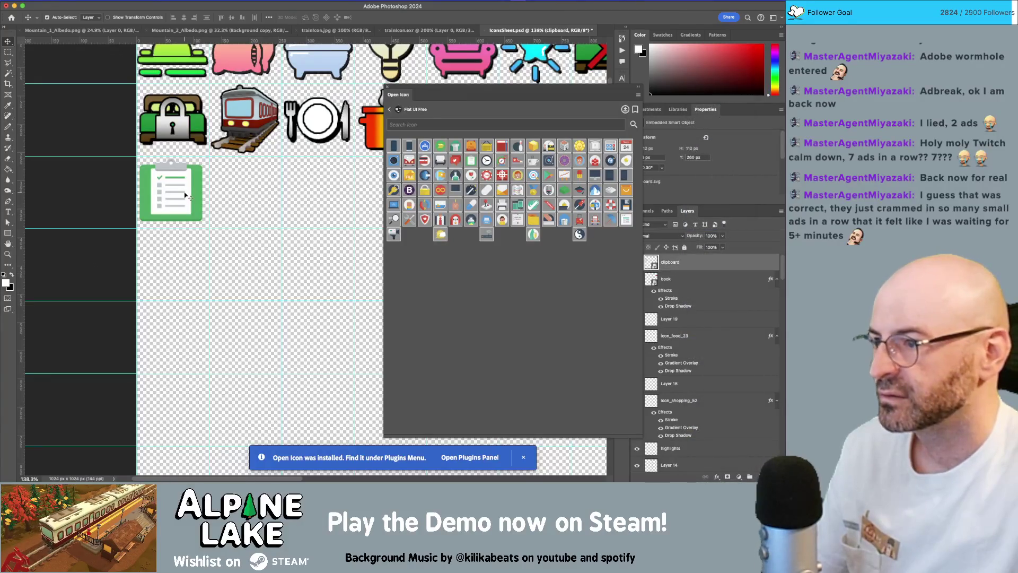
right_click(192, 195)
click(199, 199)
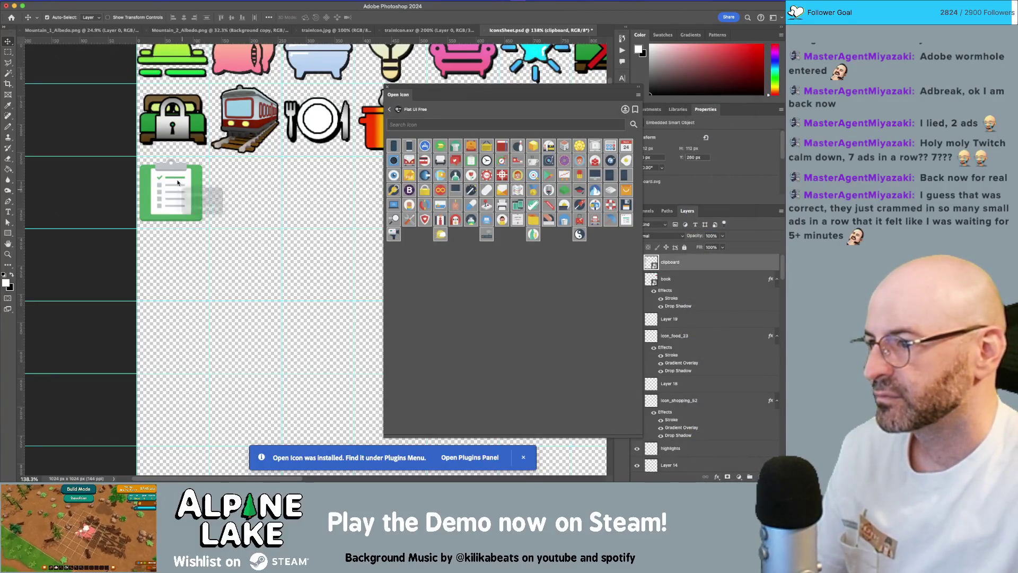
right_click(691, 261)
click(717, 348)
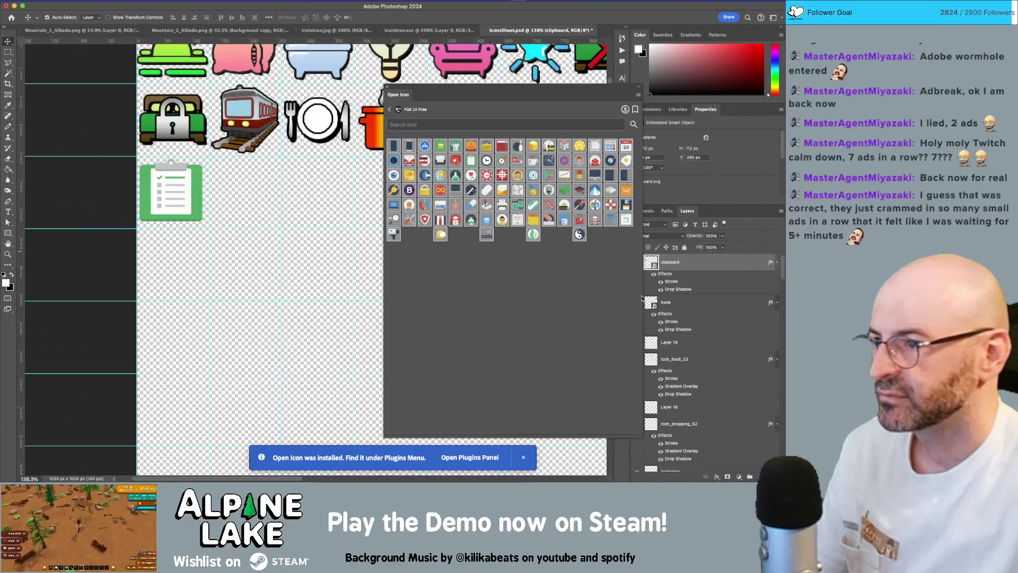
Nudge the clipboard right and down, save the sheet, and dismiss the plugin notification.
key(Right)
key(Right)
key(Down)
key(super+s)
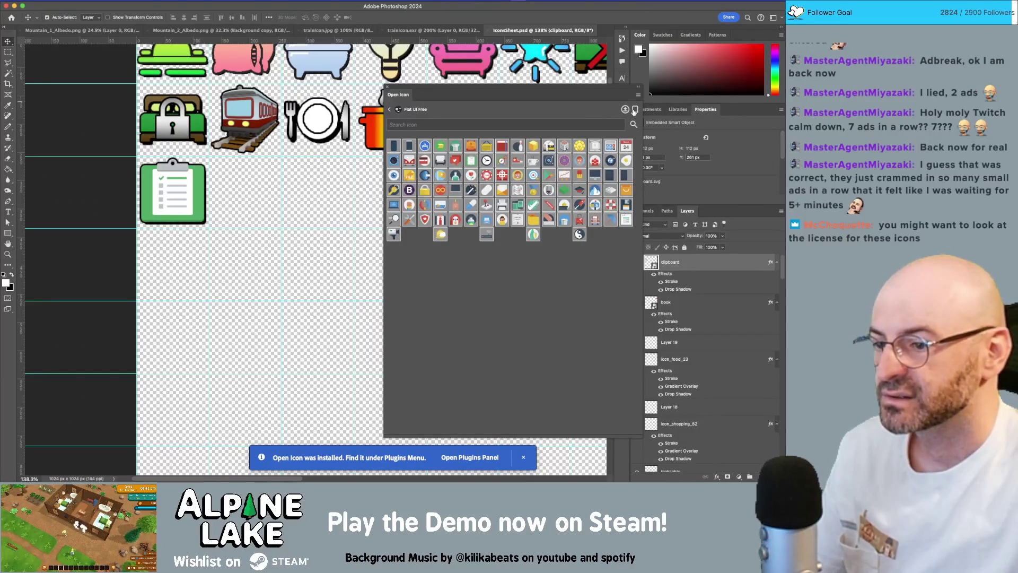
click(522, 458)
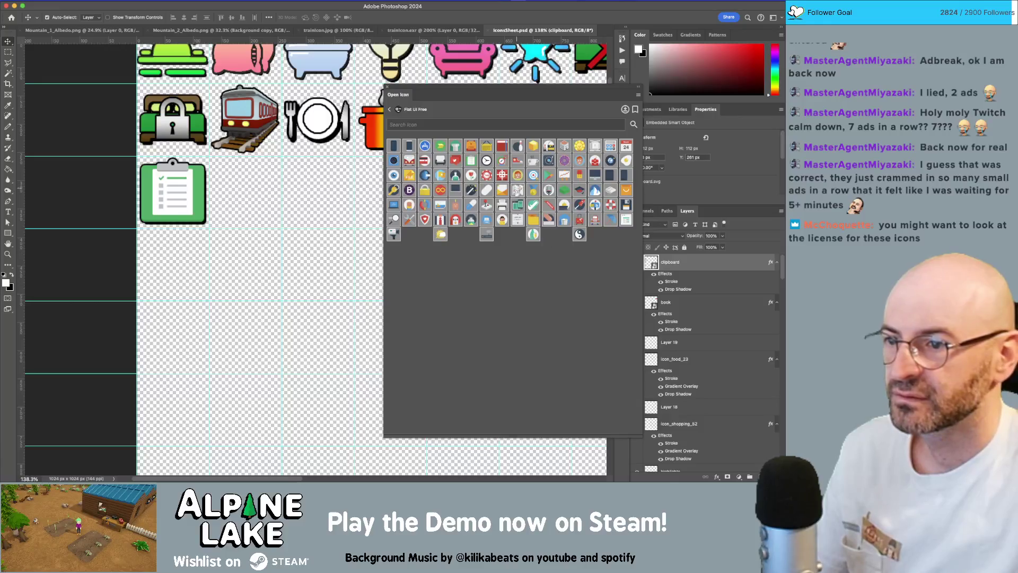
Place the joystick icon on the sheet and enlarge it to match the others.
drag(487, 204, 369, 257)
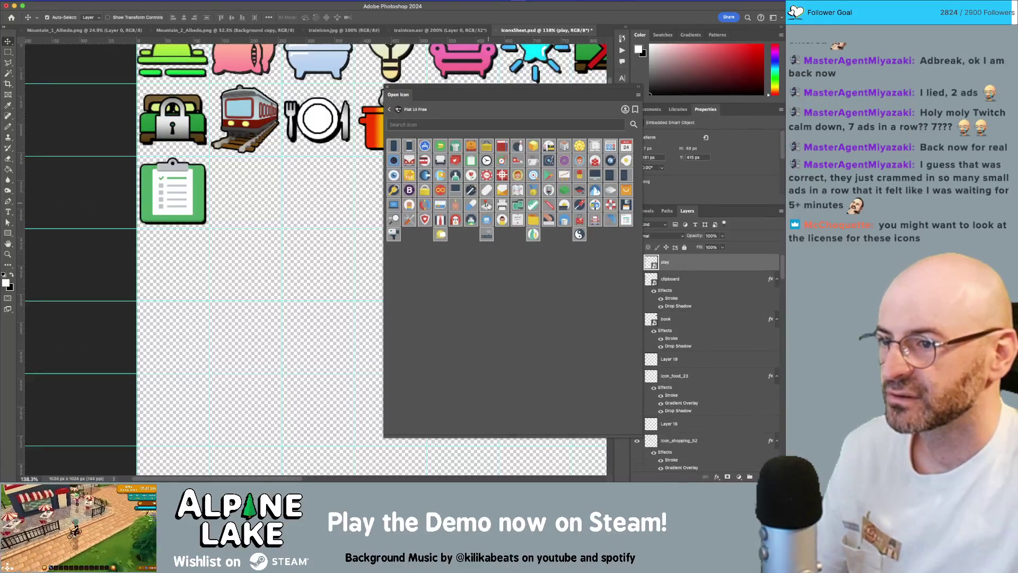
scroll(352, 255, right, 5)
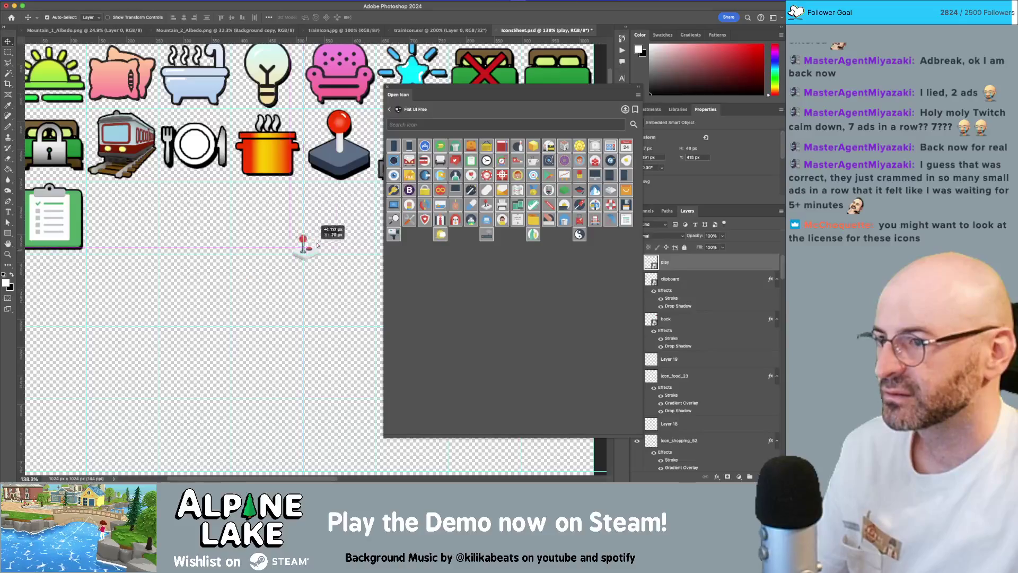
scroll(302, 238, right, 2)
scroll(272, 261, right, 3)
key(ctrl+t)
drag(238, 257, 284, 219)
key(Return)
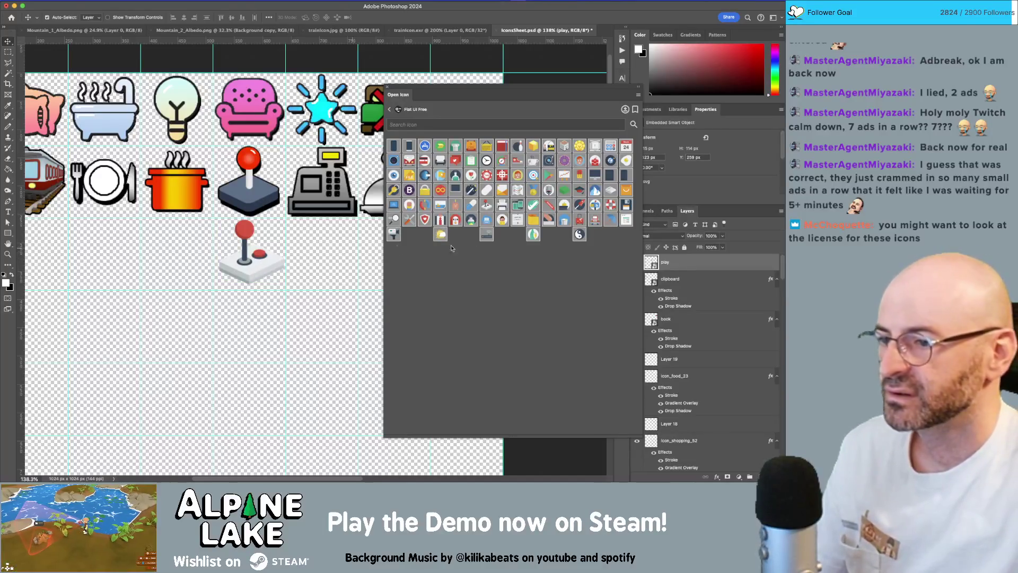
Paste the stroke and drop shadow onto the play layer and move it beside the clipboard.
right_click(695, 264)
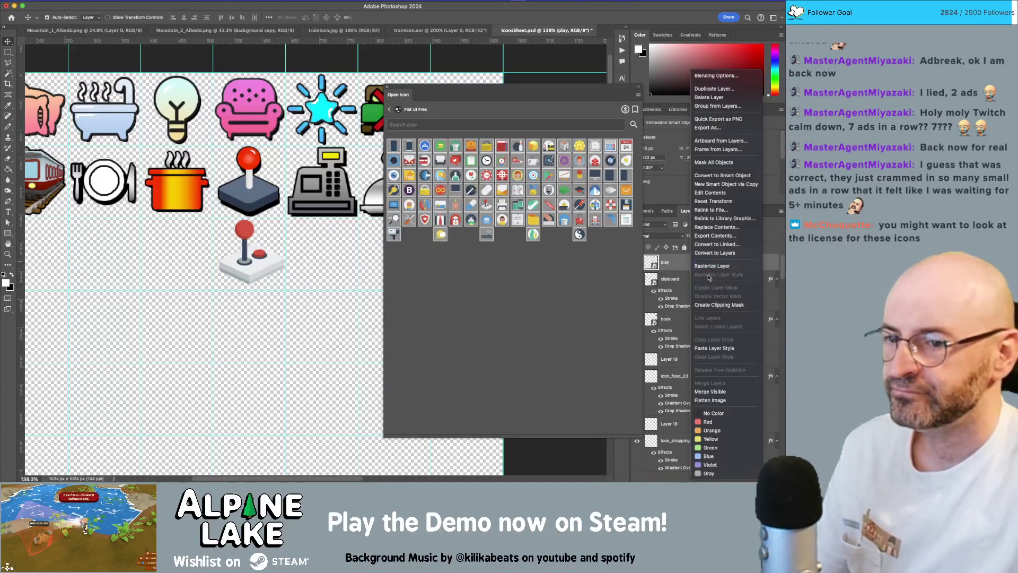
click(714, 349)
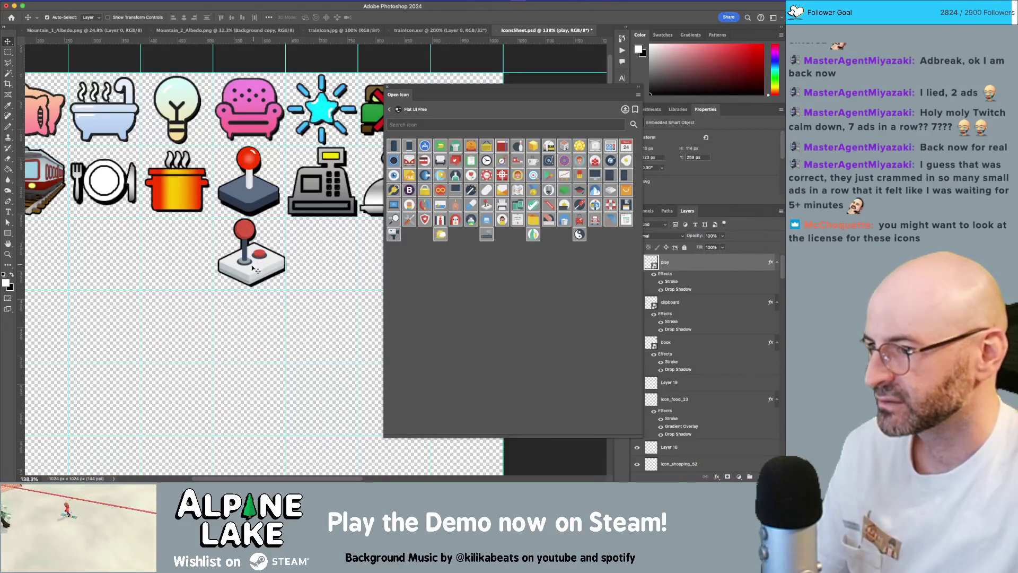
drag(255, 269, 162, 267)
scroll(162, 268, left, 5)
drag(276, 265, 151, 258)
Zoom in and nudge the joystick right and down, then hide the icon browser.
key(z)
click(170, 259)
key(v)
key(Right)
key(Right)
key(Right)
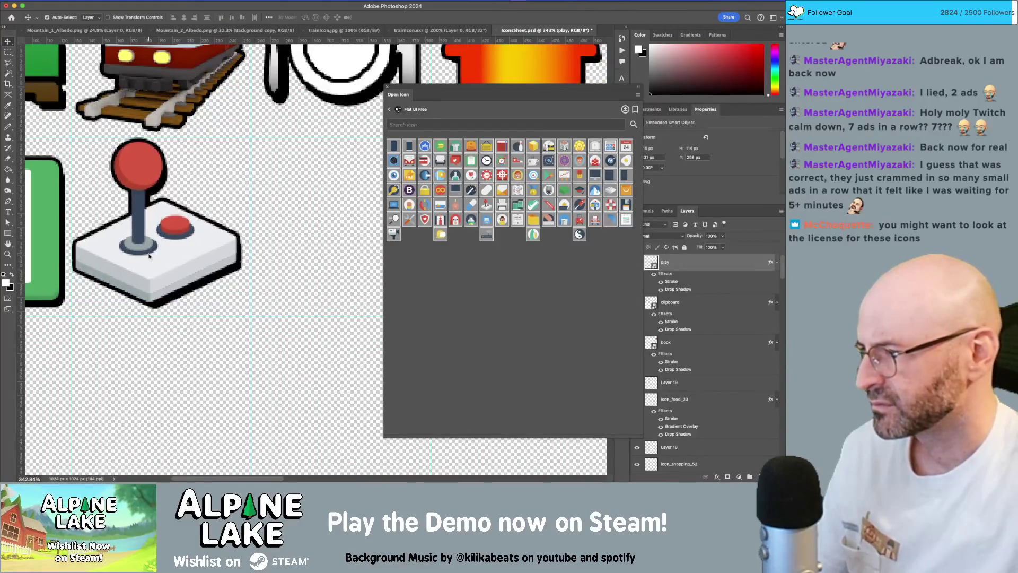
key(Down)
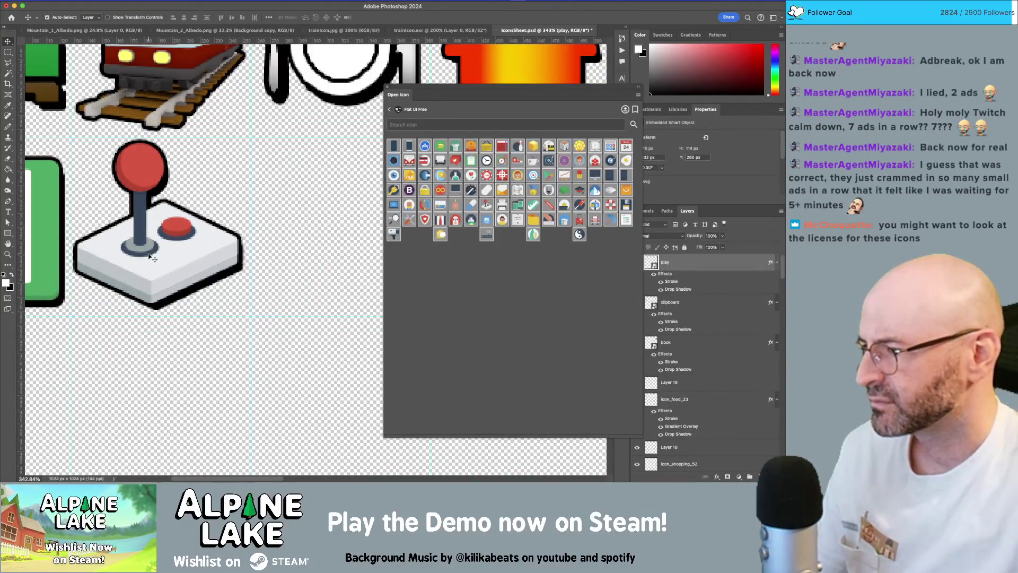
key(Right)
key(Right)
key(Down)
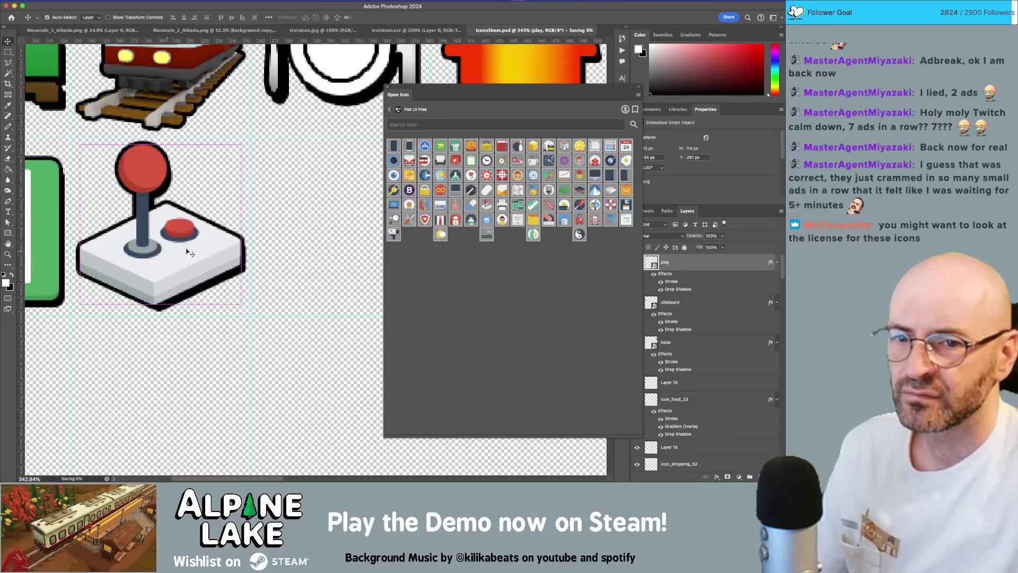
key(Escape)
key(super+Tab)
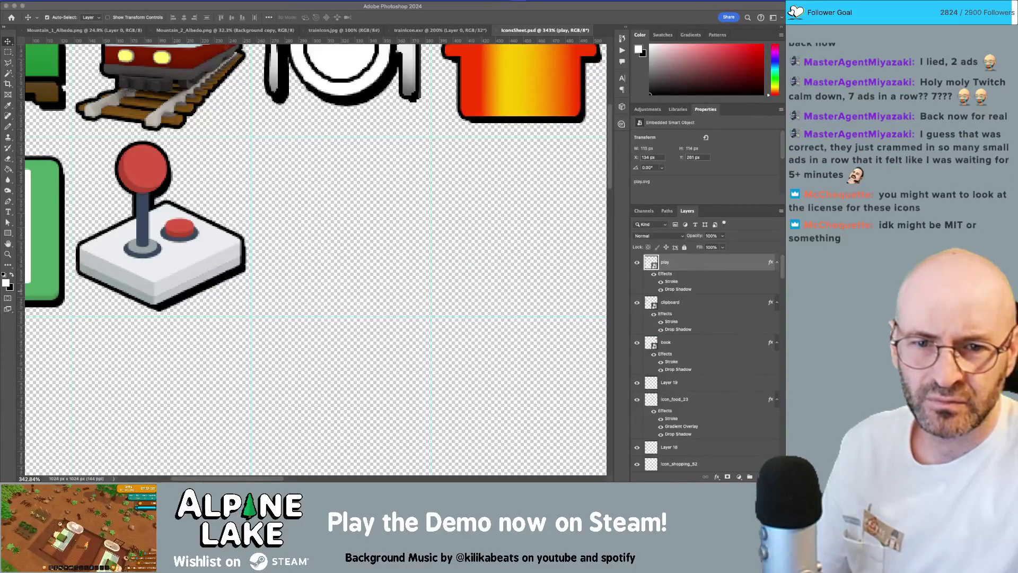
Switch back to Photoshop so the Open Icon browser reappears over the sheet.
key(super+Tab)
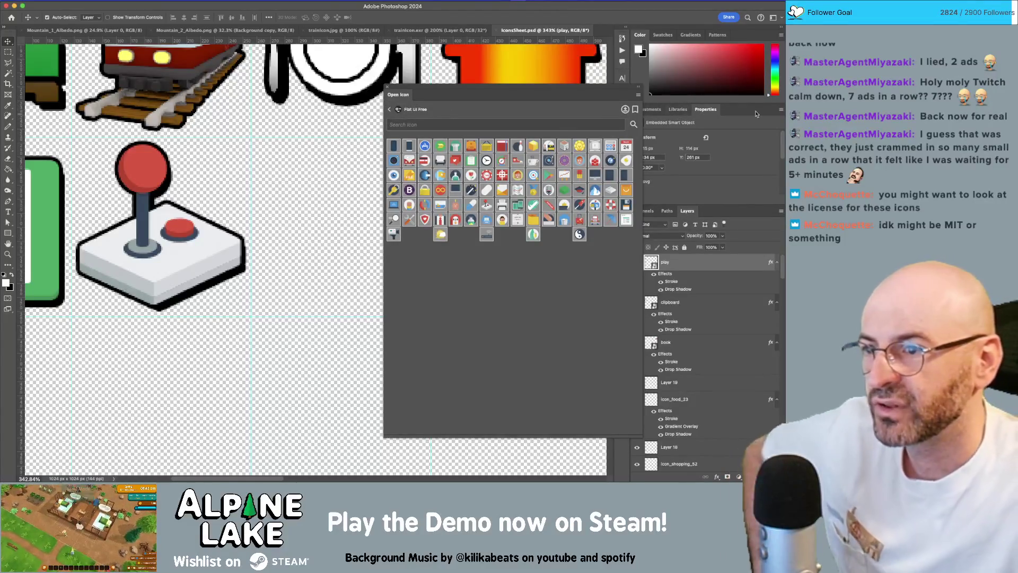
Close the Open Icon browser, then reopen it with Ctrl+Alt+I.
key(Escape)
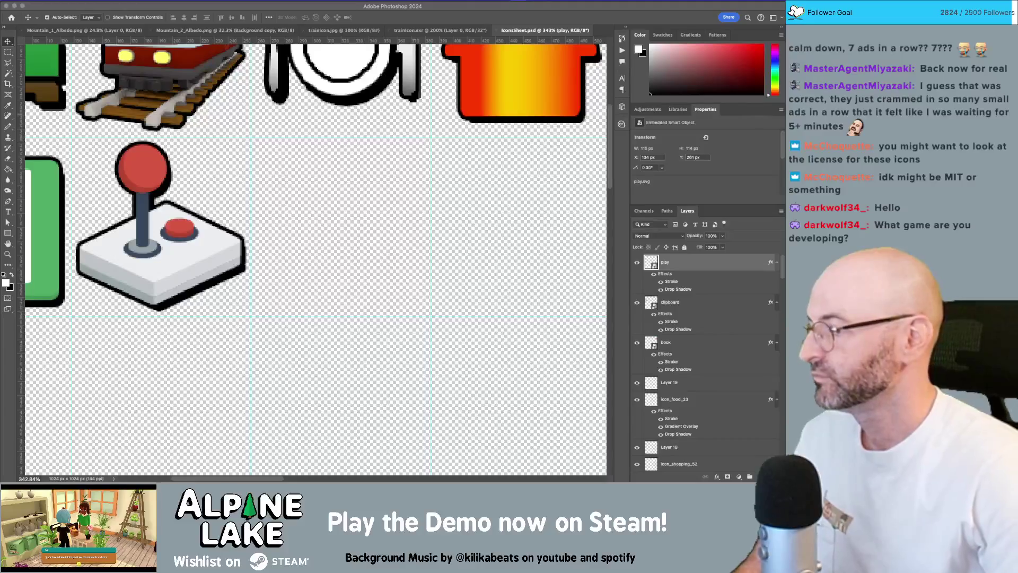
key(ctrl+alt+i)
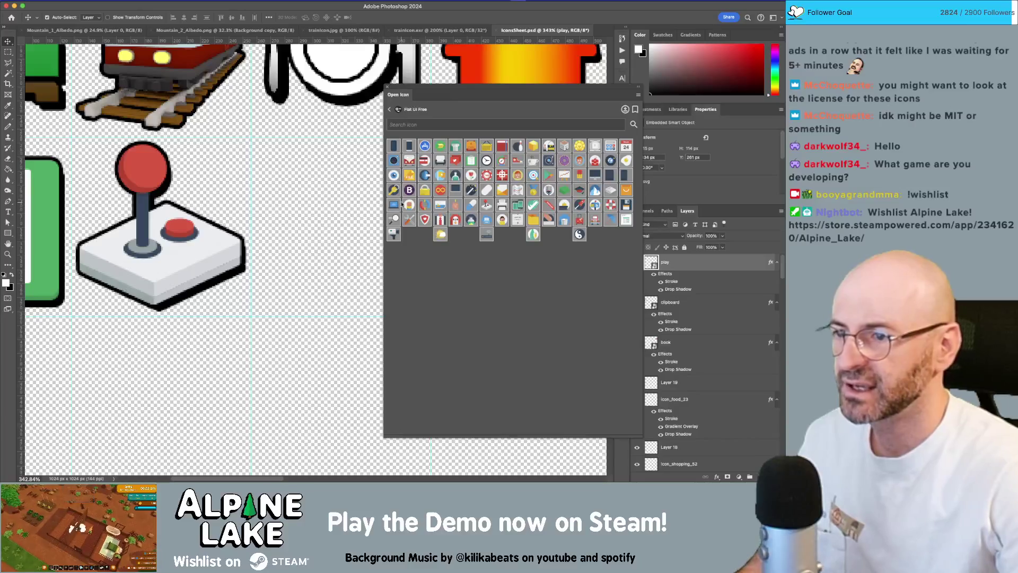
Place the wrench-and-screwdriver tools icon, enlarge it and nudge it right of the joystick.
mouse_move(410, 221)
mouse_down()
mouse_move(307, 256)
mouse_move(320, 253)
mouse_move(326, 220)
mouse_up()
scroll(326, 221, right, 3)
key(ctrl+t)
mouse_move(262, 258)
mouse_down()
mouse_move(327, 302)
mouse_move(363, 360)
mouse_up()
drag(298, 296, 273, 252)
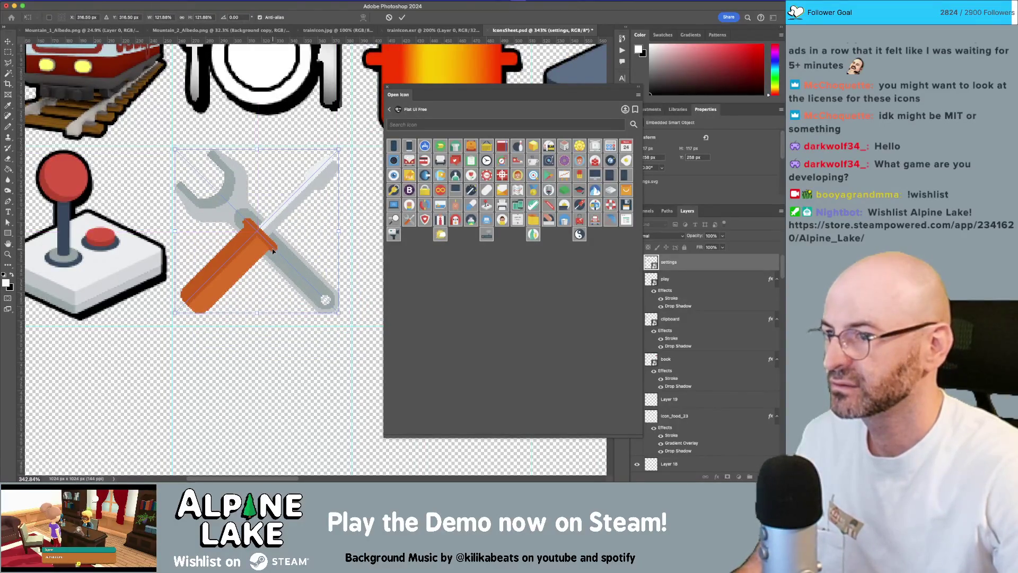
key(Return)
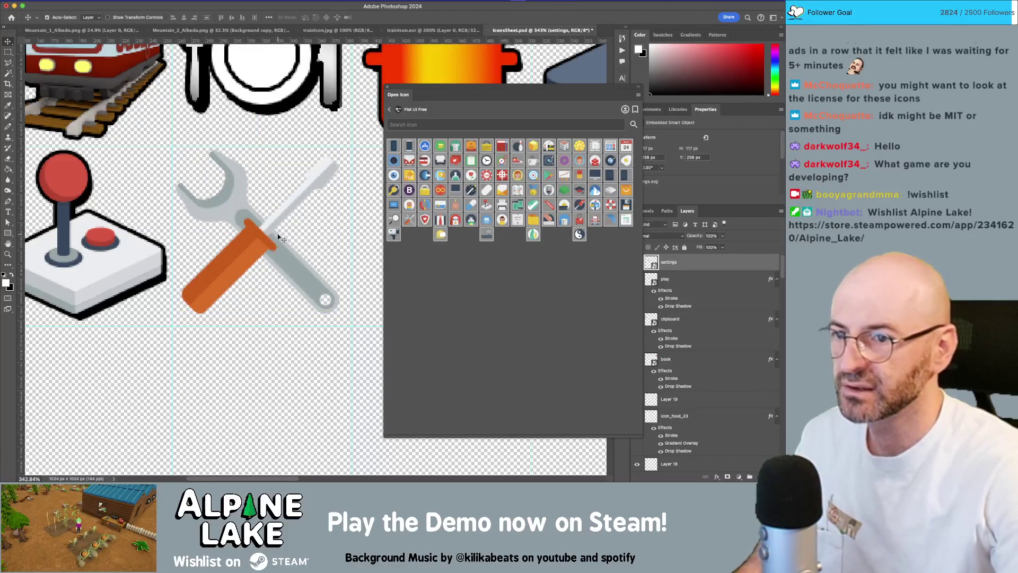
key(Right)
key(Down)
scroll(280, 236, right, 5)
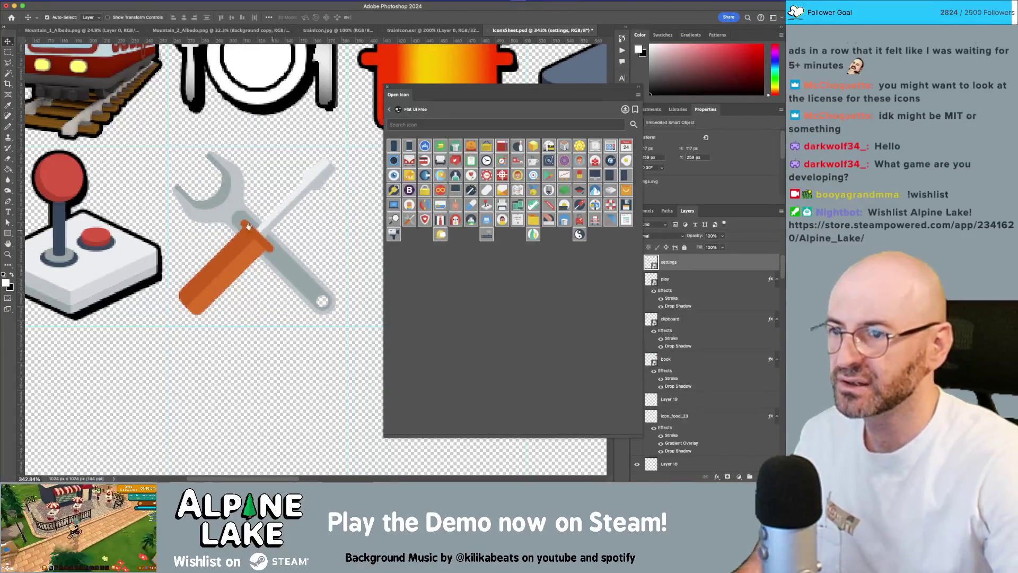
Place the March 24 calendar icon beside the tools icon, enlarge it and nudge it up.
click(626, 145)
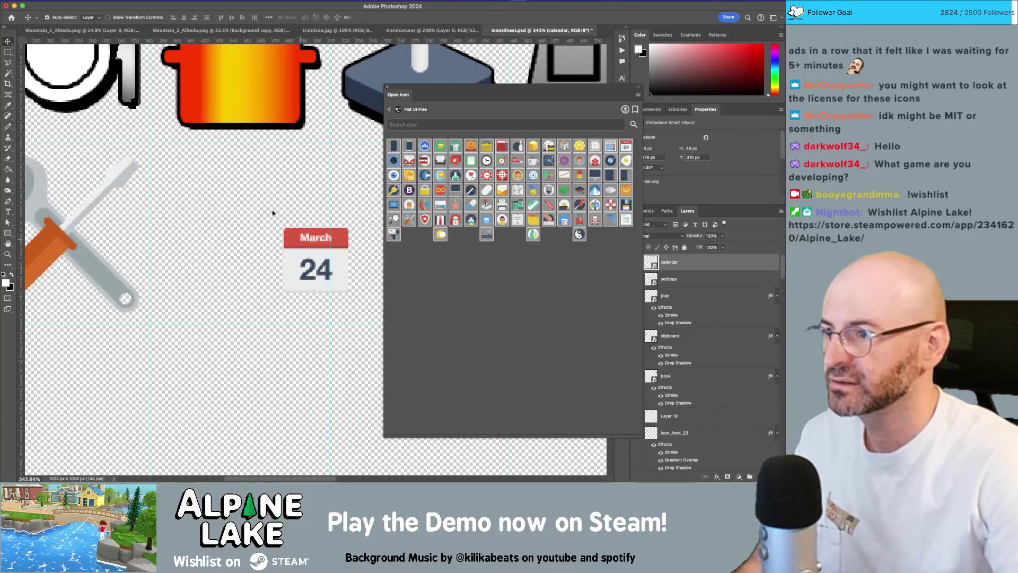
drag(316, 260, 190, 185)
key(ctrl+t)
drag(223, 218, 326, 309)
key(Return)
mouse_move(285, 278)
mouse_down()
mouse_move(273, 240)
mouse_move(233, 241)
mouse_up()
key(z)
key(v)
click(145, 237)
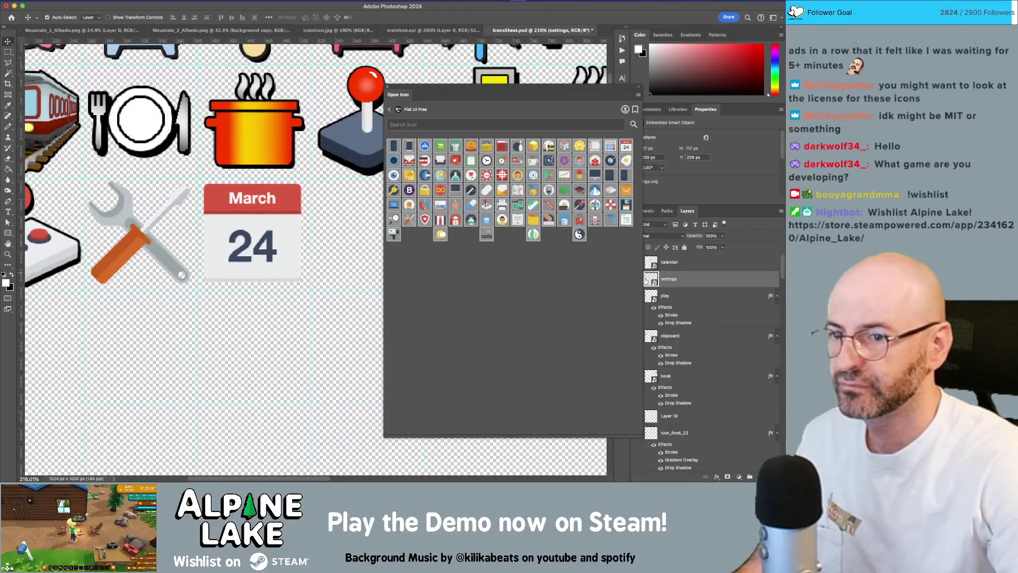
Paste the copied Stroke and Drop Shadow onto the settings and calendar layers, then bring the icon browser back.
right_click(688, 279)
click(713, 348)
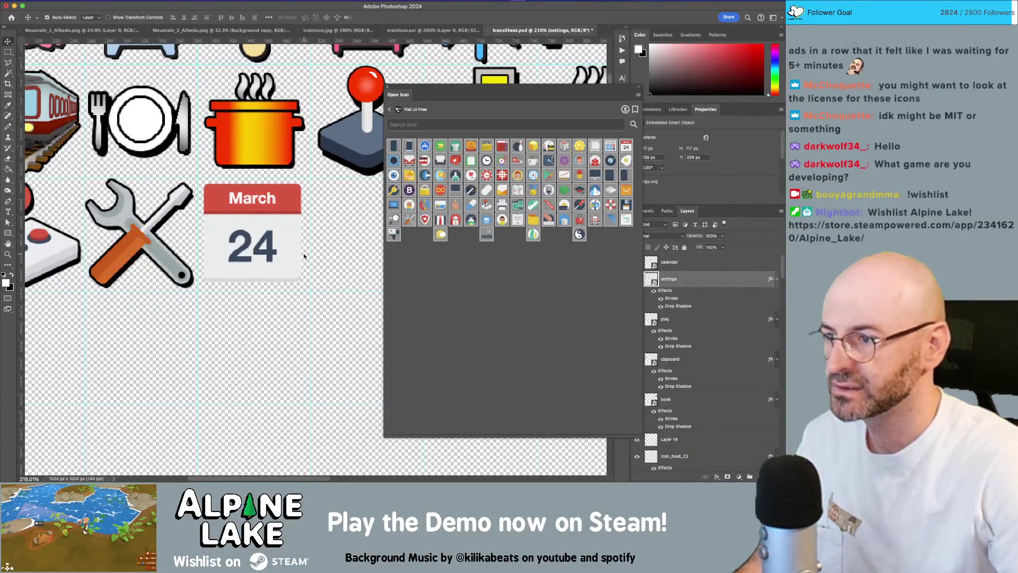
click(689, 265)
right_click(693, 267)
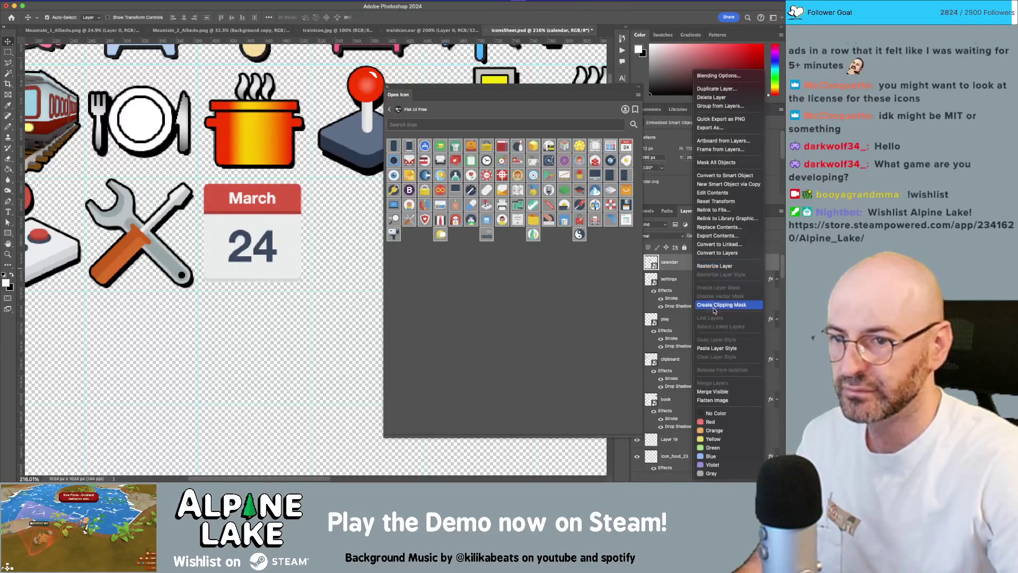
click(716, 348)
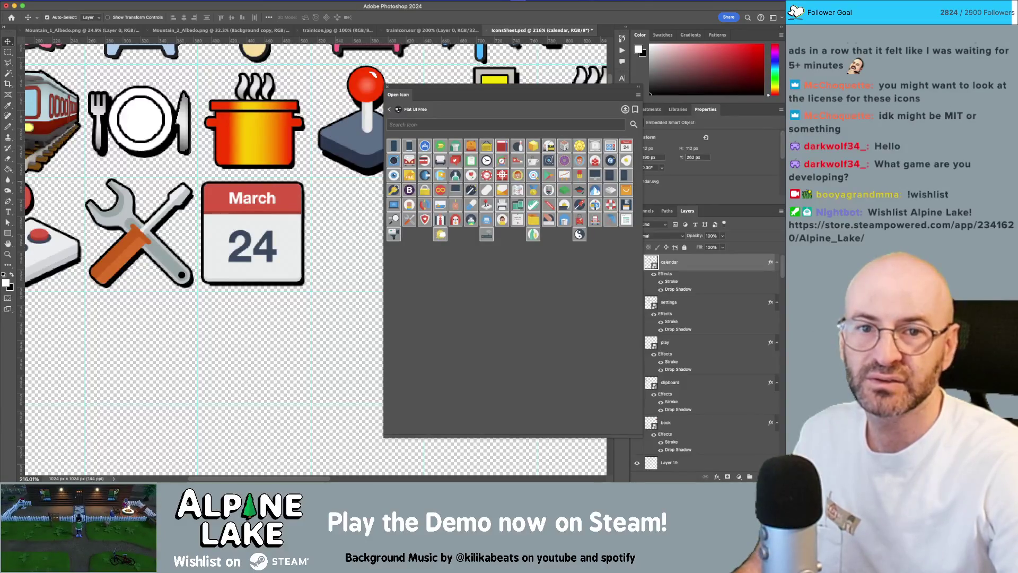
key(super+Tab)
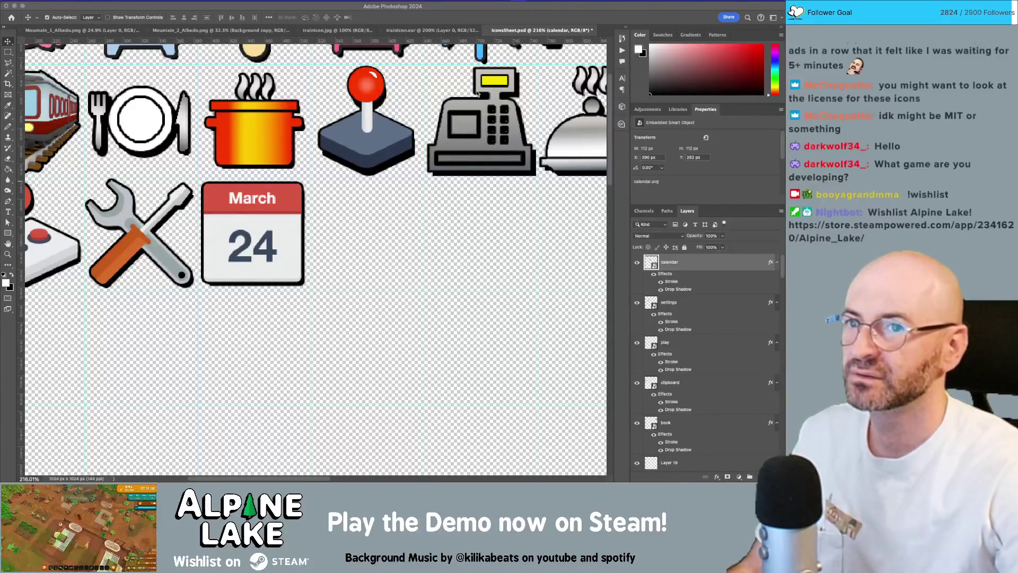
click(327, 11)
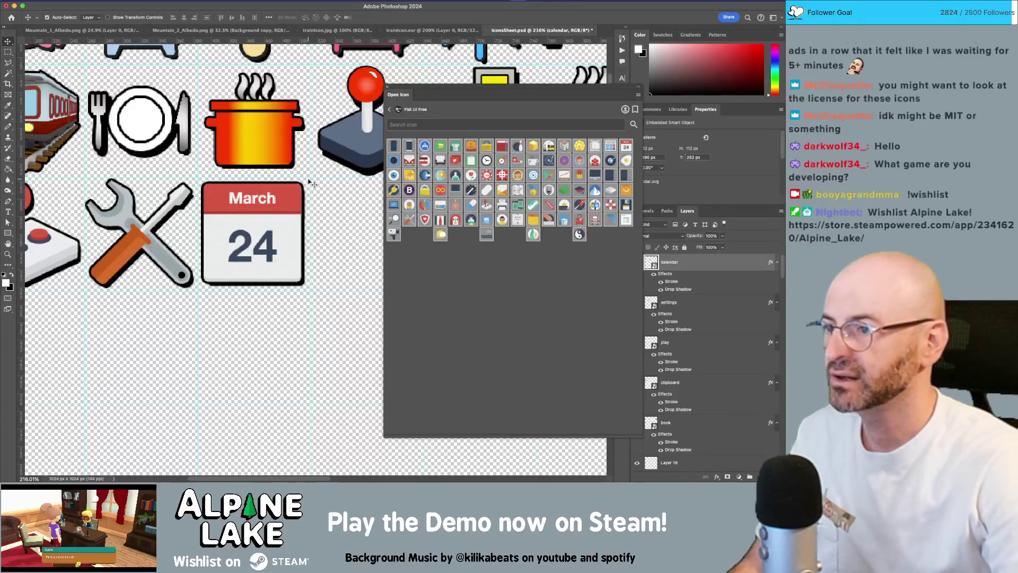
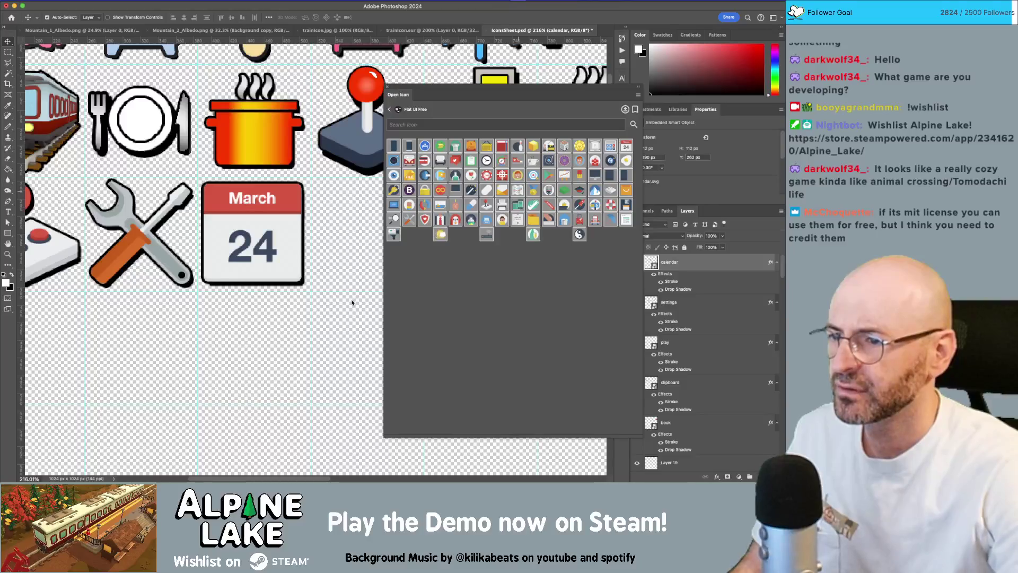
Add the folded map icon beside the March 24 calendar, scaled to about 105 px.
scroll(364, 268, right, 3)
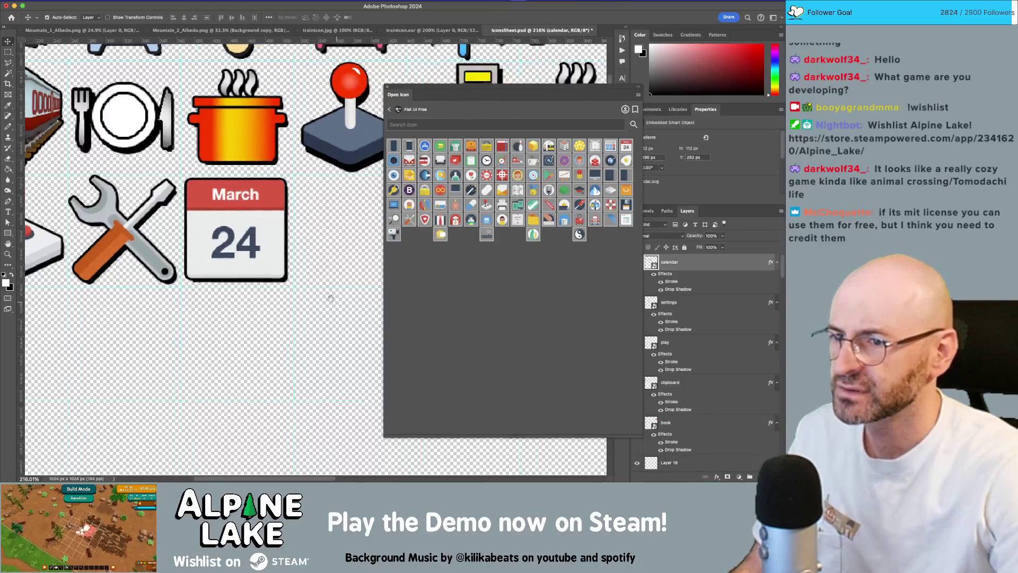
click(520, 196)
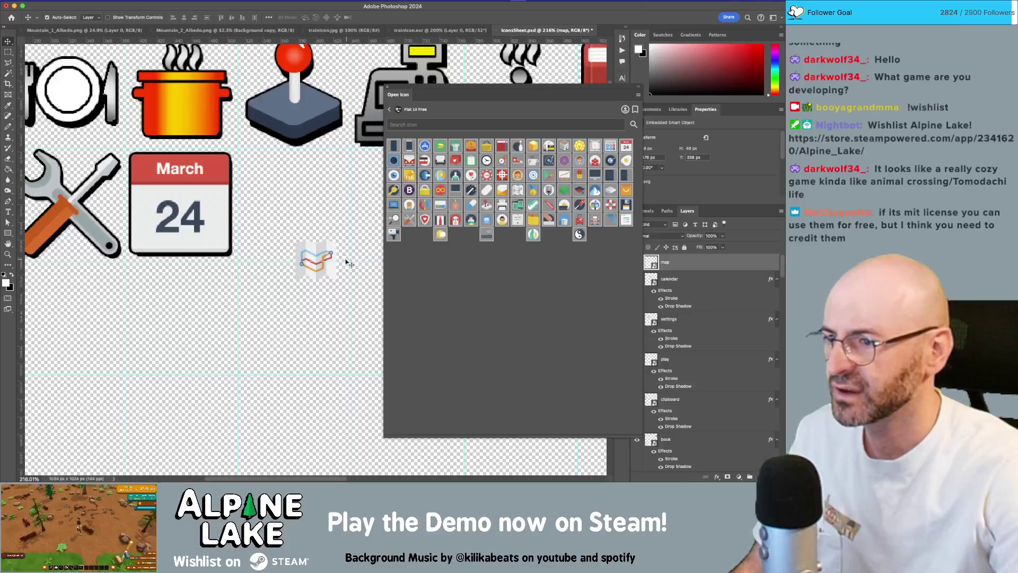
mouse_move(329, 271)
mouse_down()
mouse_move(309, 204)
mouse_move(353, 253)
mouse_move(310, 219)
mouse_up()
key(Return)
key(z)
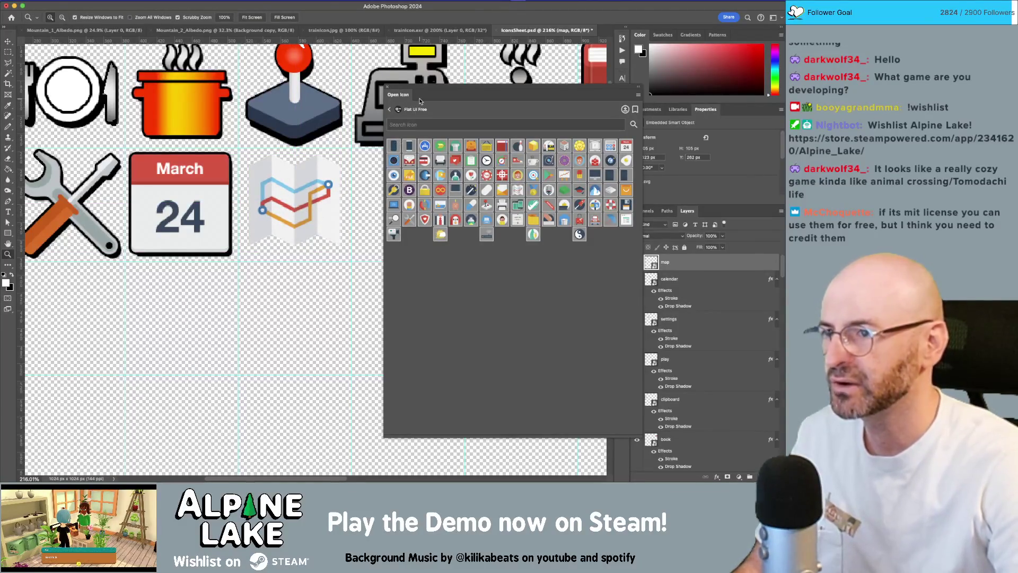
Move the icon browser aside, zoom in on the map icon, and switch to Obsidian.
drag(425, 88, 482, 97)
drag(296, 196, 310, 204)
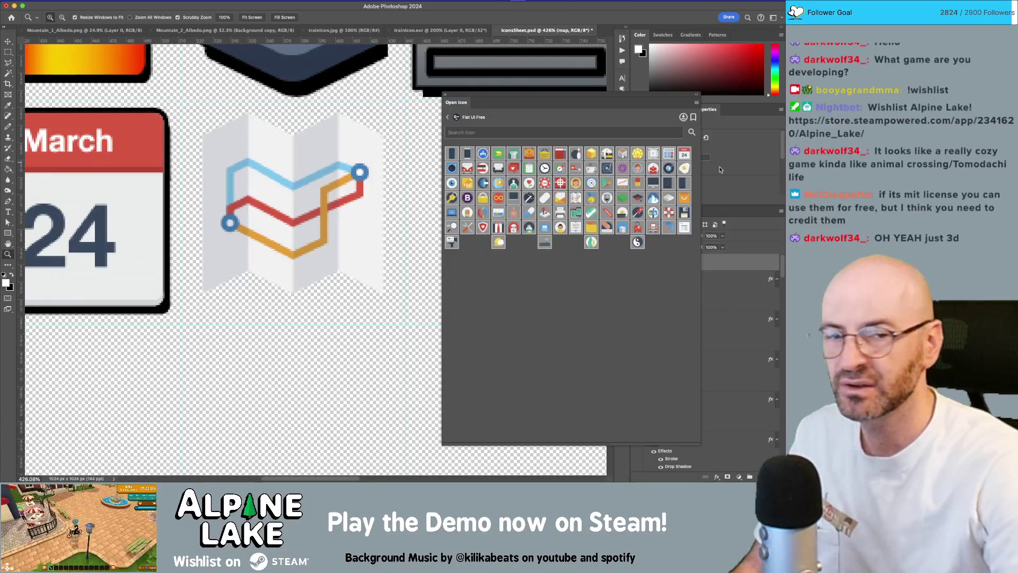
key(super+Tab)
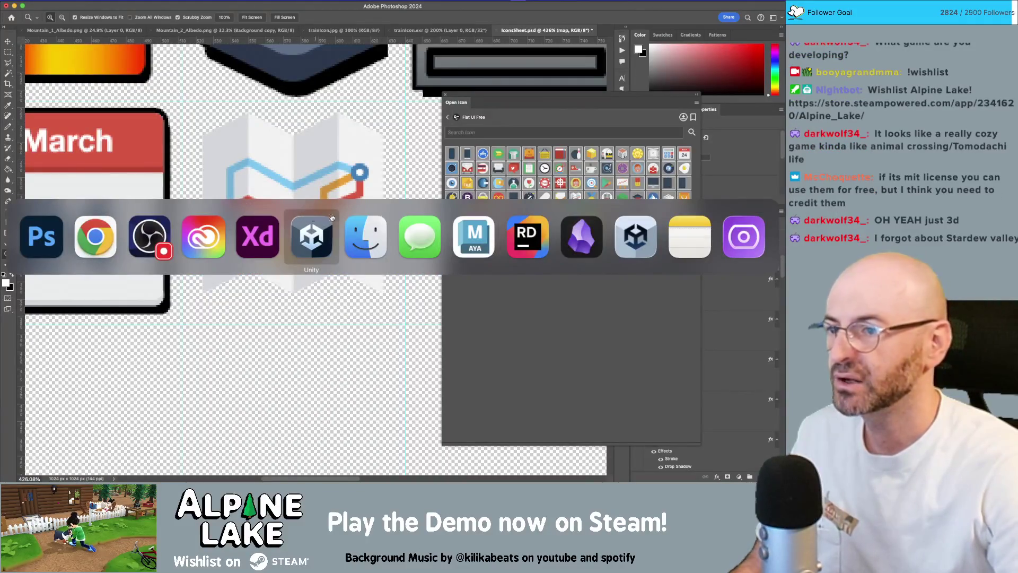
click(569, 228)
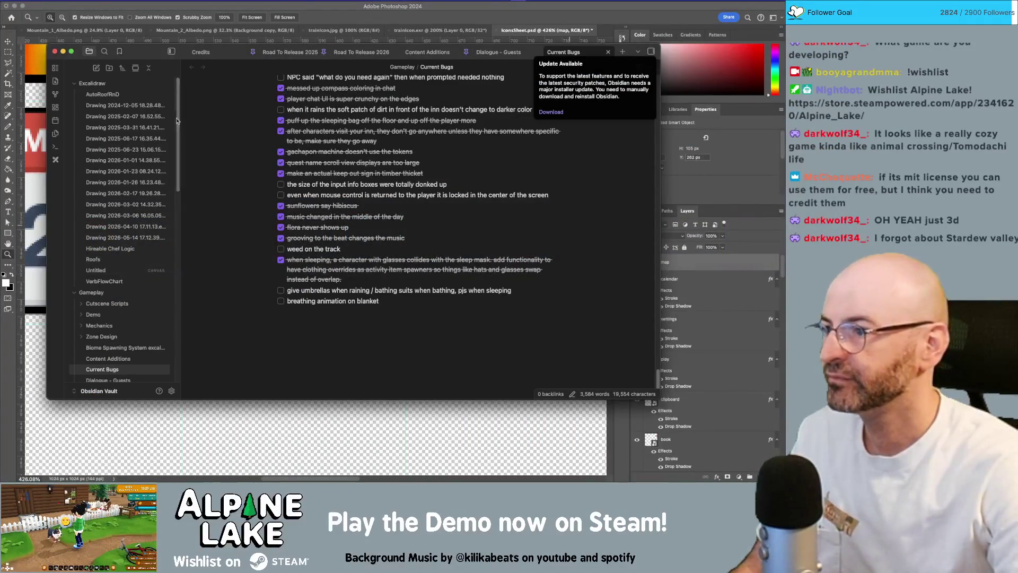
Open the Credits note and scroll to the Flat UI Free credit under Asset Callouts.
scroll(139, 213, down, 2)
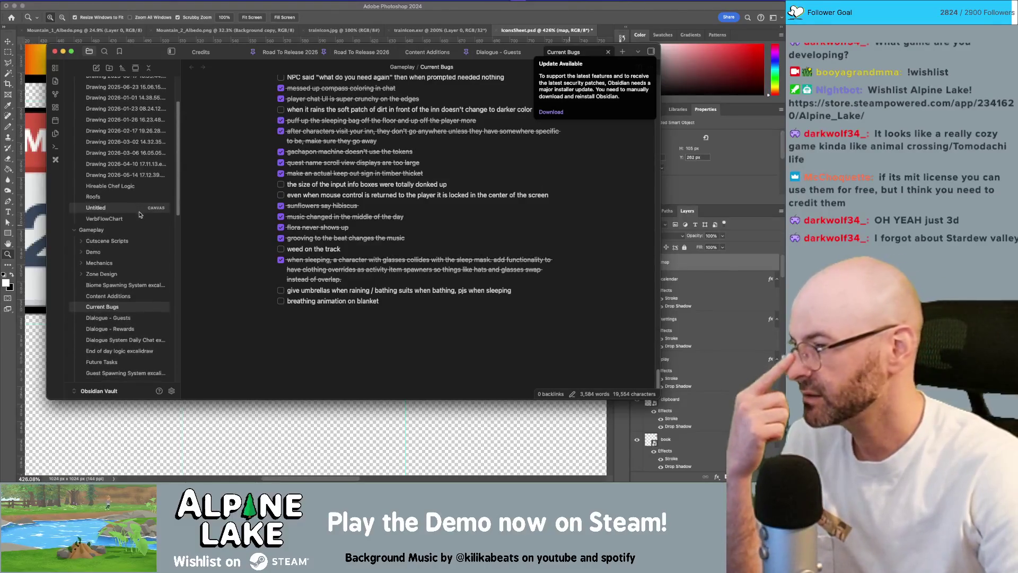
scroll(139, 214, down, 2)
scroll(139, 214, down, 2)
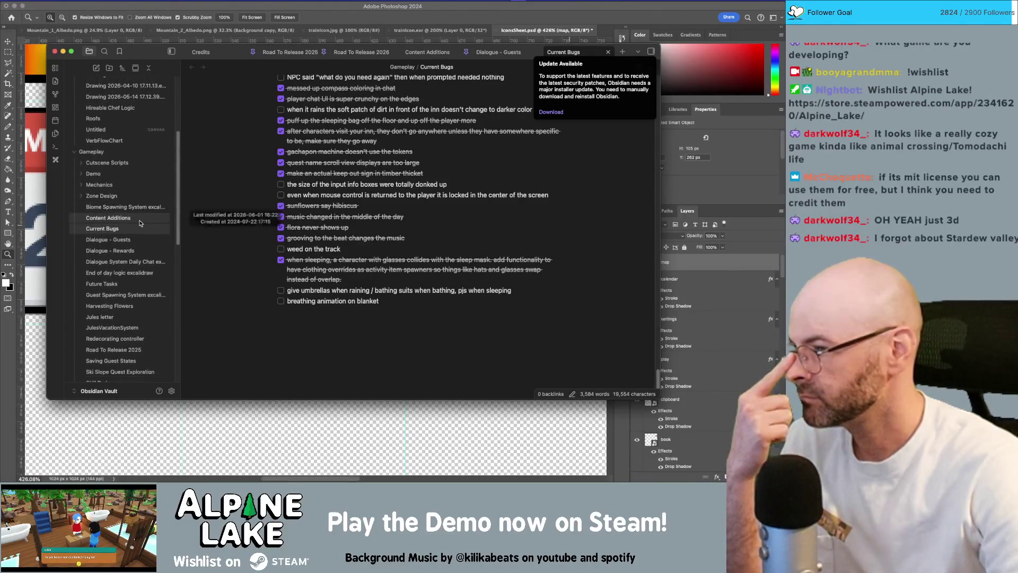
scroll(140, 224, down, 3)
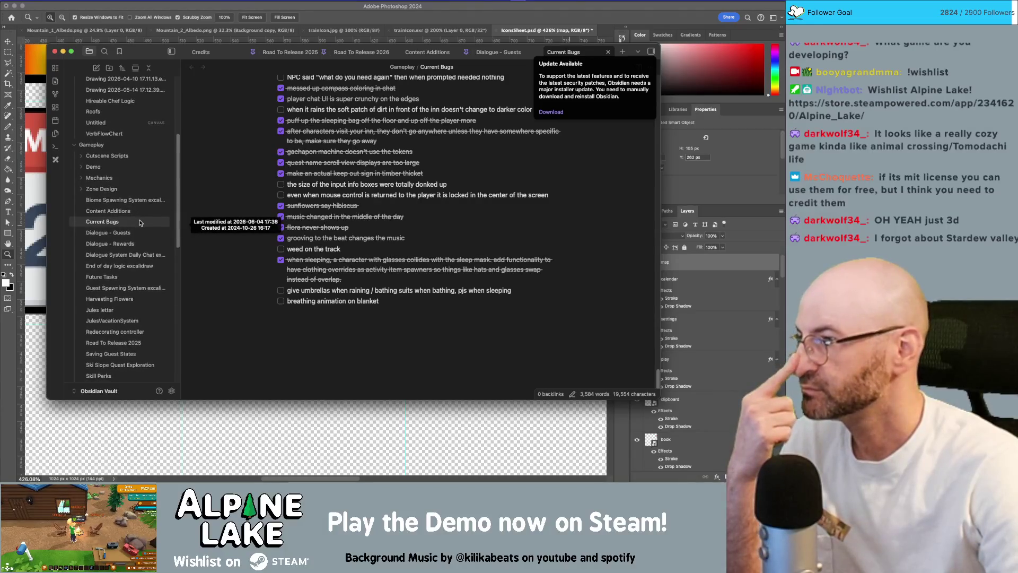
scroll(139, 222, down, 2)
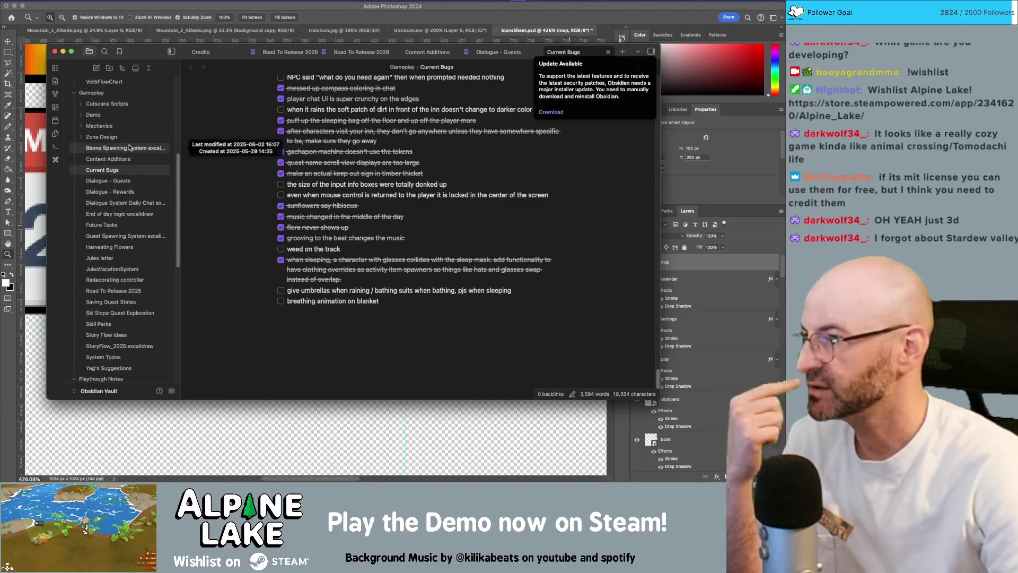
click(210, 53)
scroll(377, 247, down, 10)
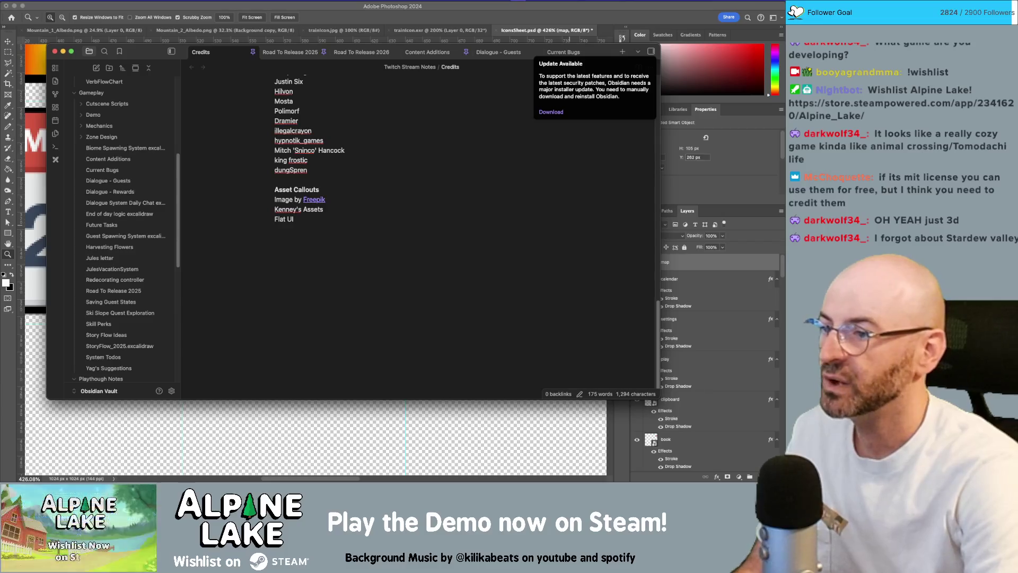
Switch between Obsidian and Photoshop, ending back on the icon sheet.
key(super+Tab)
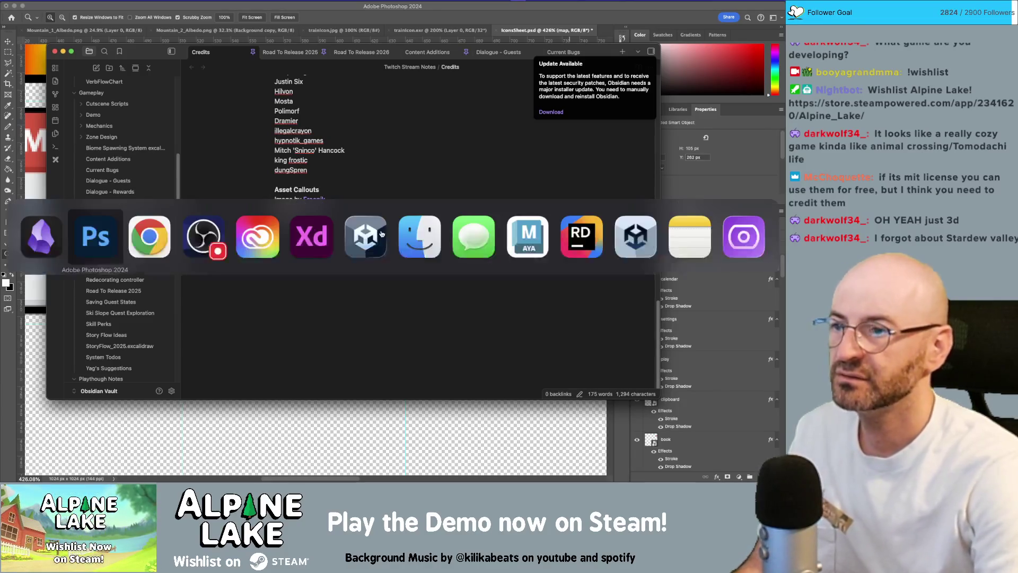
key(super+Tab)
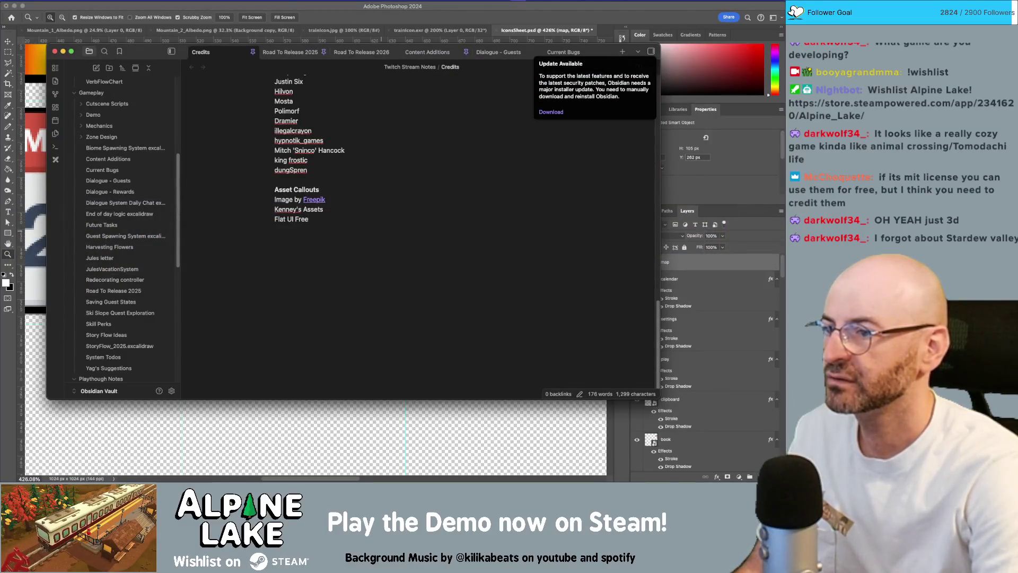
key(super+Tab)
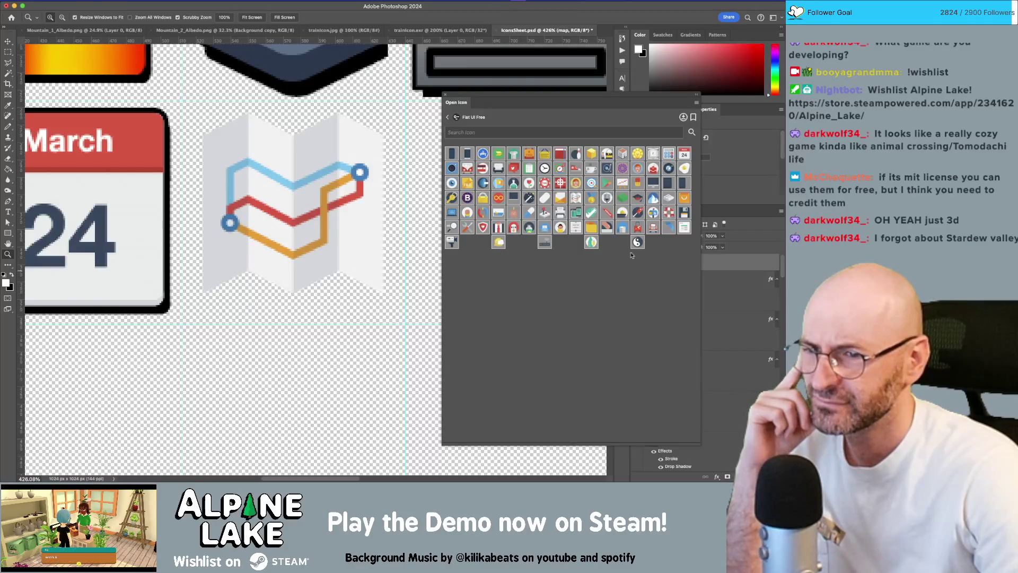
Resize the Open Icon panel, zoom to 600% on the map icon, and dock the panel by the Color panel.
mouse_move(442, 264)
mouse_down()
mouse_move(376, 264)
mouse_move(392, 264)
mouse_up()
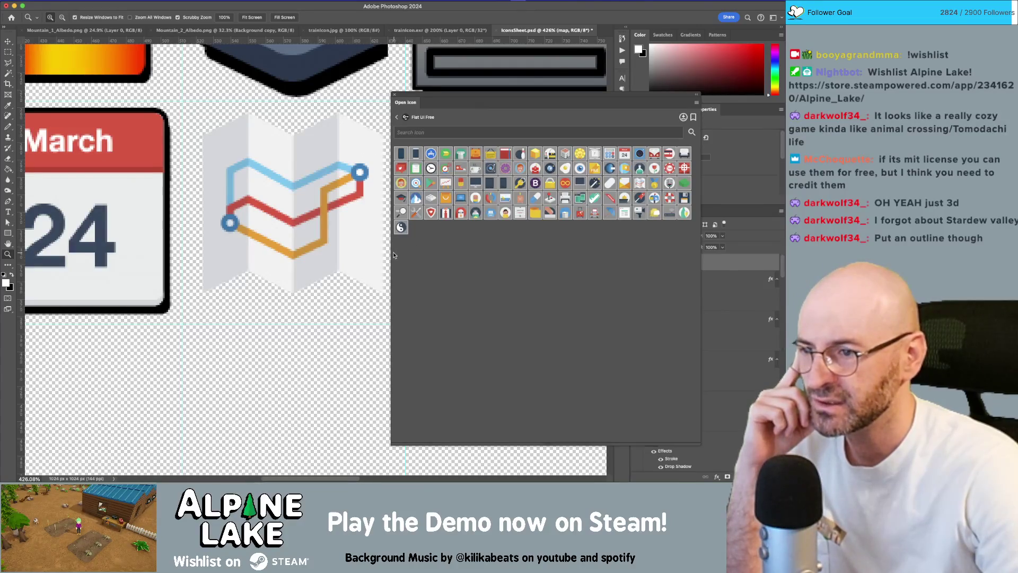
mouse_move(390, 252)
mouse_down()
mouse_move(478, 256)
mouse_move(461, 257)
mouse_up()
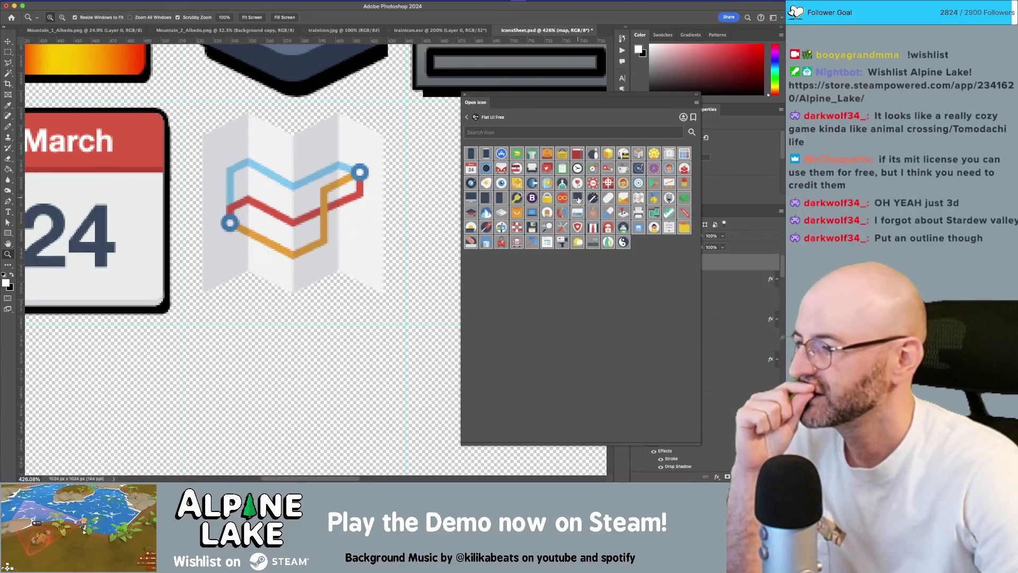
click(332, 197)
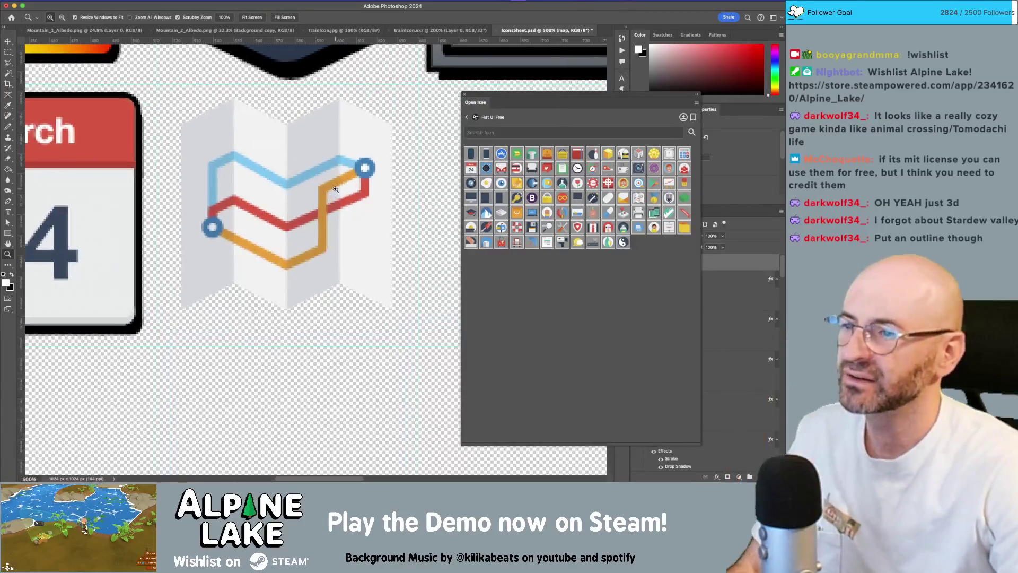
click(346, 157)
key(v)
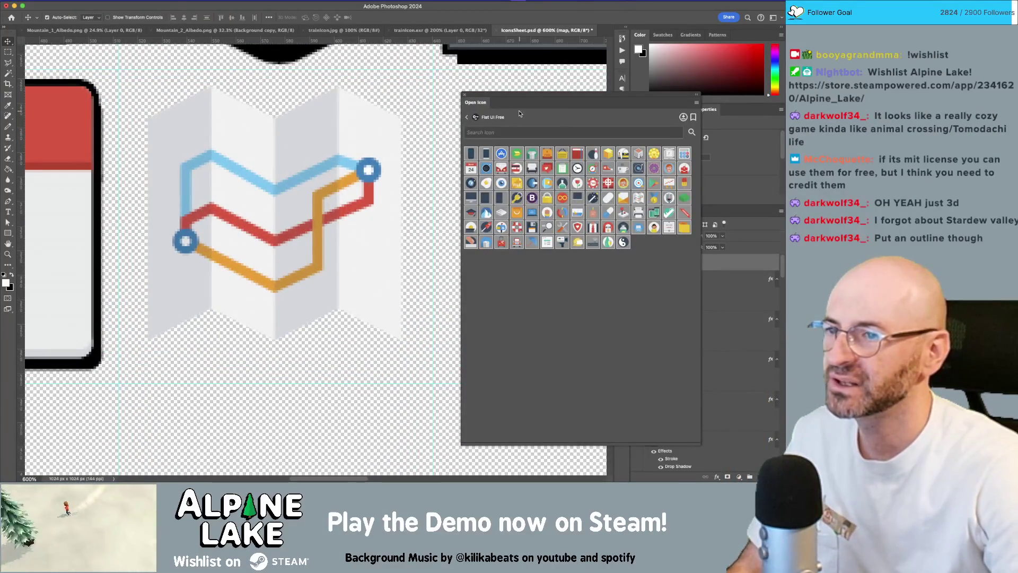
mouse_move(471, 106)
mouse_down()
mouse_move(606, 100)
mouse_move(742, 38)
mouse_up()
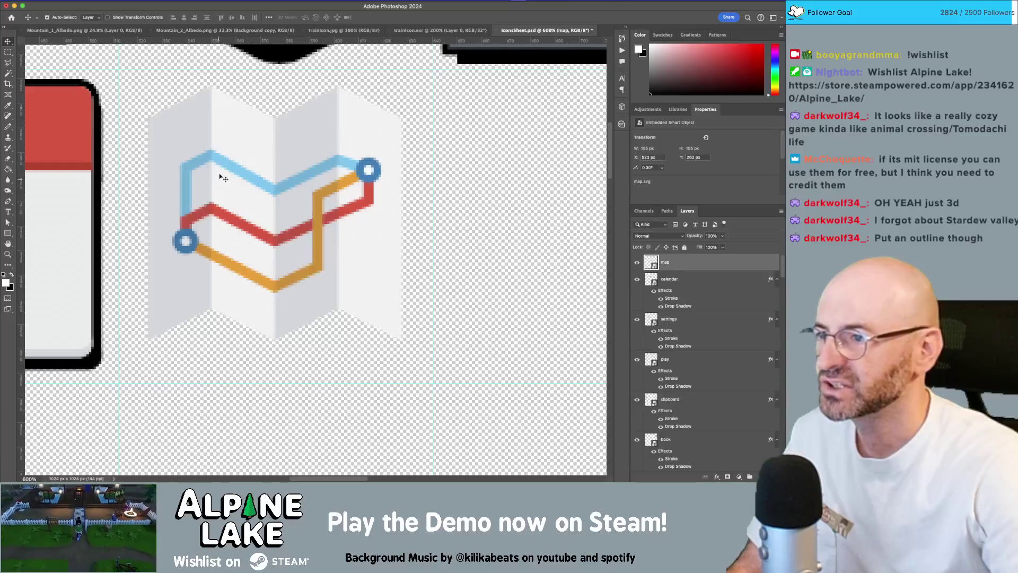
Rasterize the map layer and marquee a thin blank strip across the map.
right_click(696, 266)
click(720, 265)
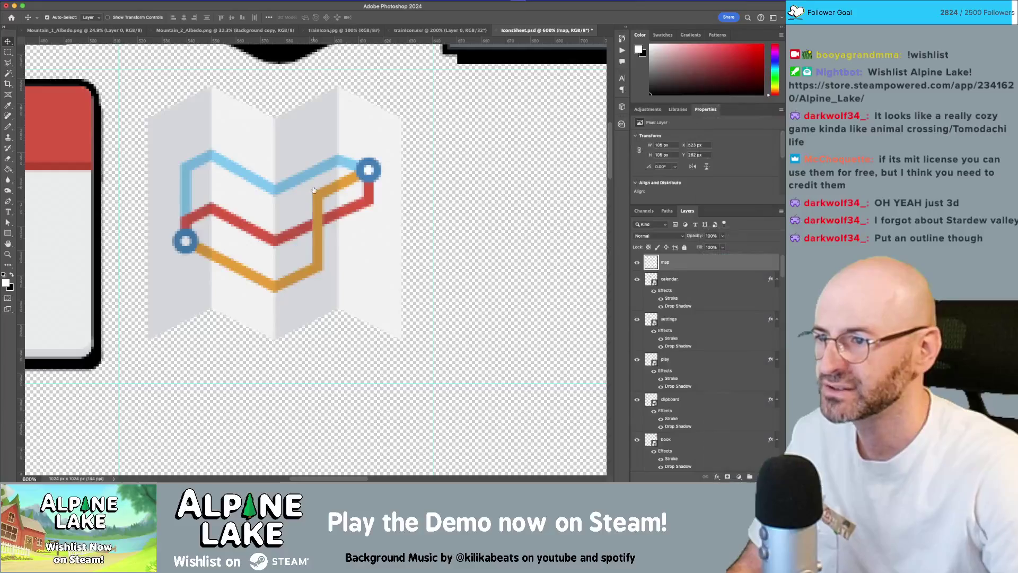
key(m)
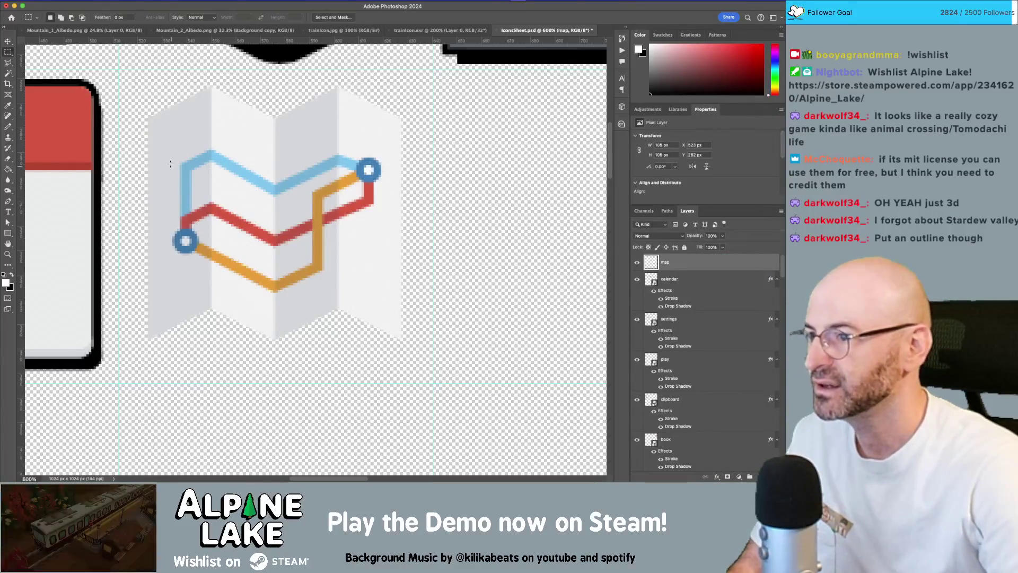
drag(143, 135, 424, 141)
Stretch the blank strip down over the route lines, deselect, and switch to Finder.
key(ctrl+t)
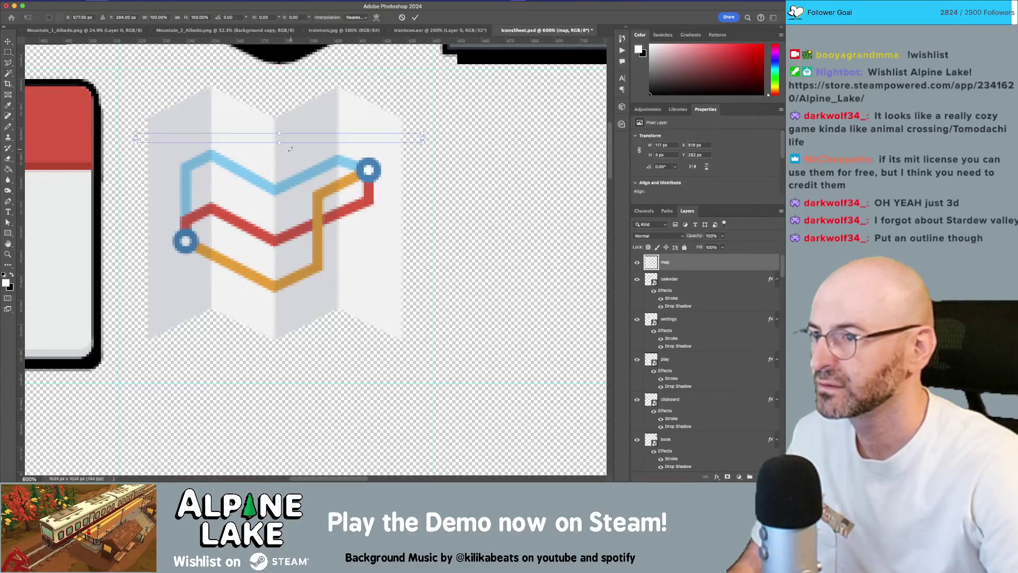
drag(280, 143, 276, 295)
key(Return)
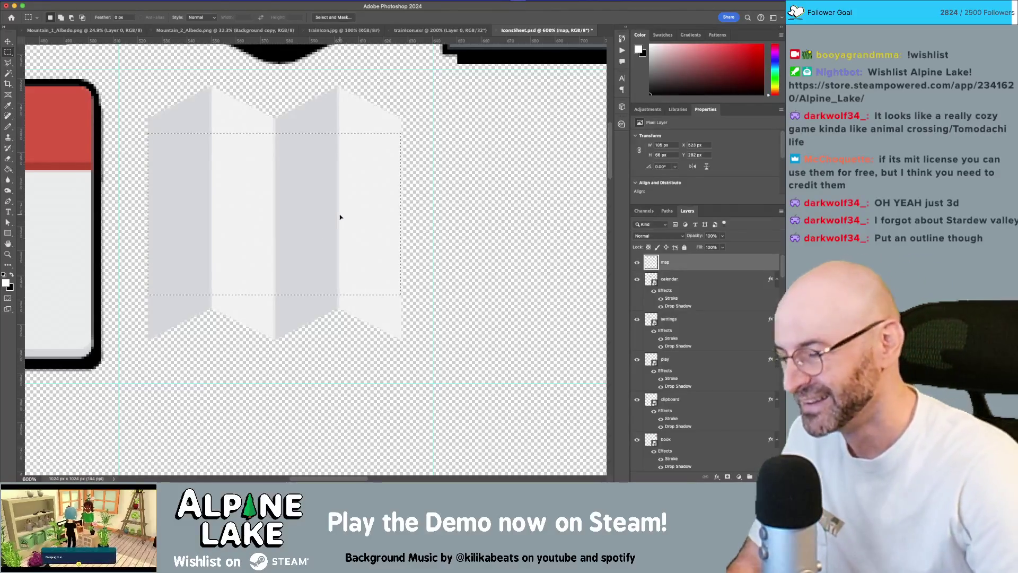
key(ctrl+d)
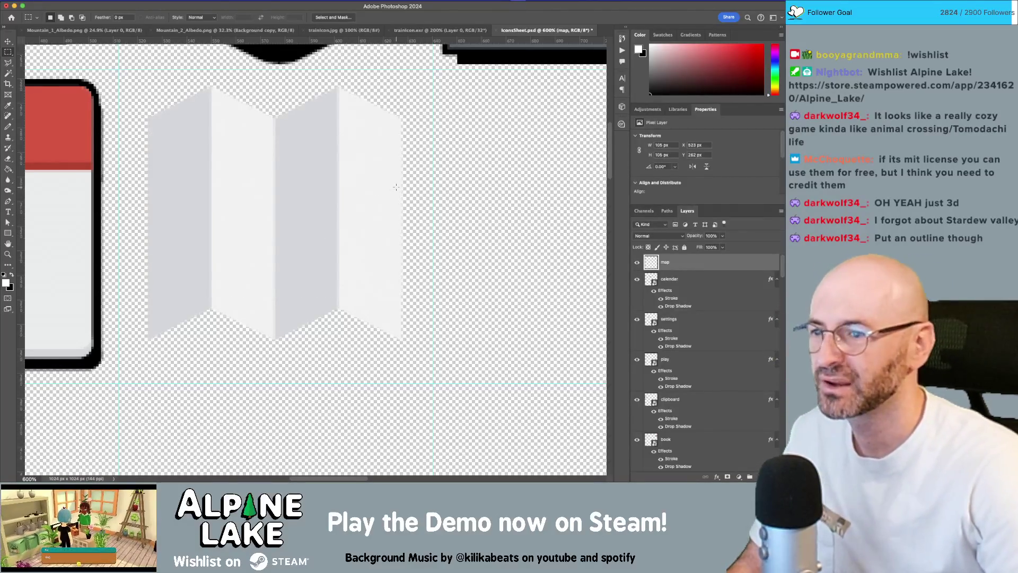
key(super+Tab)
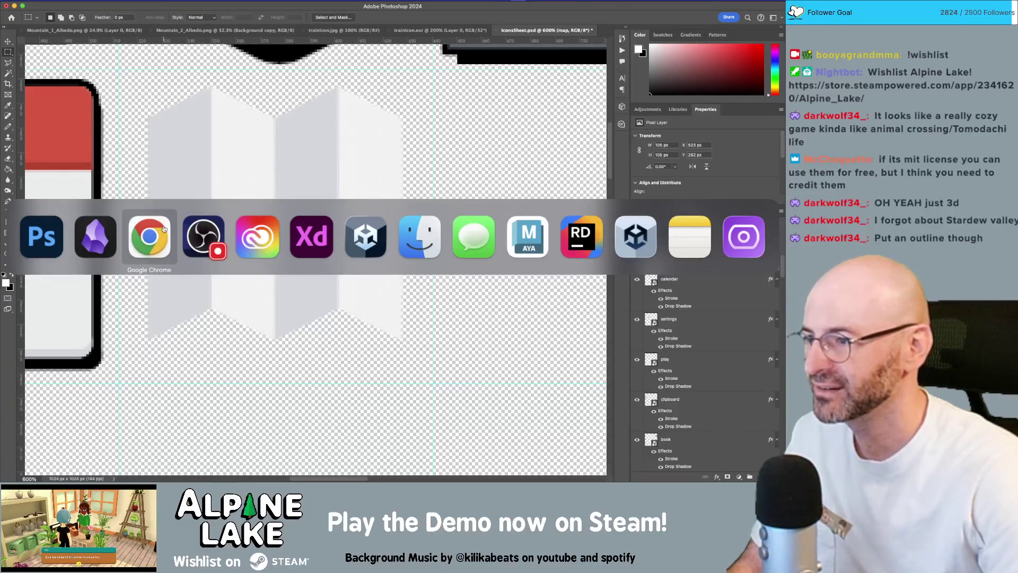
click(419, 236)
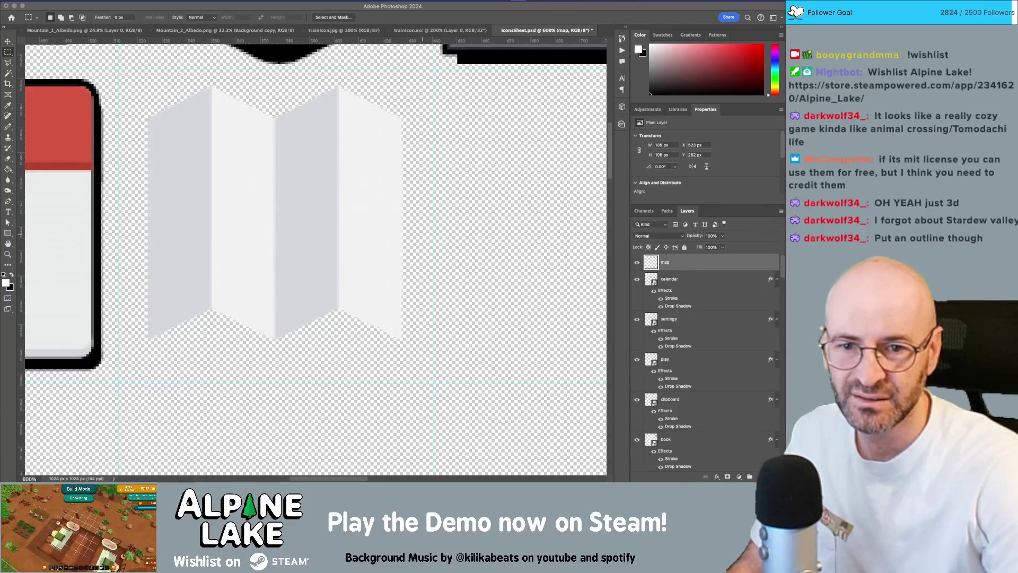
Place the WorldMap_Render_v03 image onto the icon sheet and view the whole sheet.
drag(604, 243, 366, 228)
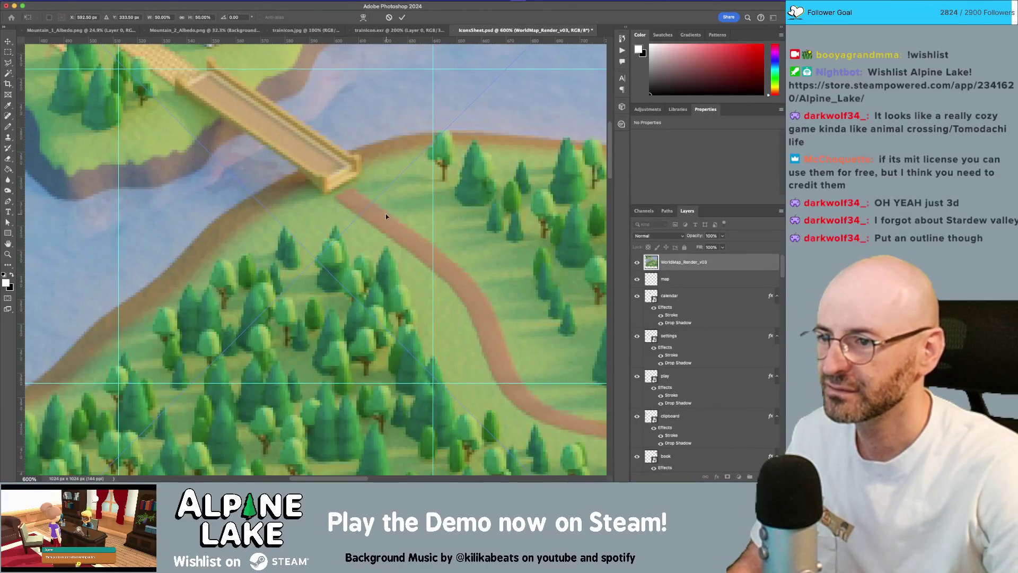
key(Return)
scroll(386, 214, down, 3)
key(ctrl+0)
Shrink the map render to icon size and move it into its grid cell.
key(ctrl+t)
drag(289, 93, 381, 187)
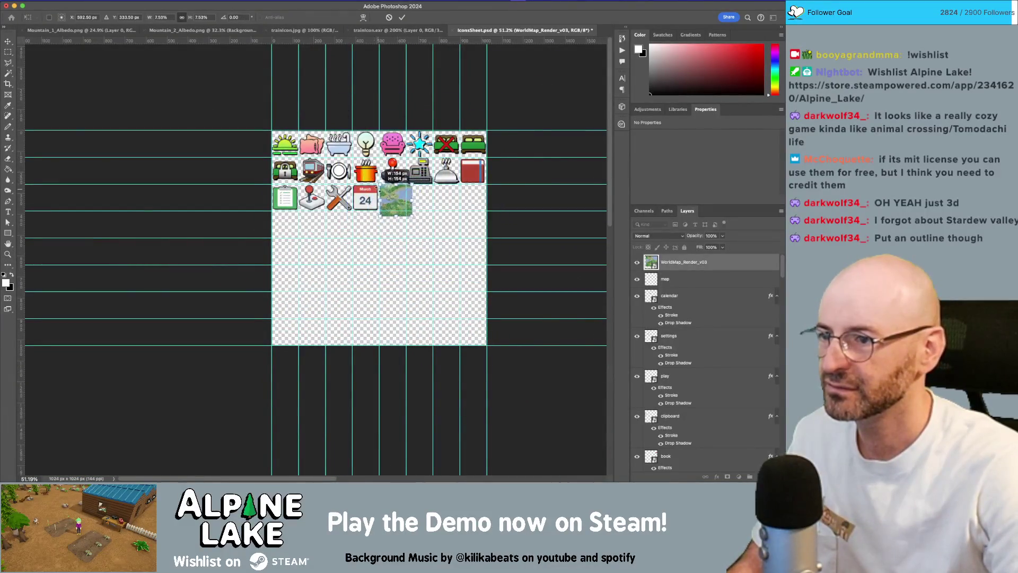
key(Return)
key(z)
scroll(382, 196, up, 5)
key(ctrl+t)
drag(325, 135, 362, 166)
key(Return)
key(z)
key(v)
drag(392, 204, 370, 187)
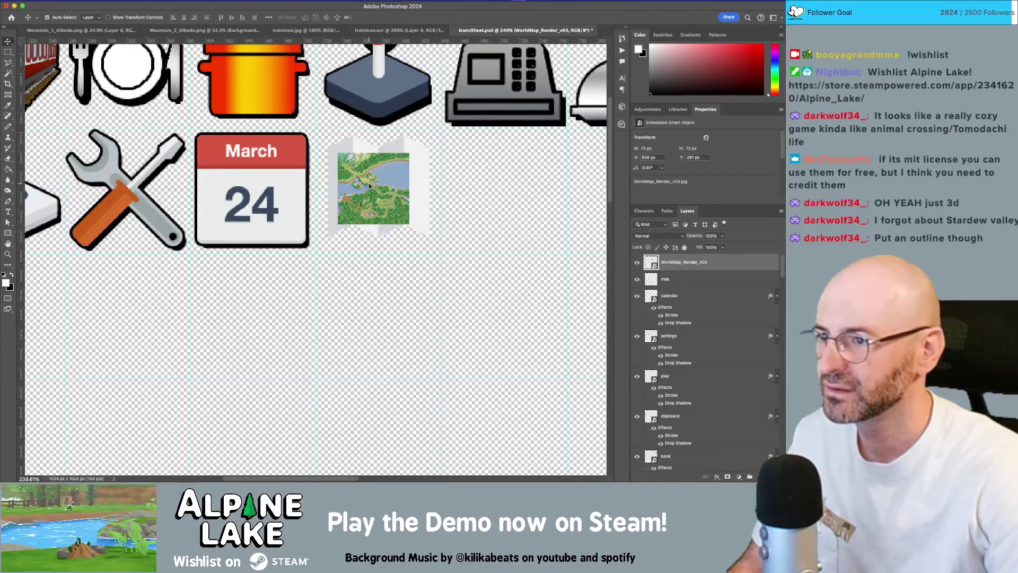
Rescale the map render to about 98 px wide.
key(z)
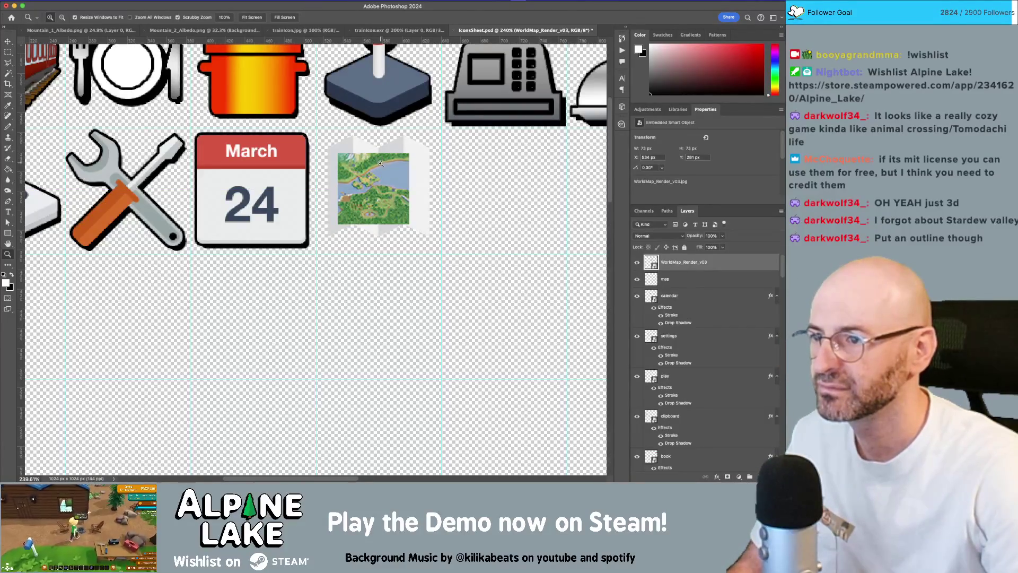
key(ctrl+z)
key(v)
mouse_move(384, 180)
mouse_down()
mouse_move(397, 195)
mouse_move(387, 193)
mouse_up()
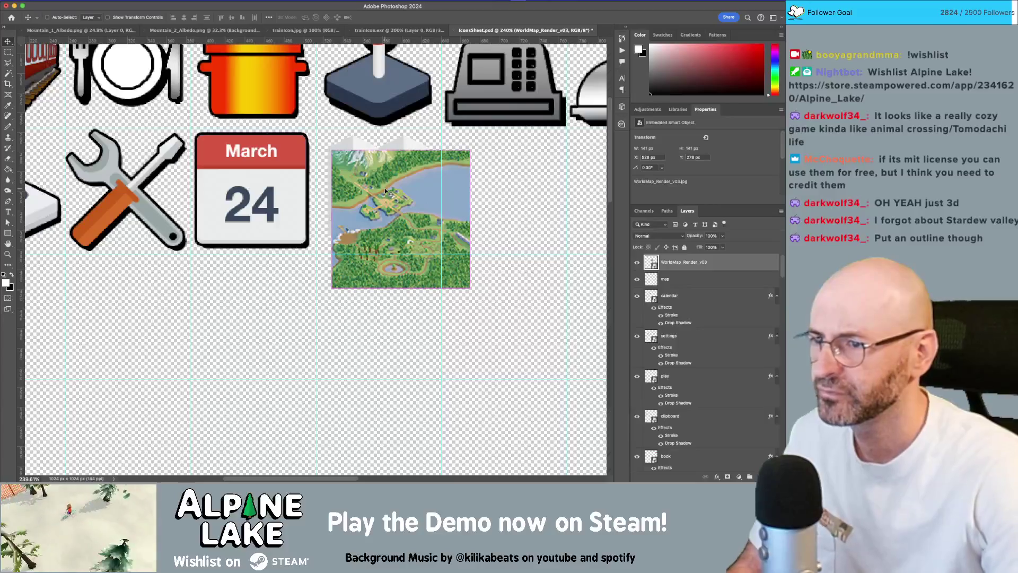
key(ctrl+t)
mouse_move(471, 288)
mouse_down()
mouse_move(423, 250)
mouse_move(412, 231)
mouse_move(424, 231)
mouse_up()
key(Return)
Squash the map render's height to 82 px and marquee its left strip.
key(z)
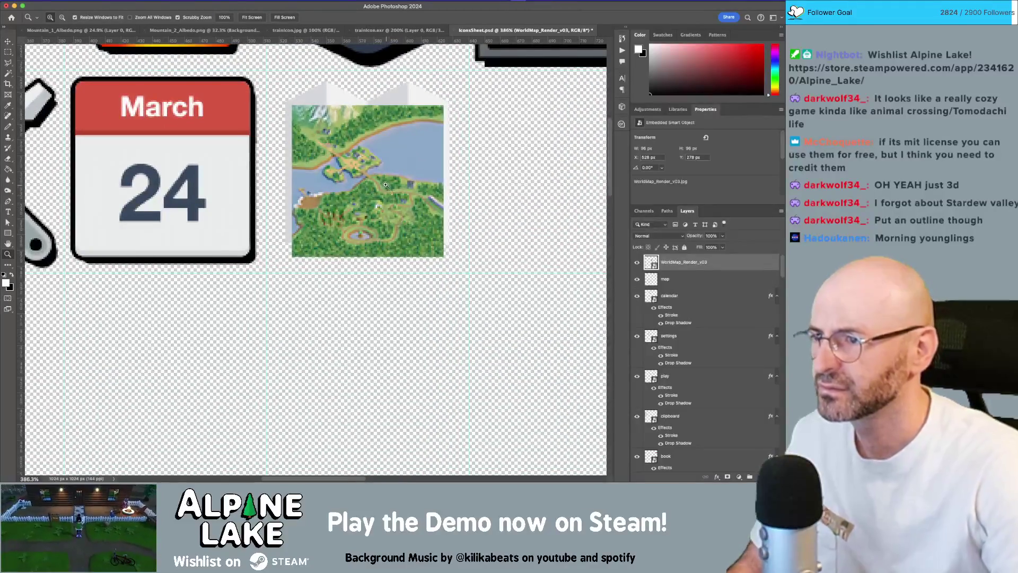
key(ctrl+t)
drag(368, 257, 370, 233)
key(Return)
key(z)
key(m)
drag(282, 102, 326, 245)
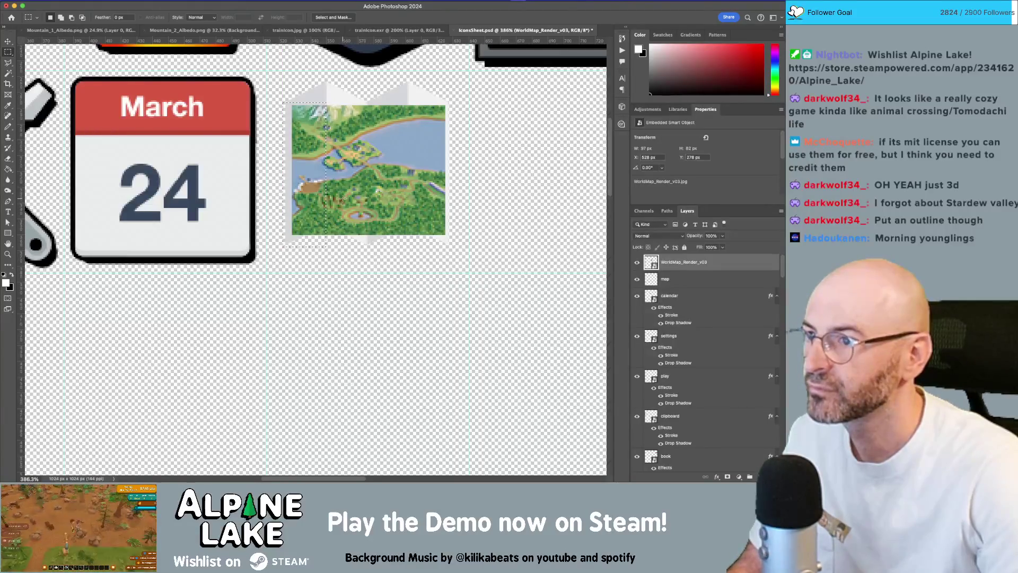
Reselect the map's left strip ready for transforming.
key(ctrl+t)
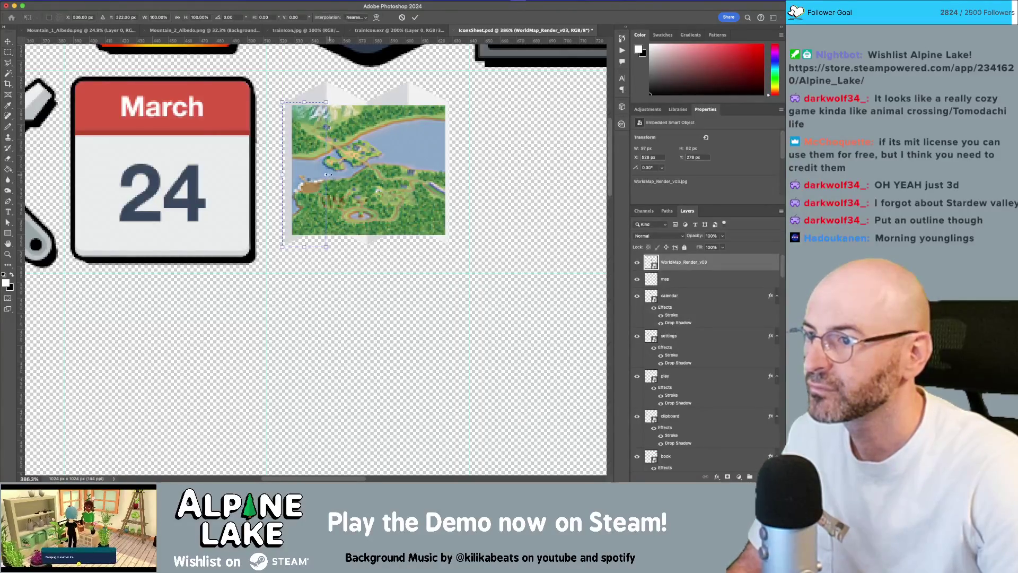
key(Escape)
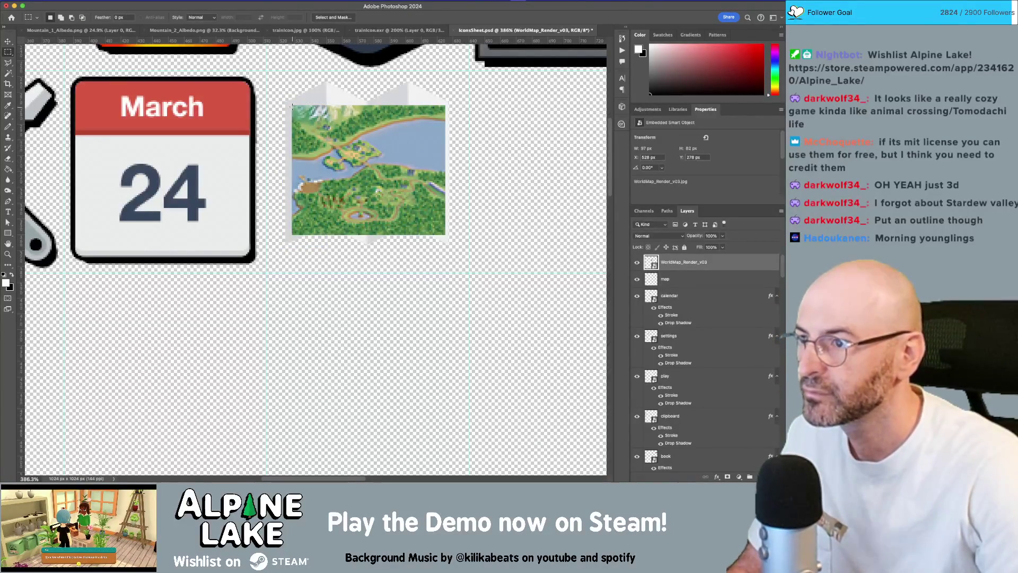
drag(302, 125, 325, 232)
key(ctrl+t)
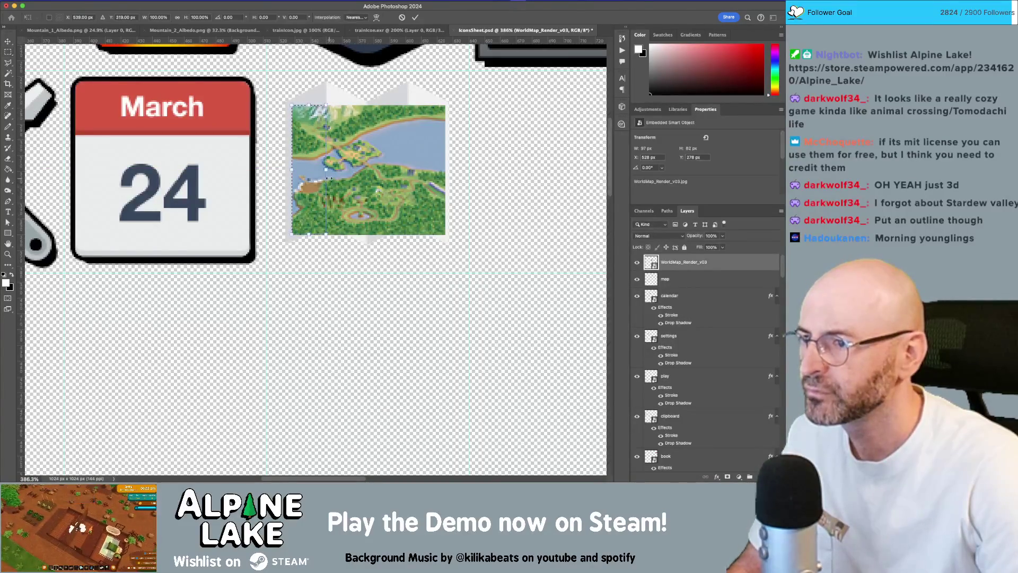
key(Escape)
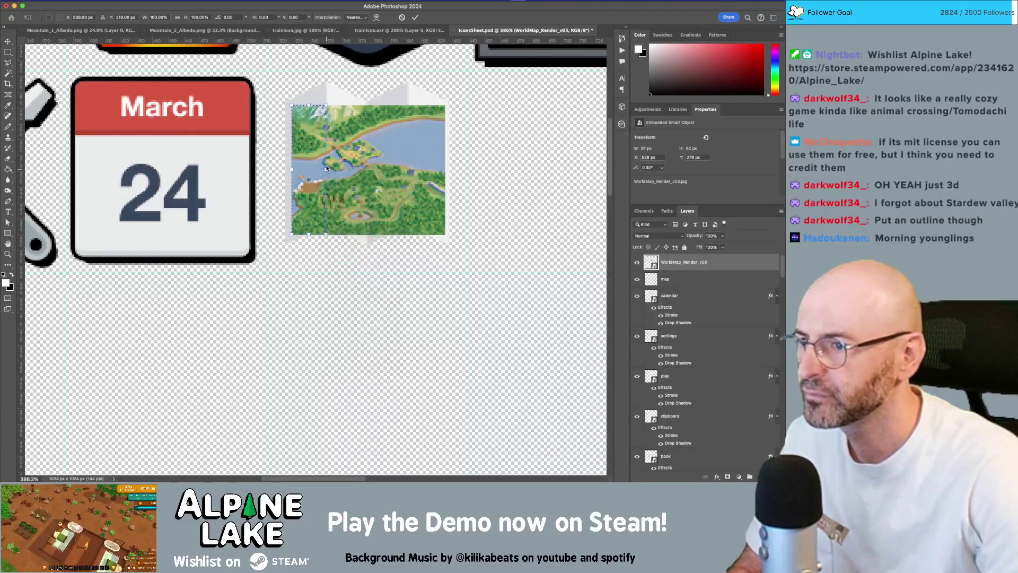
key(Return)
Tilt the map's left panel with a perspective transform and clear the selection.
key(ctrl+t)
mouse_move(326, 170)
mouse_down()
mouse_move(325, 143)
mouse_move(326, 171)
mouse_up()
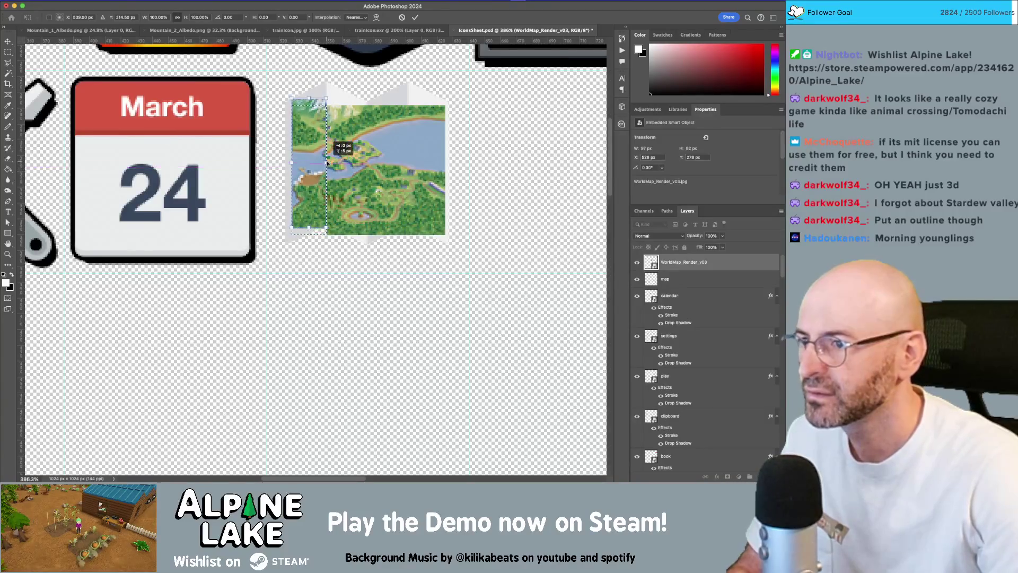
right_click(326, 166)
click(327, 166)
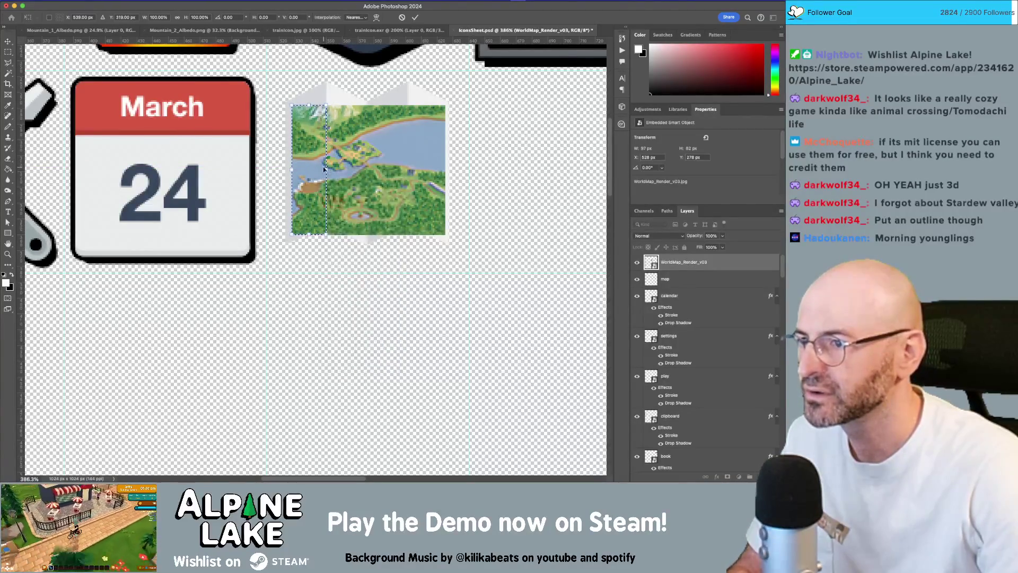
right_click(326, 169)
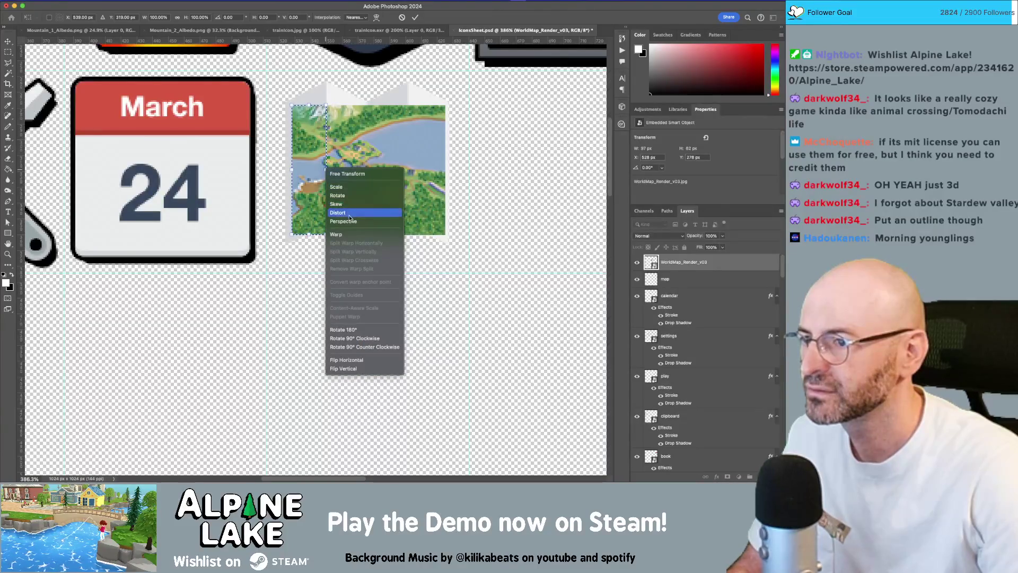
click(350, 222)
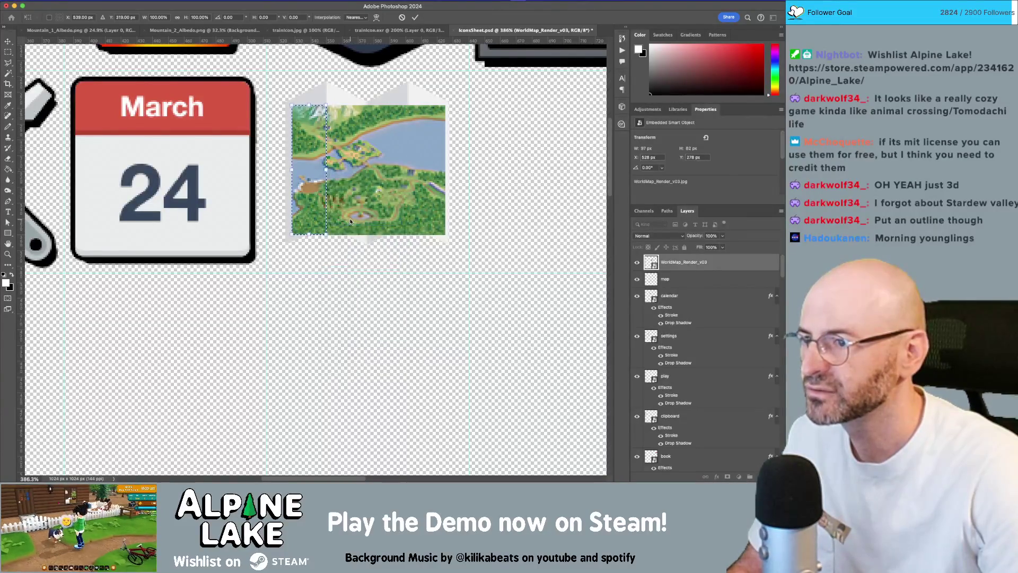
drag(328, 197, 330, 178)
key(Return)
key(super+d)
Zoom in, select the middle map panel, and trial a skew of its left edge, then undo.
key(z)
drag(327, 104, 348, 132)
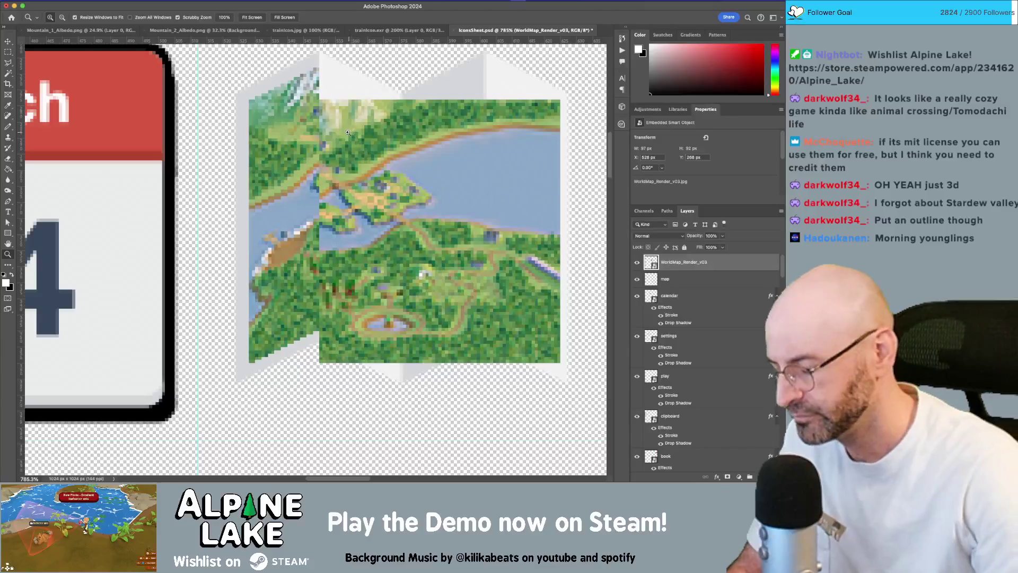
key(m)
drag(320, 100, 399, 362)
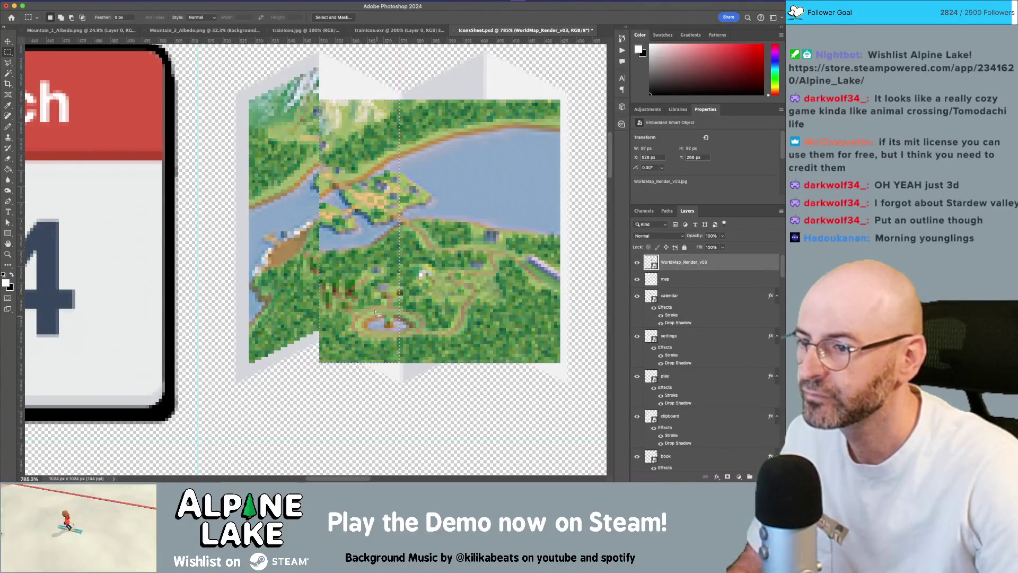
right_click(335, 260)
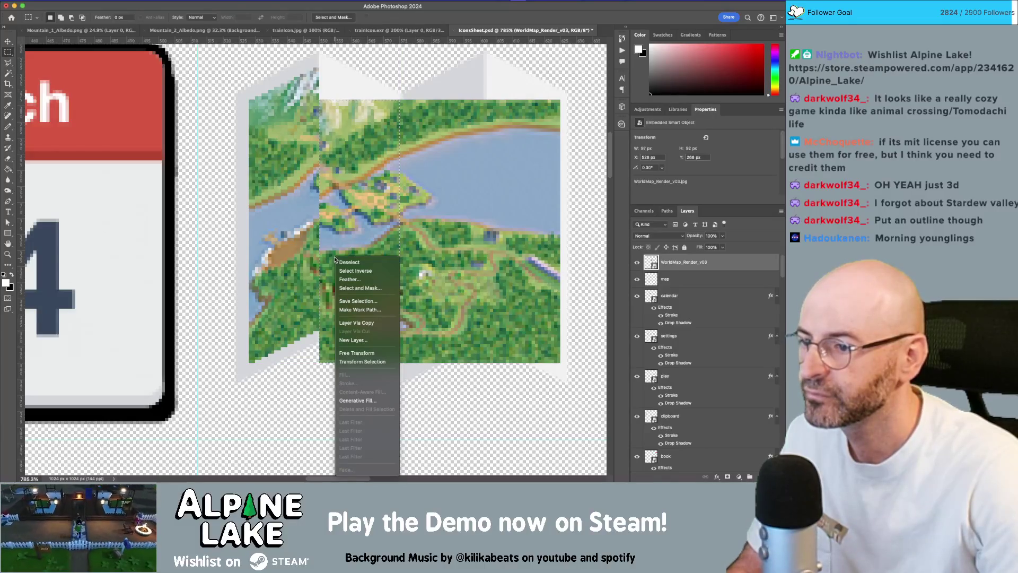
click(357, 353)
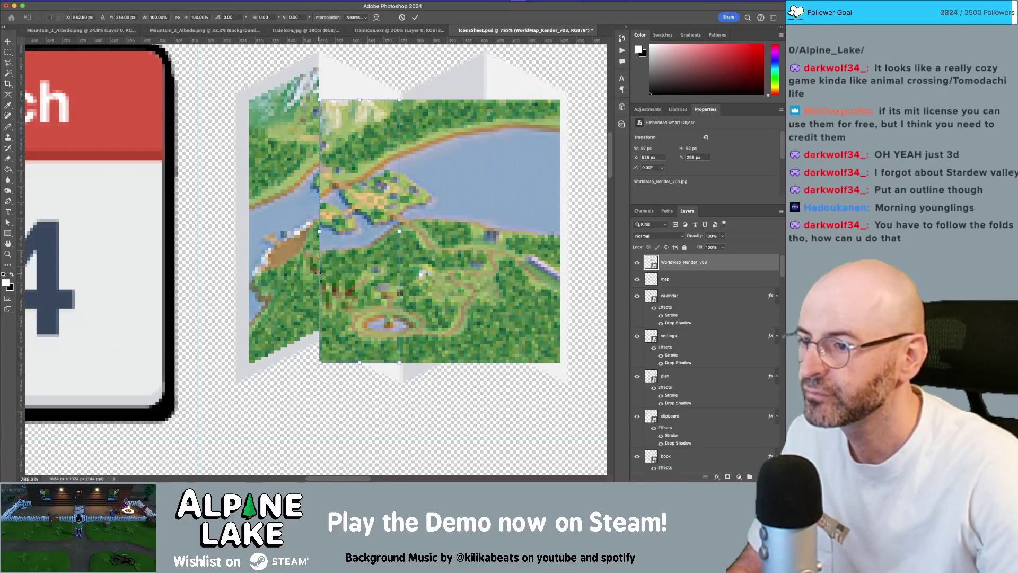
right_click(320, 276)
click(340, 318)
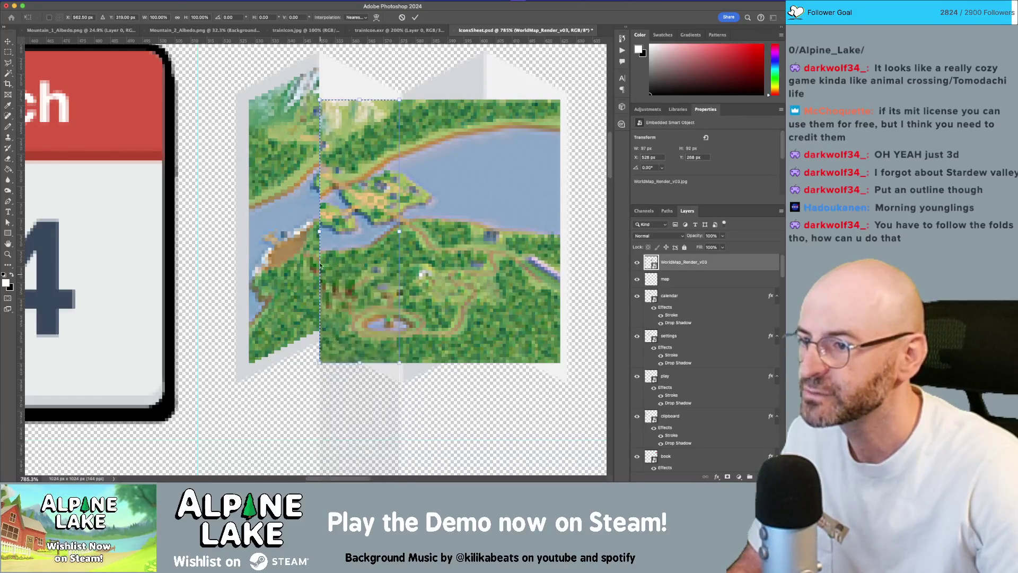
drag(320, 264, 319, 252)
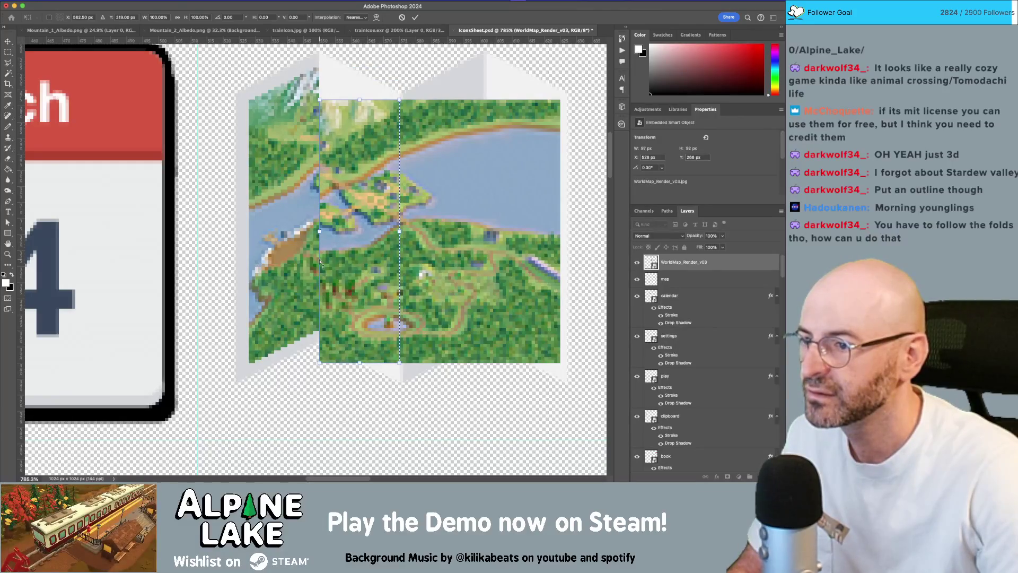
drag(320, 258, 322, 229)
key(Return)
scroll(339, 239, right, 3)
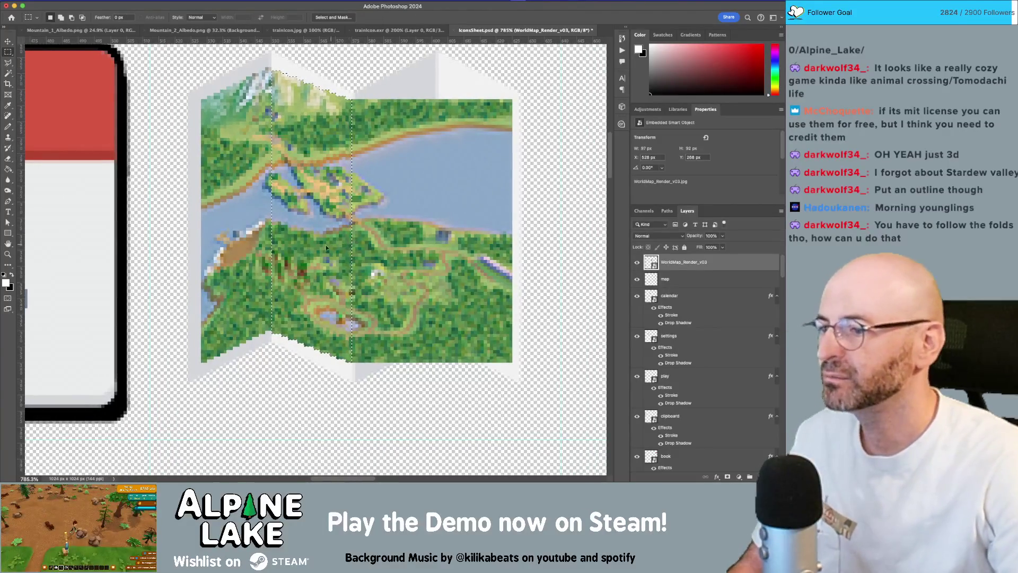
key(ctrl+z)
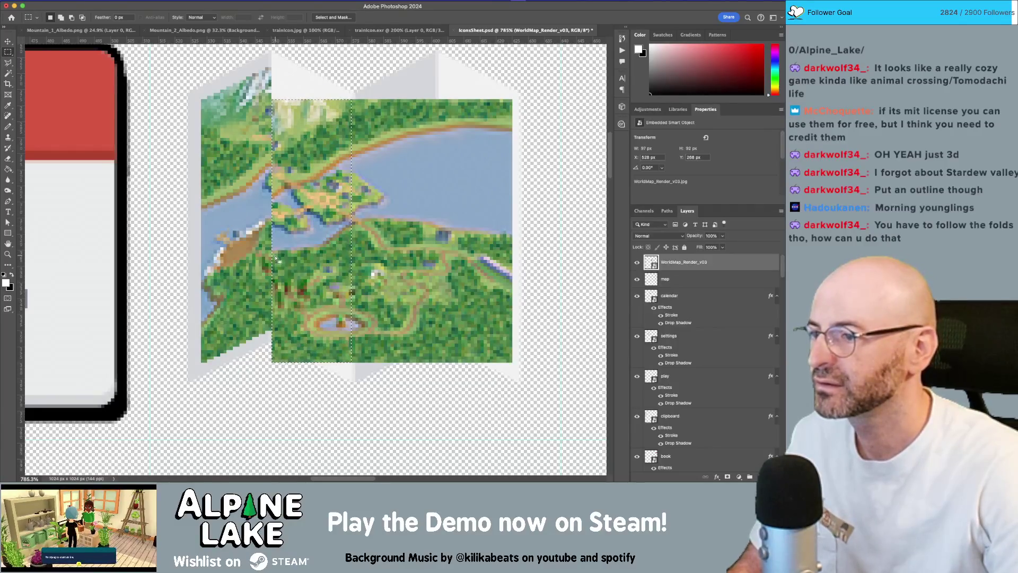
Skew the middle panel's left edge upward to follow its fold.
key(ctrl+t)
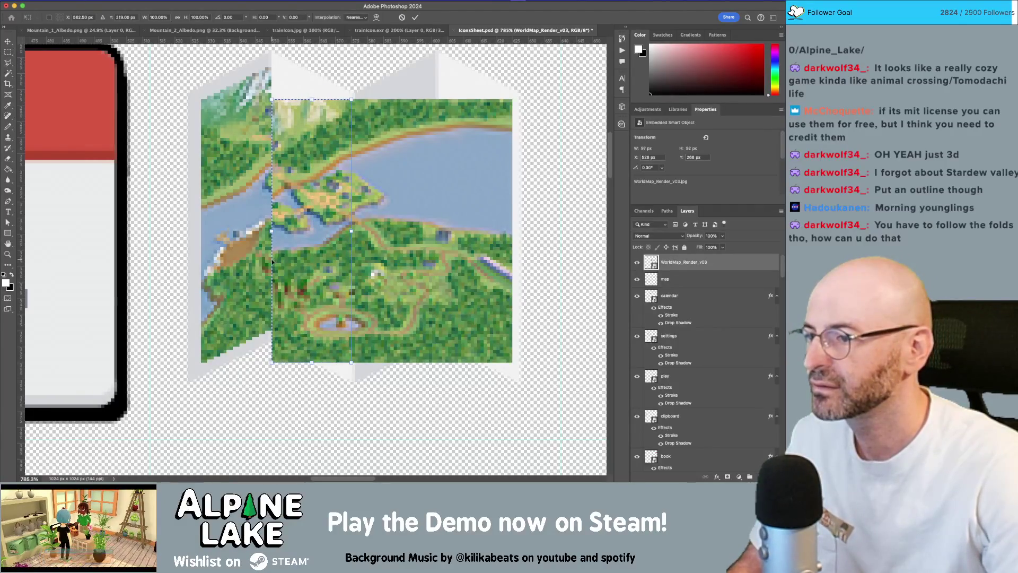
right_click(272, 261)
click(273, 287)
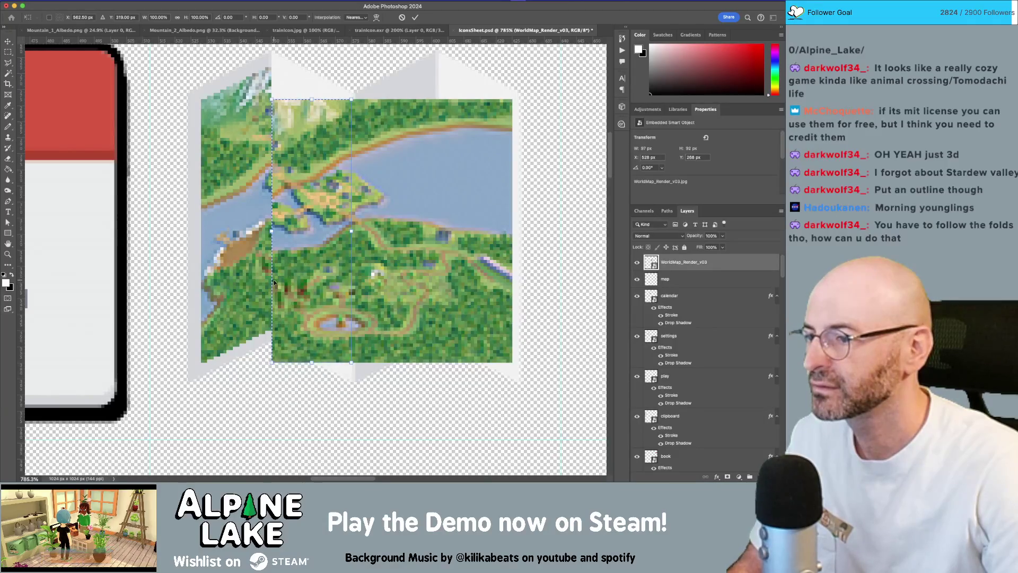
right_click(274, 282)
click(296, 326)
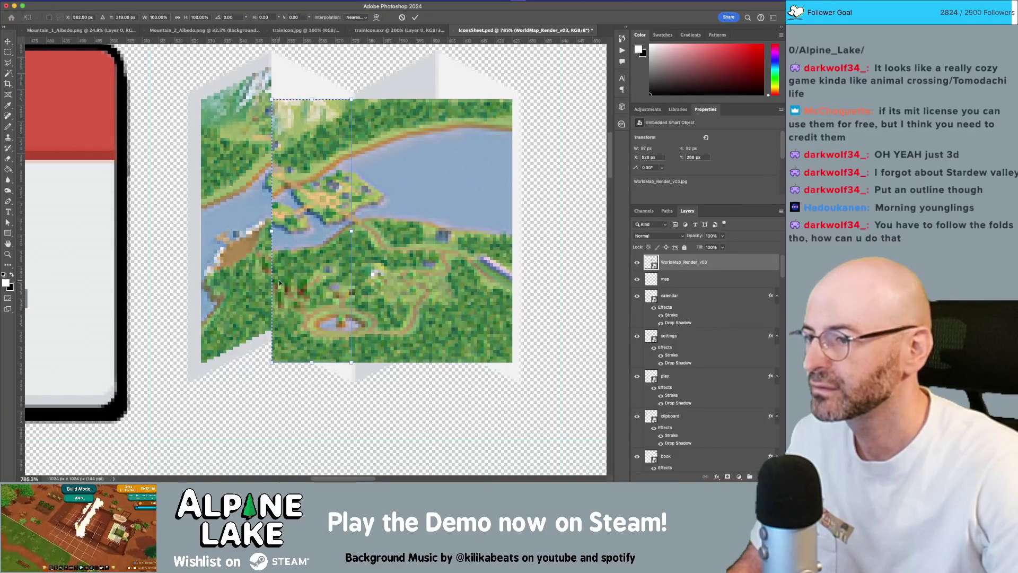
click(273, 236)
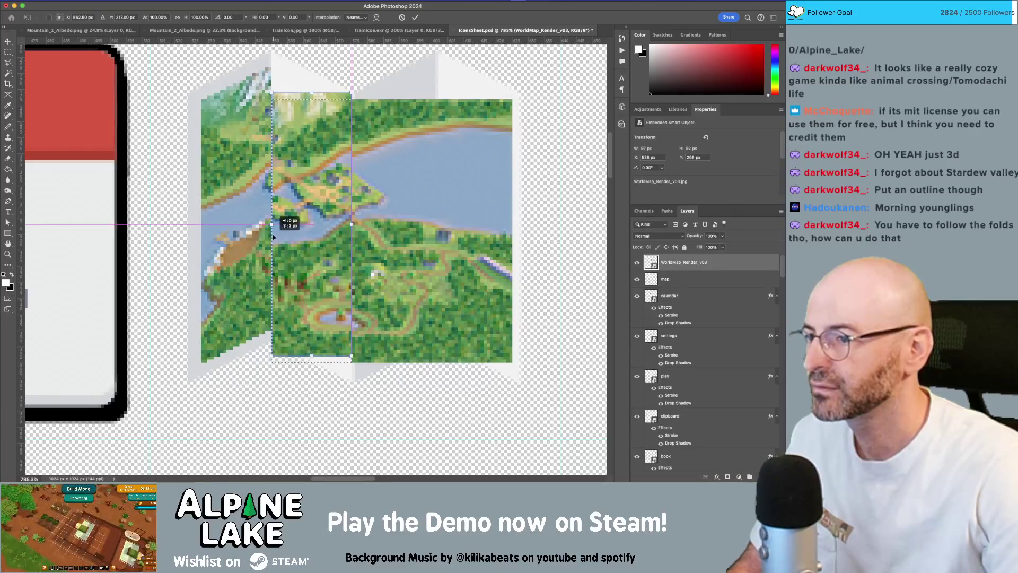
drag(272, 274, 272, 237)
key(Return)
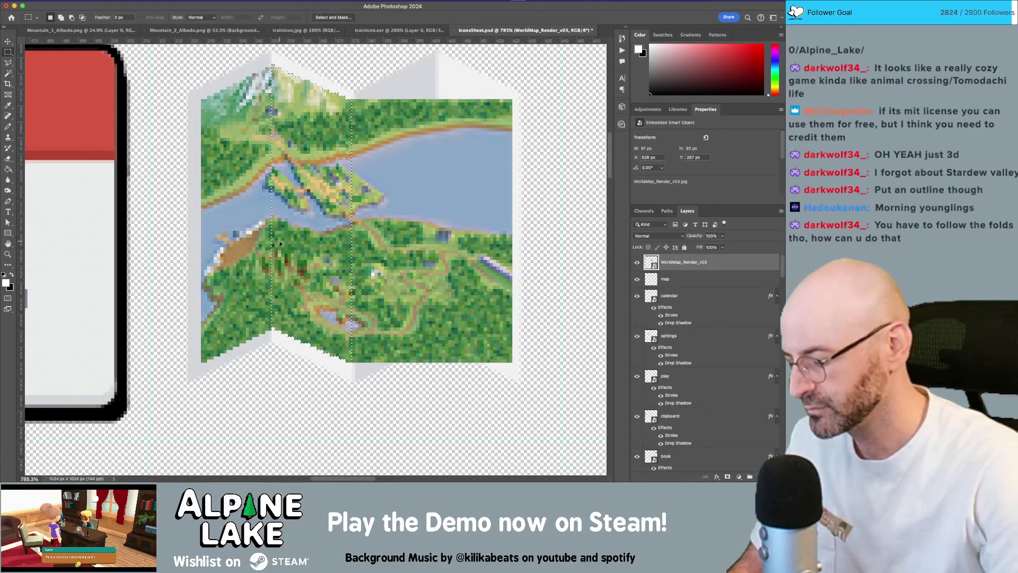
Select the third map panel and skew it to follow its fold.
scroll(334, 246, right, 3)
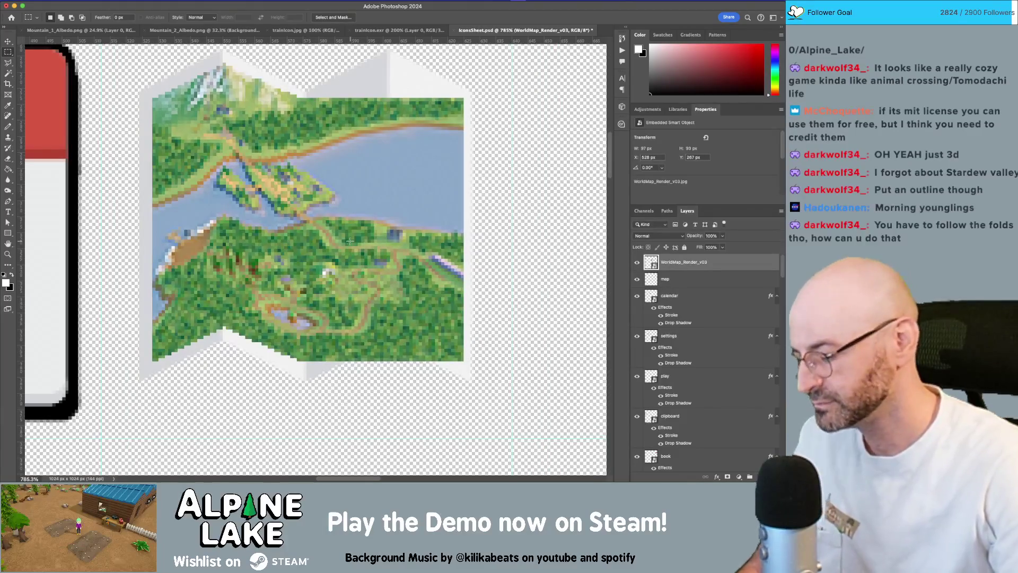
mouse_move(304, 98)
mouse_down()
mouse_move(389, 313)
mouse_move(389, 370)
mouse_move(391, 359)
mouse_up()
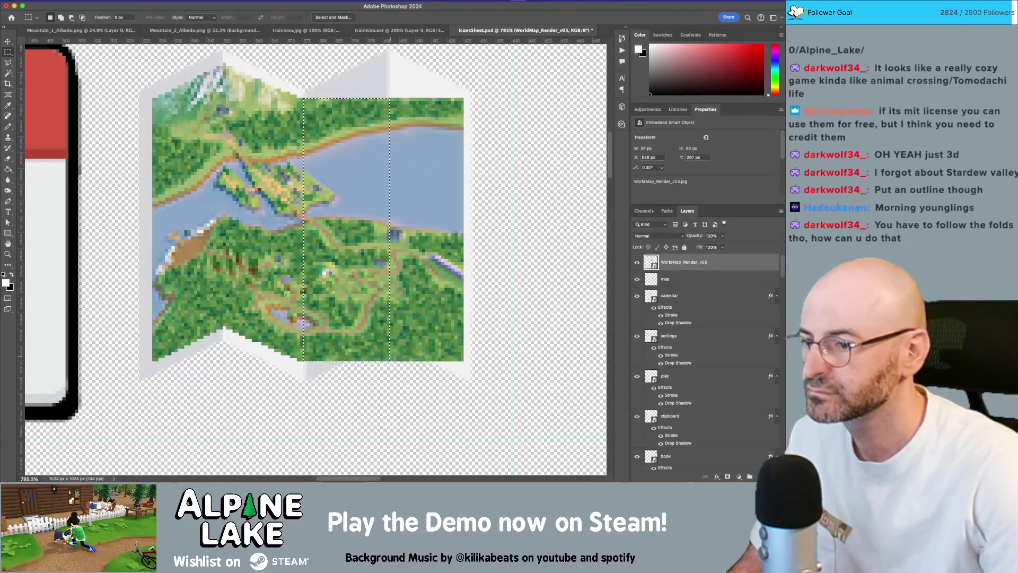
right_click(389, 316)
click(392, 325)
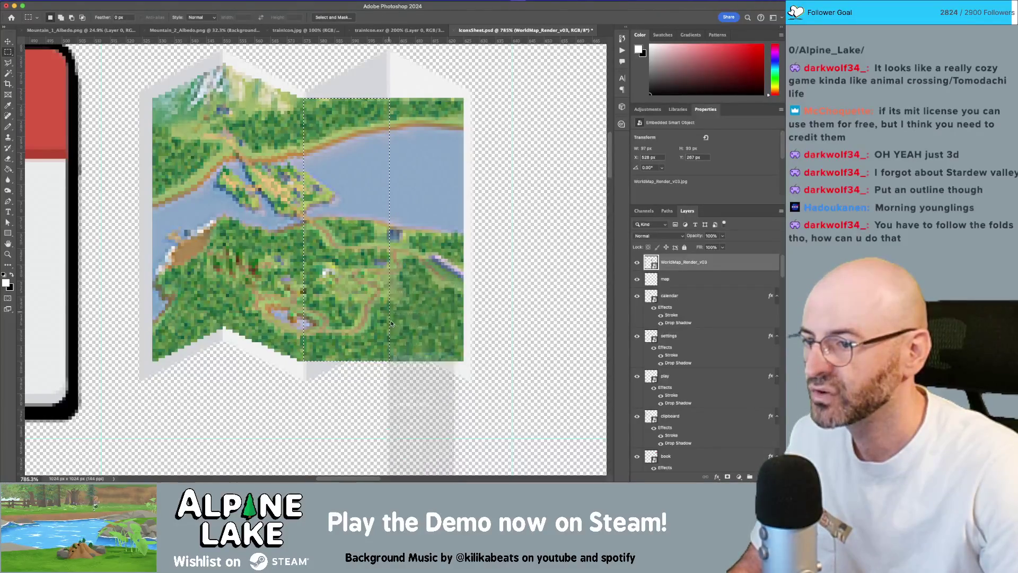
right_click(392, 321)
click(399, 325)
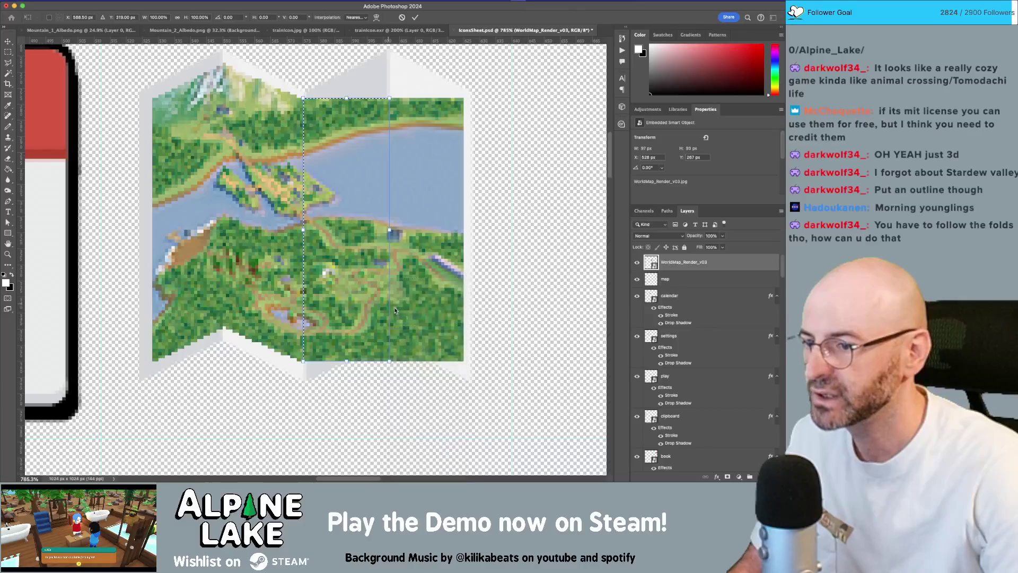
drag(391, 307, 390, 267)
key(Return)
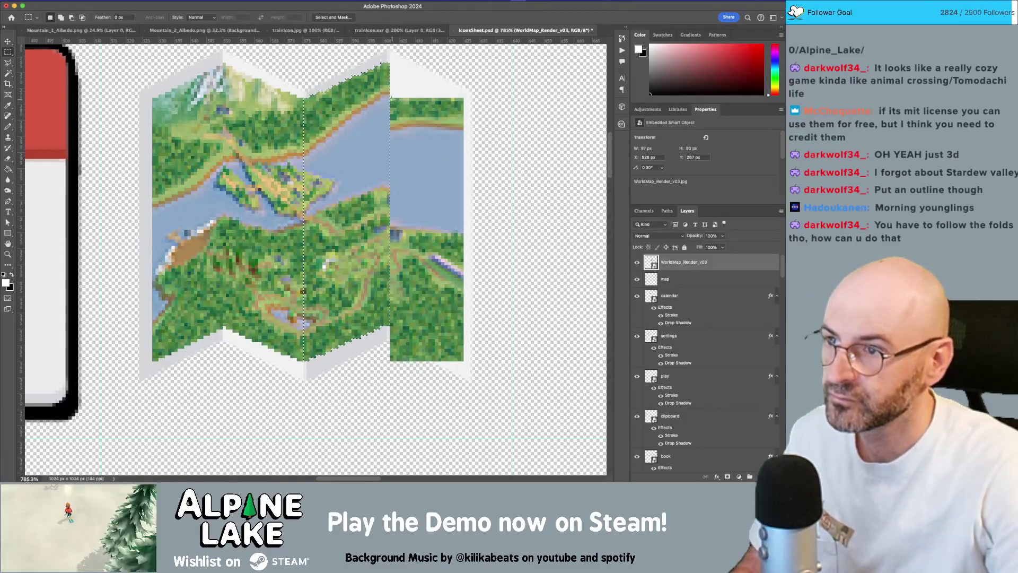
Skew the rightmost map panel to match its fold and zoom out to view the icon.
mouse_move(393, 102)
mouse_down()
mouse_move(448, 297)
mouse_move(471, 341)
mouse_move(460, 360)
mouse_up()
key(ctrl+t)
key(Return)
right_click(392, 258)
click(399, 287)
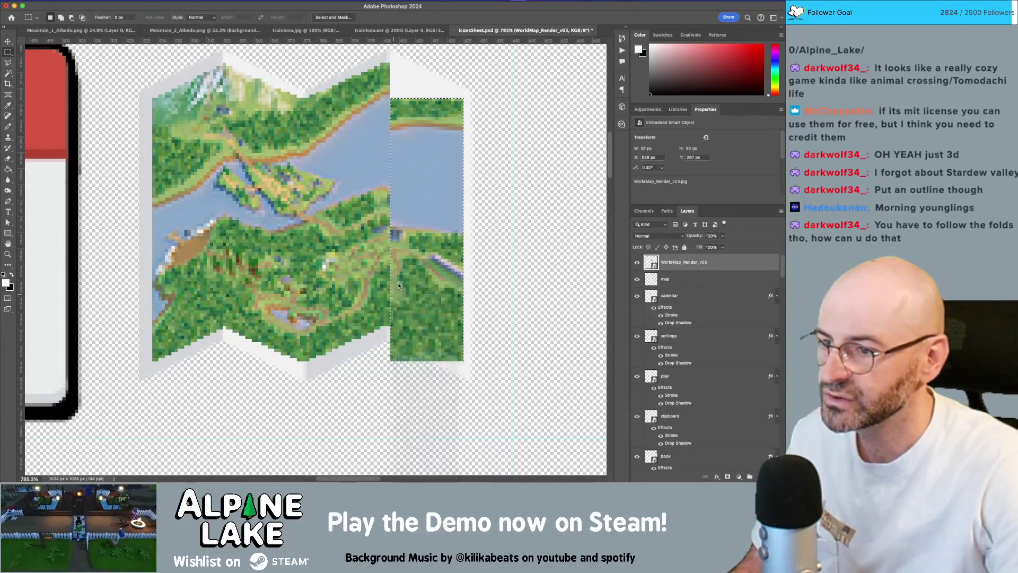
right_click(399, 286)
click(415, 324)
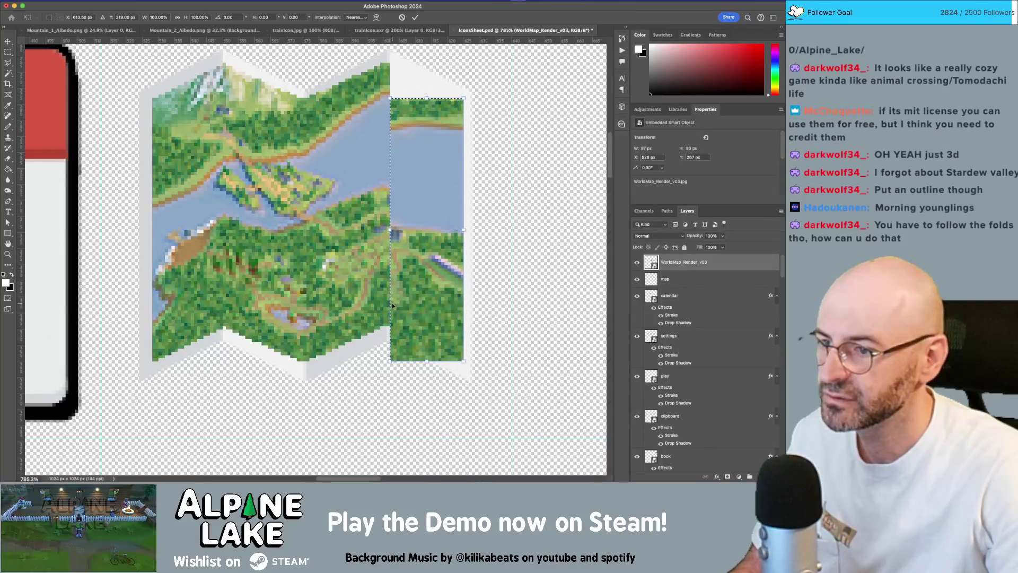
drag(388, 306, 388, 268)
key(Return)
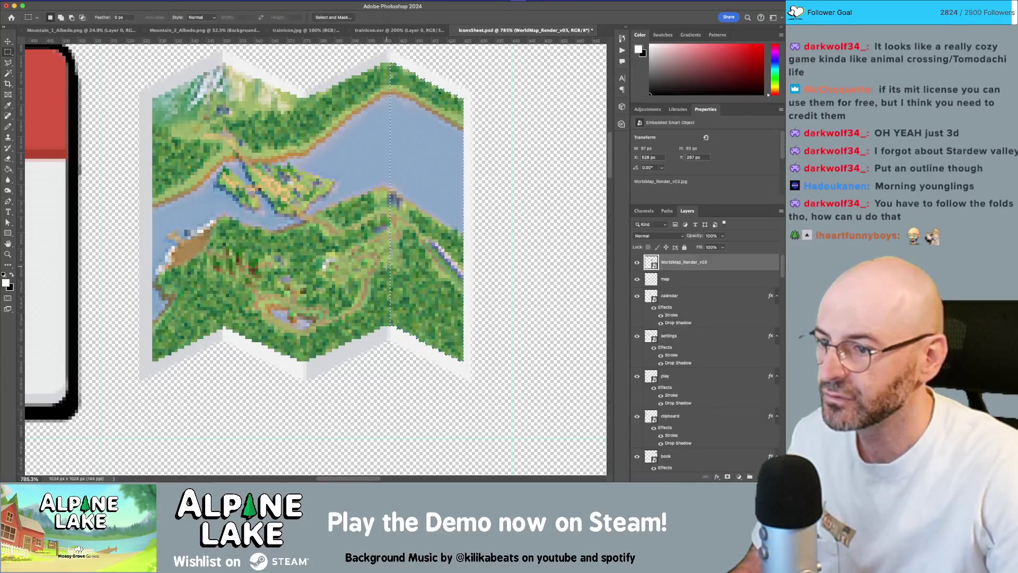
key(z)
scroll(408, 273, down, 3)
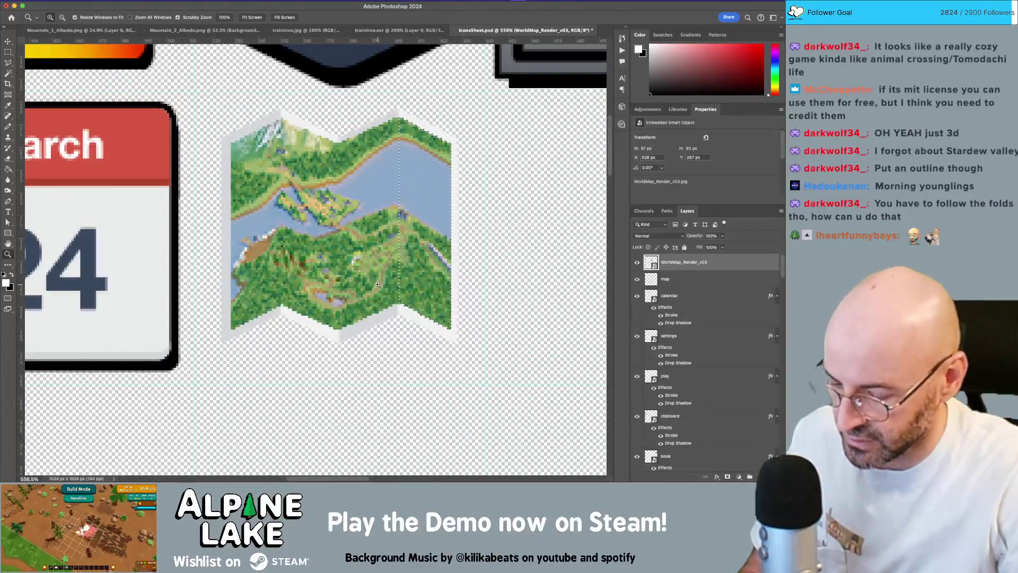
Marquee-select the rightmost map panel and another alternating panel.
key(m)
key(ctrl+d)
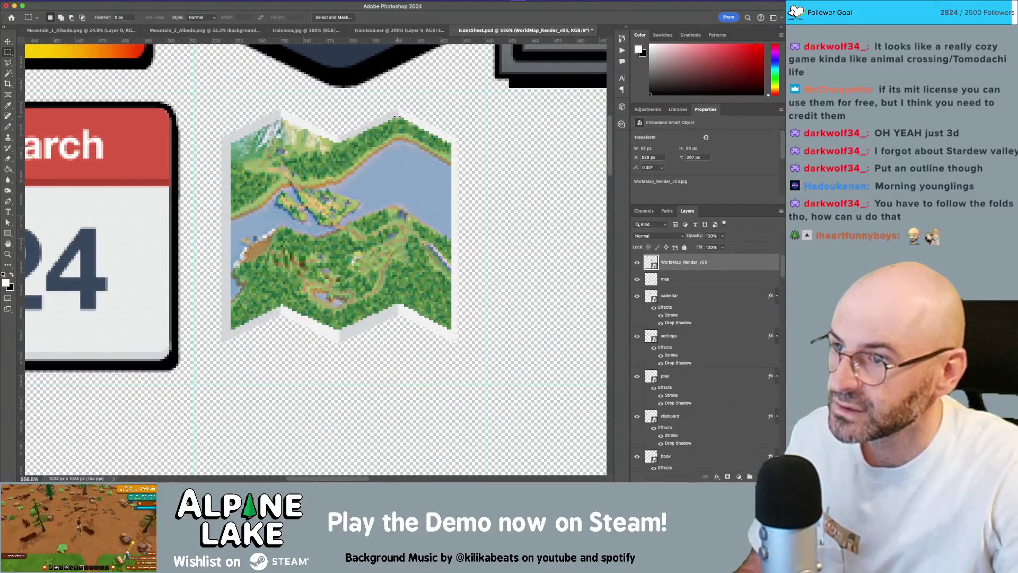
mouse_move(397, 116)
mouse_down()
mouse_move(338, 230)
mouse_move(325, 318)
mouse_move(340, 334)
mouse_up()
mouse_move(217, 107)
mouse_down()
mouse_move(245, 269)
mouse_move(280, 329)
mouse_up()
Darken the selected panels by lowering Lightness in Hue/Saturation.
click(114, 3)
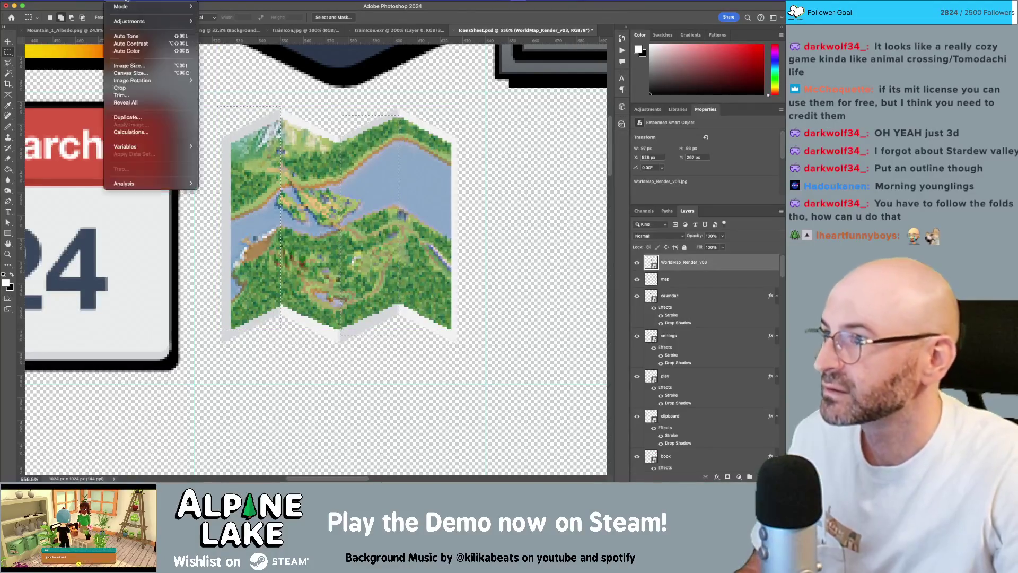
click(114, 2)
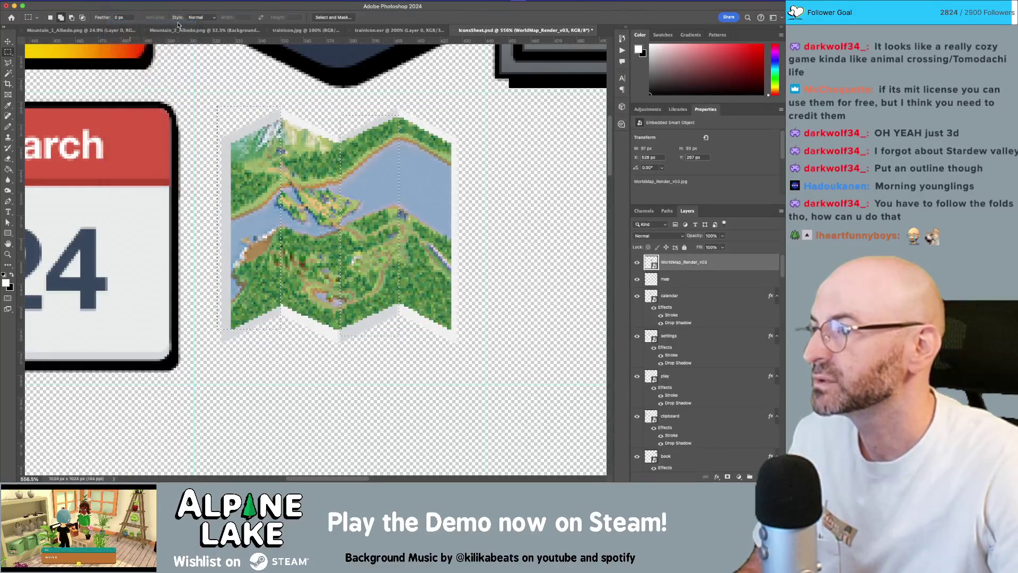
click(114, 2)
mouse_move(139, 21)
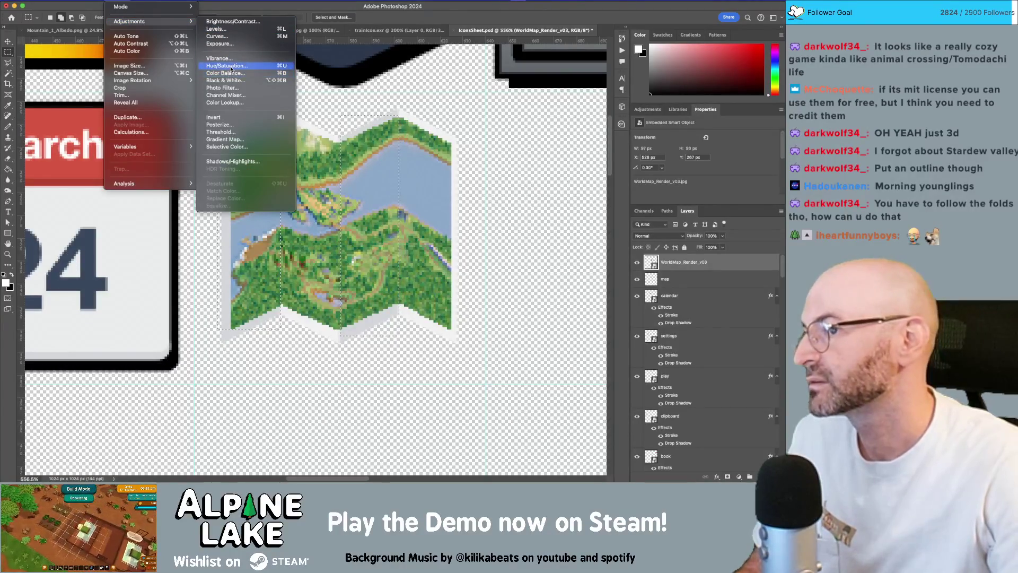
click(231, 67)
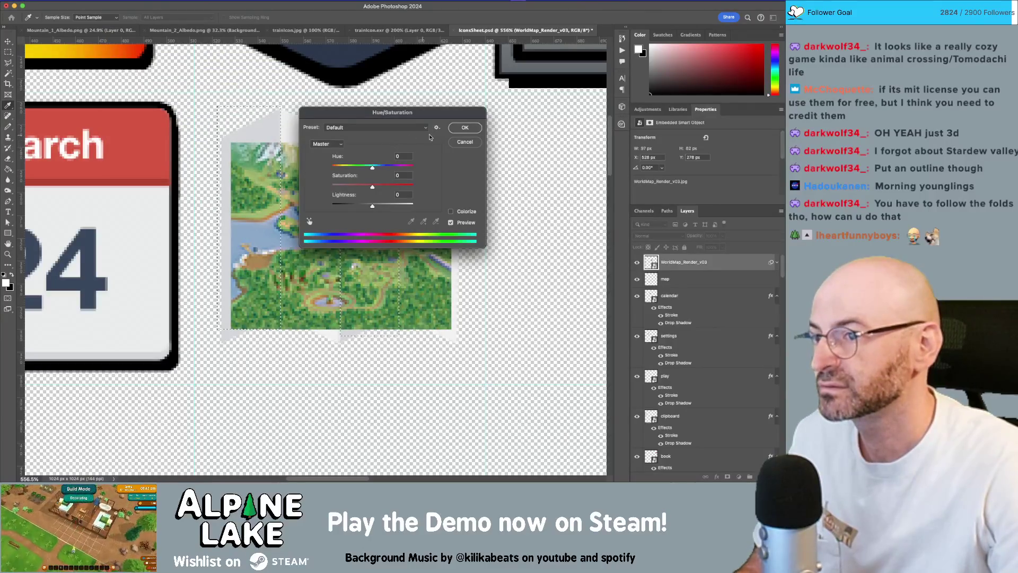
drag(372, 207, 362, 206)
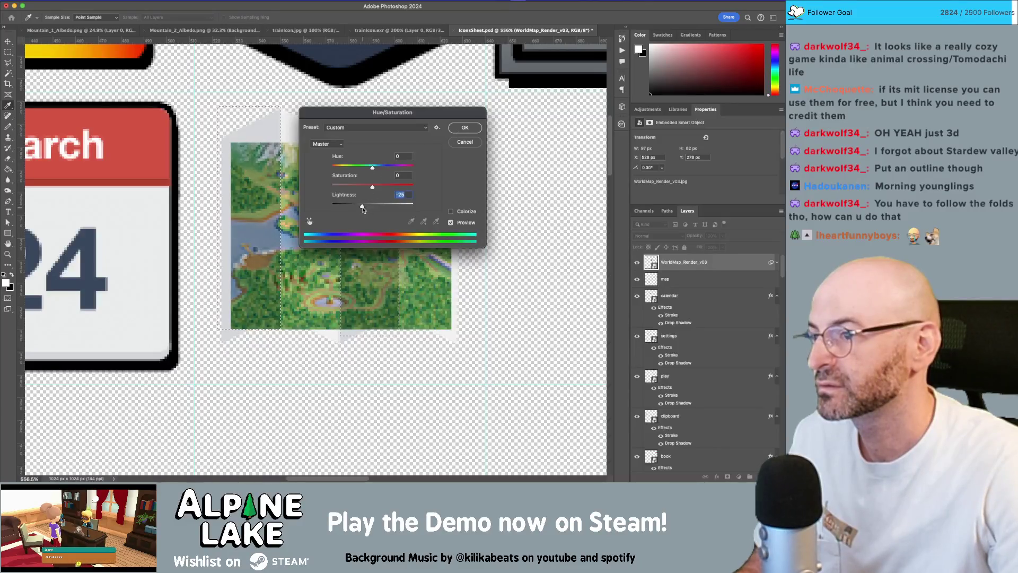
click(460, 130)
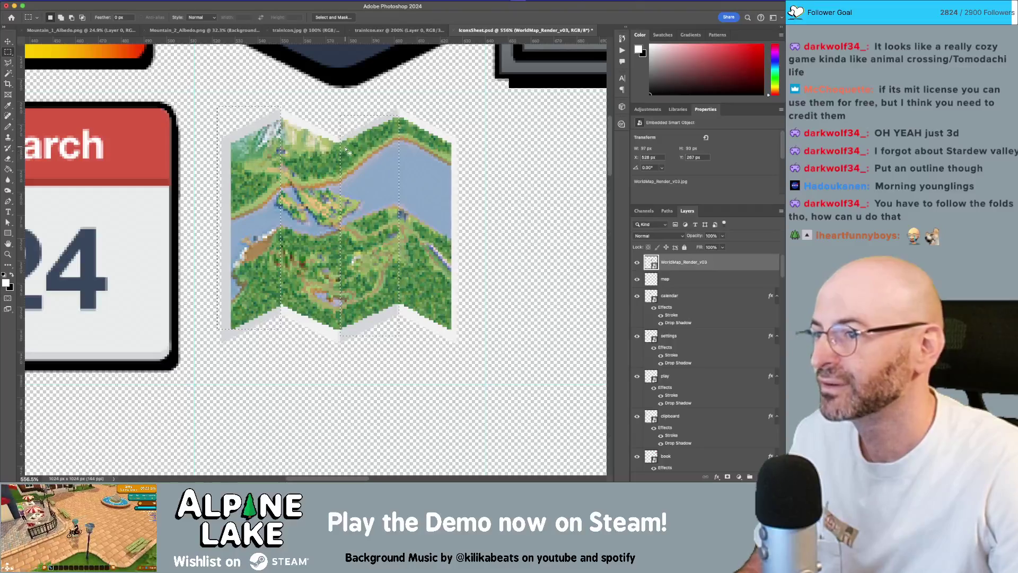
Rasterize WorldMap_Render_v03 and darken the panels' midtones and highlights with Levels.
right_click(705, 263)
click(727, 266)
click(121, 0)
mouse_move(129, 22)
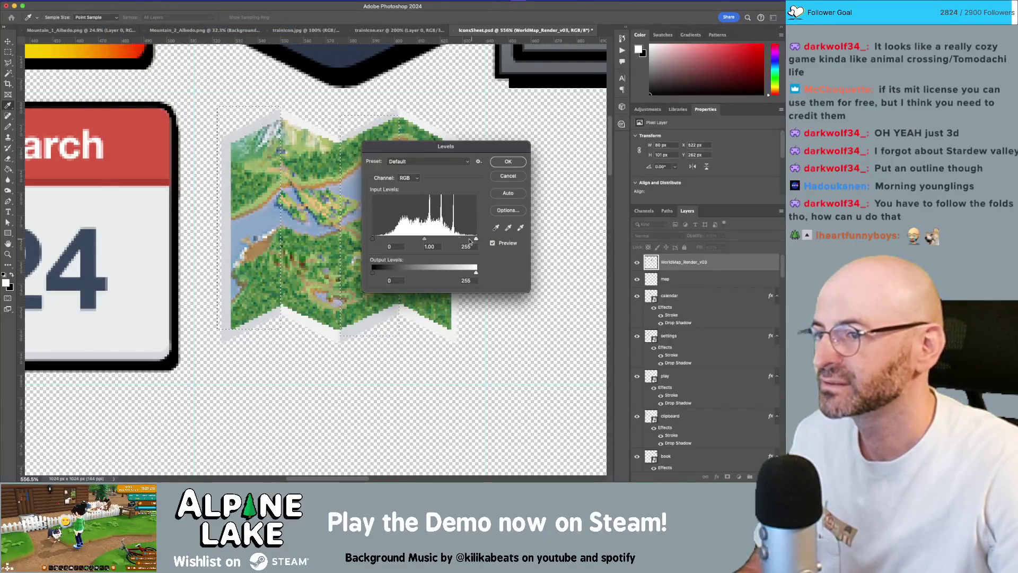
drag(373, 240, 431, 241)
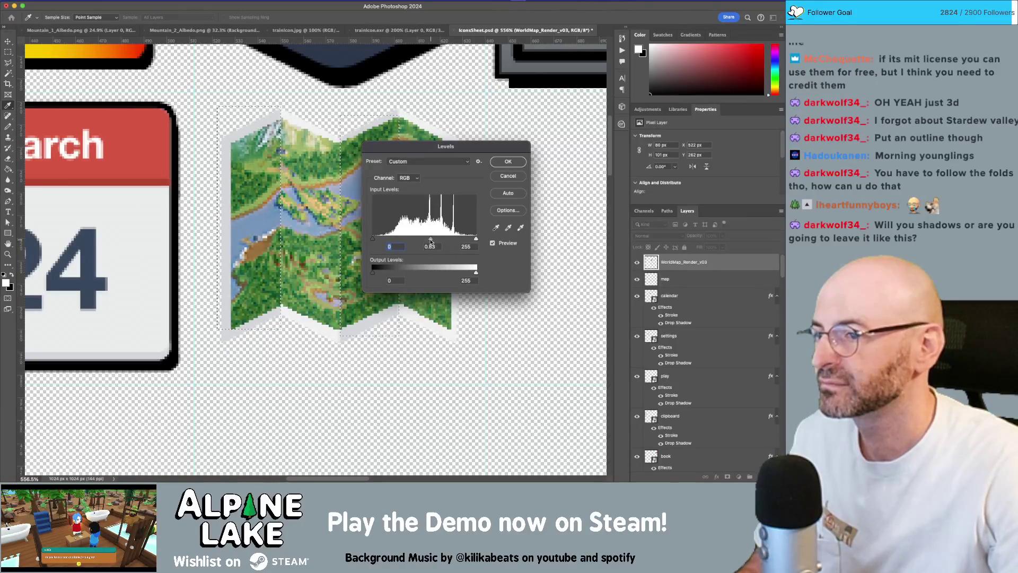
text(1)
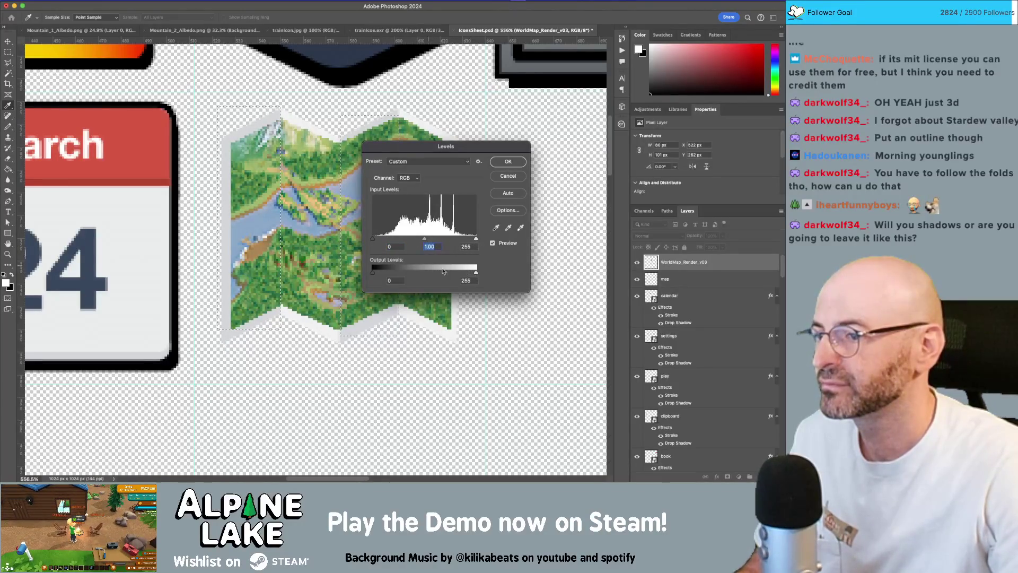
drag(474, 276, 448, 271)
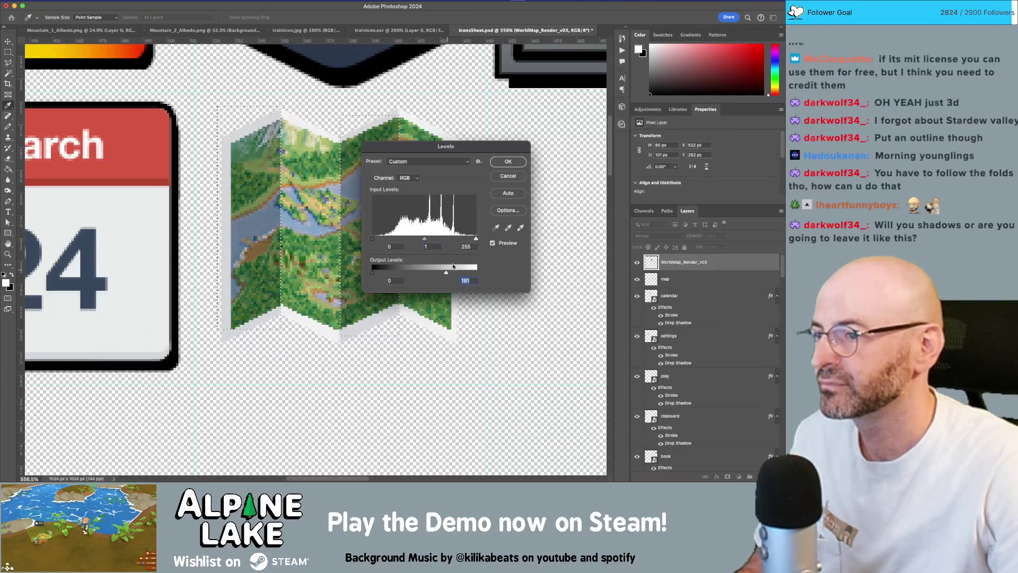
click(508, 166)
key(ctrl+d)
key(z)
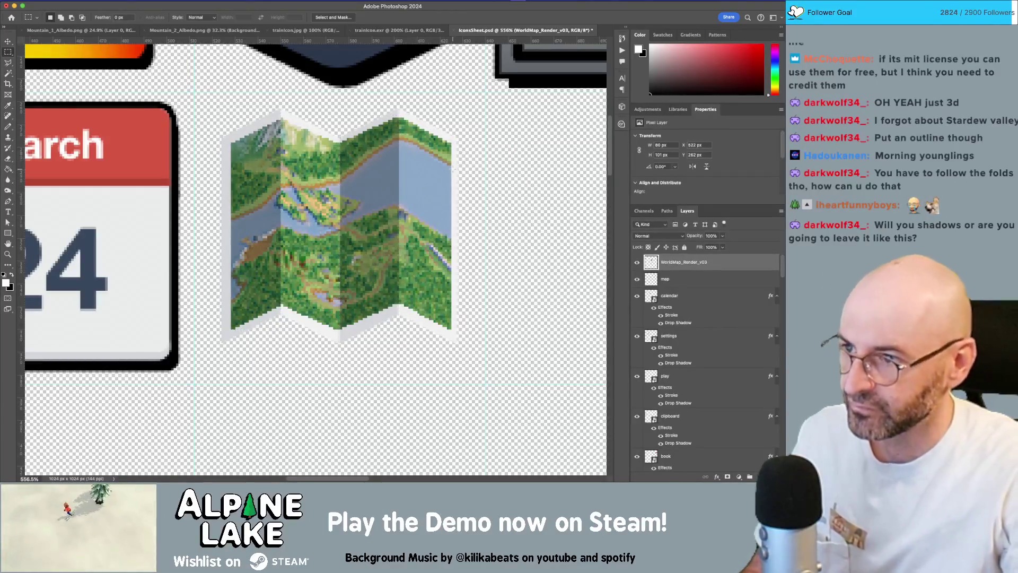
scroll(460, 167, down, 10)
scroll(304, 137, up, 10)
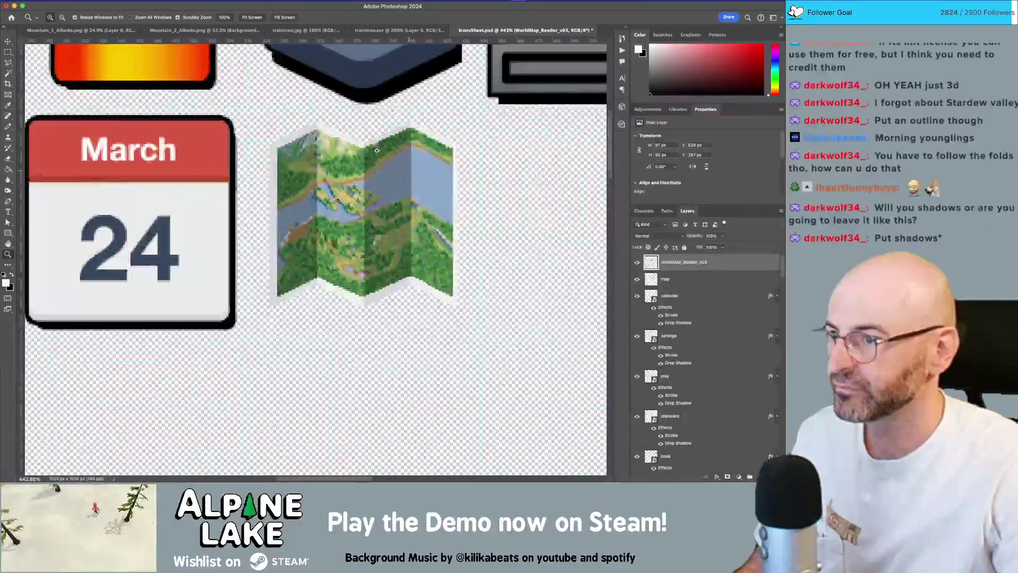
Add a toned-down blue Color Overlay to the map layer.
key(v)
click(700, 281)
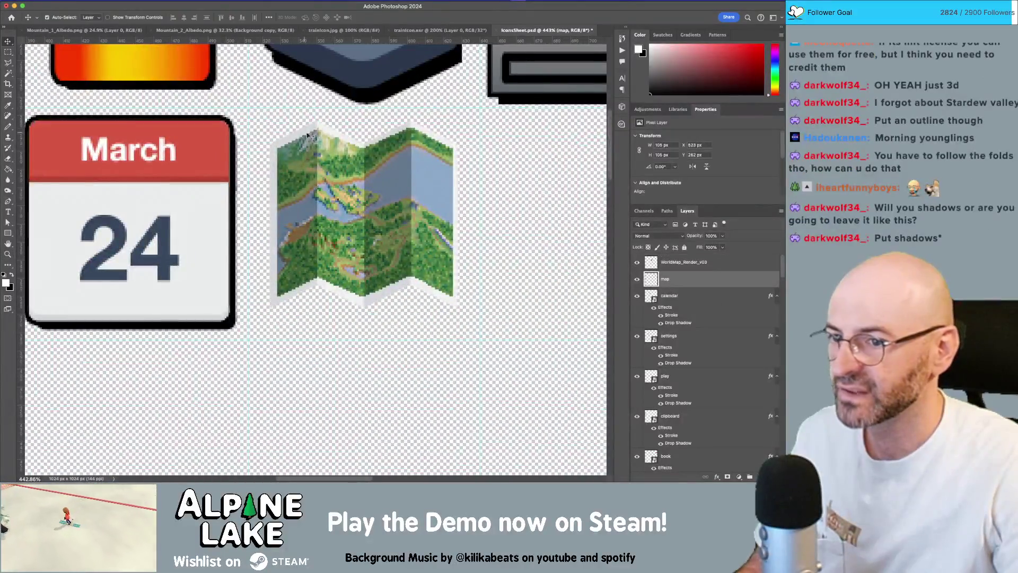
double_click(713, 282)
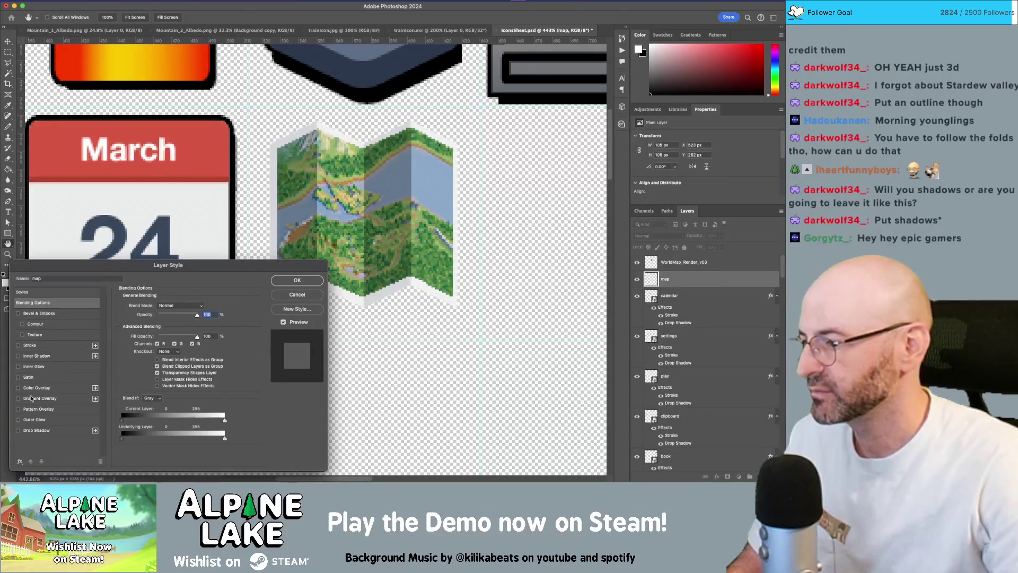
click(34, 389)
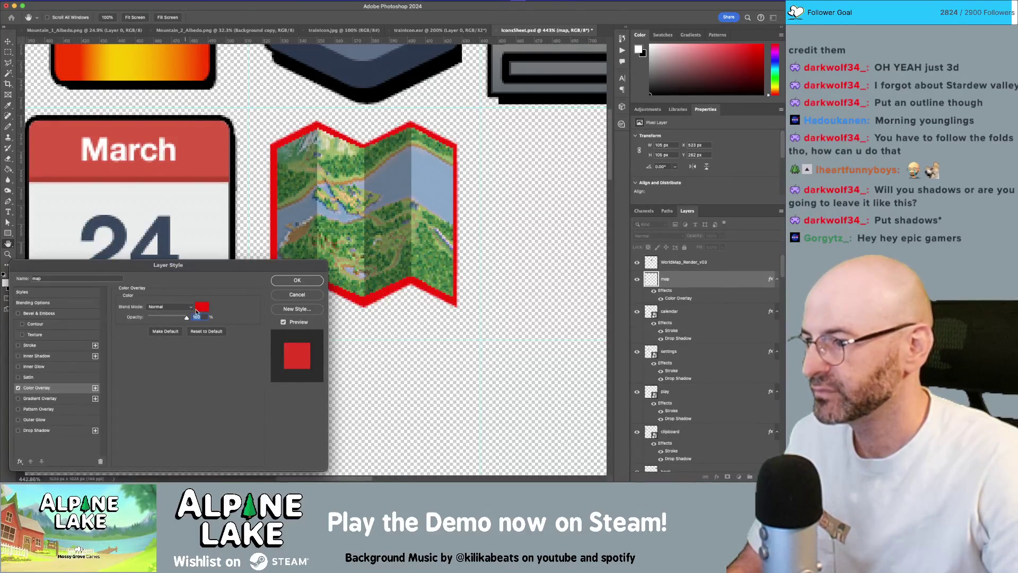
click(202, 308)
mouse_move(90, 127)
mouse_down()
mouse_move(69, 180)
mouse_move(52, 161)
mouse_move(52, 175)
mouse_up()
drag(119, 211, 119, 147)
mouse_move(58, 159)
mouse_down()
mouse_move(71, 138)
mouse_move(61, 134)
mouse_move(78, 130)
mouse_up()
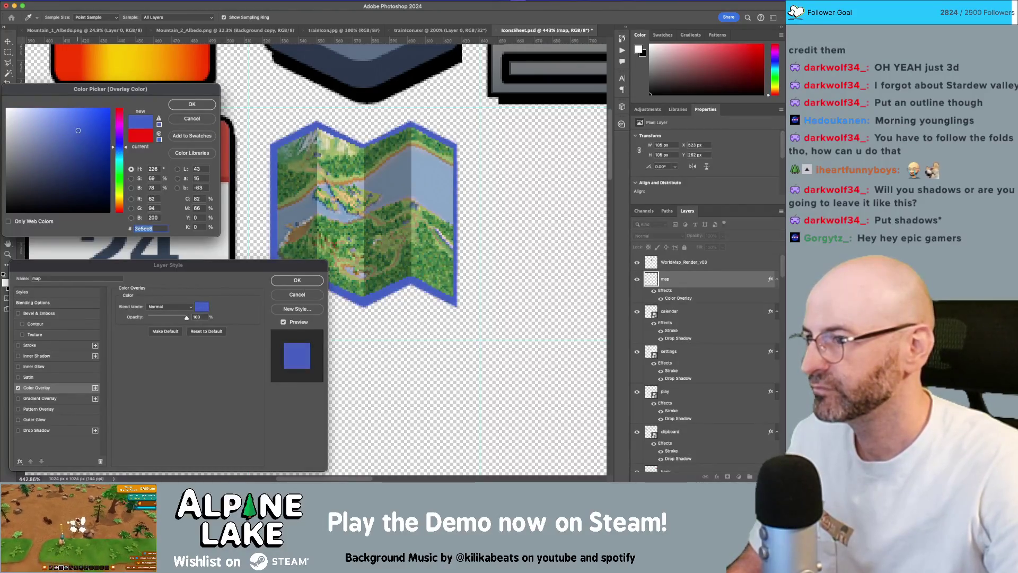
click(177, 105)
Set the map overlay to Multiply with a lighter blue and apply the style.
click(180, 308)
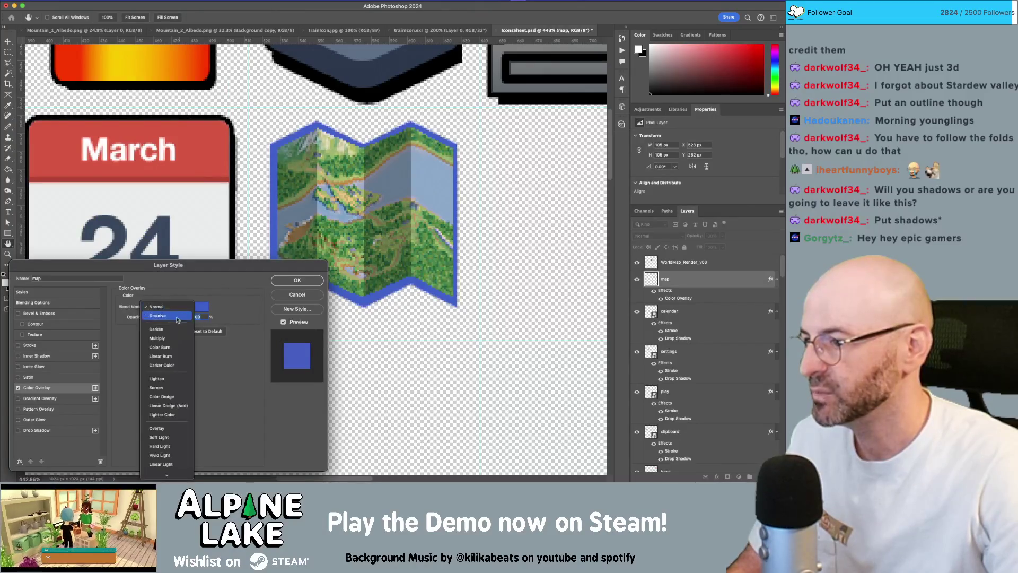
click(171, 337)
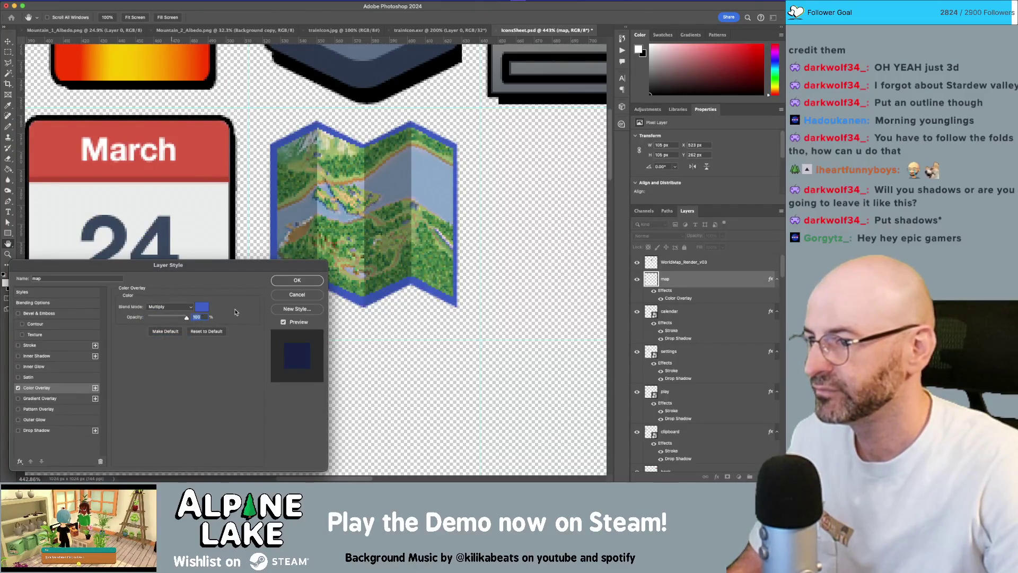
click(202, 307)
click(49, 122)
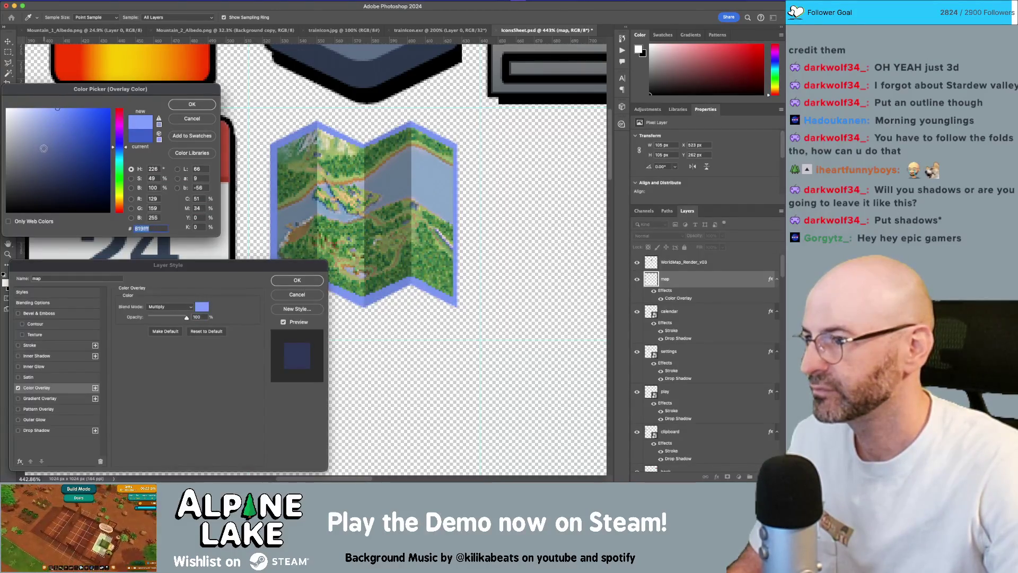
key(Return)
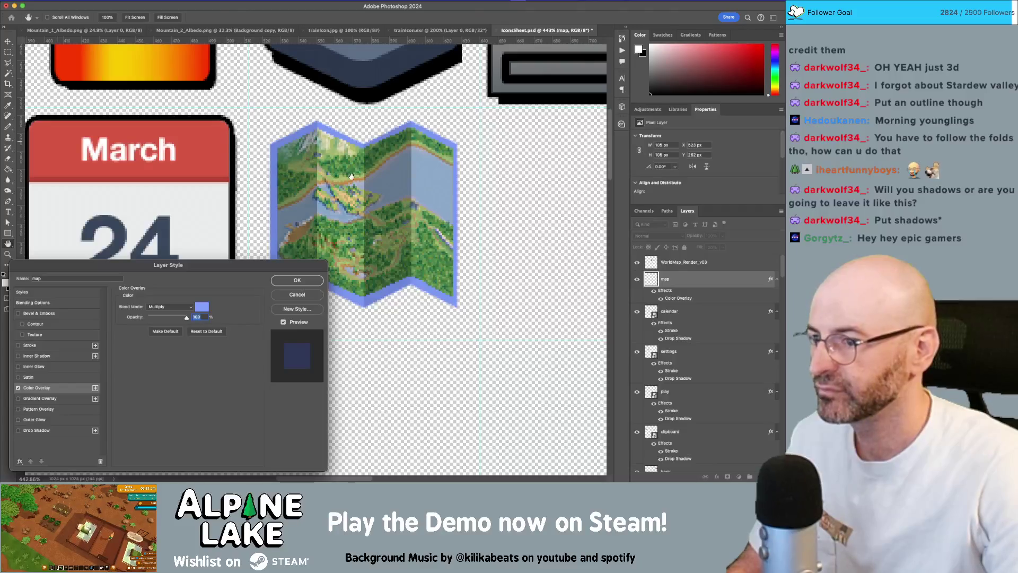
click(297, 280)
Give the map layer a black Stroke outline and a Drop Shadow.
key(v)
click(352, 225)
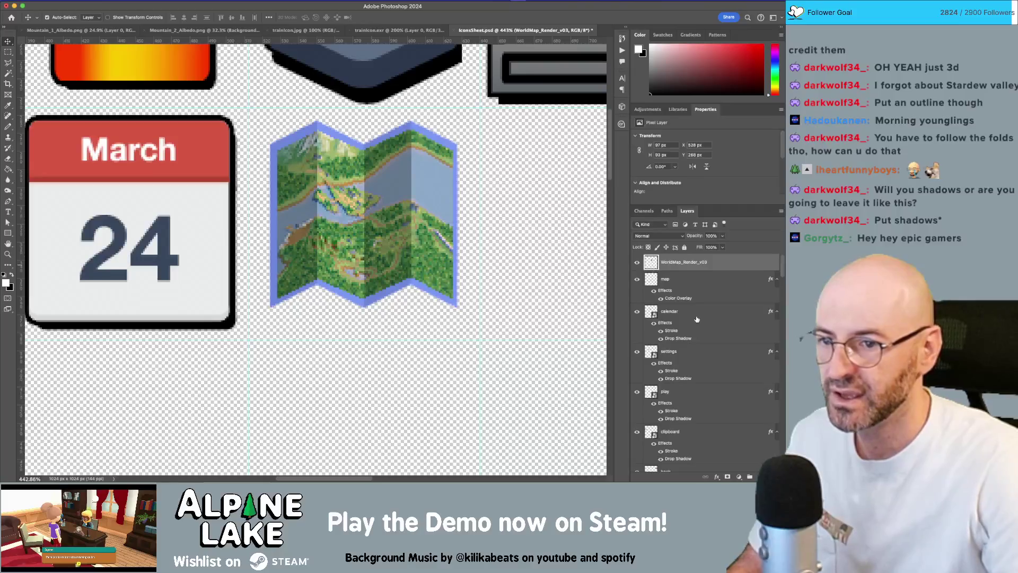
right_click(714, 263)
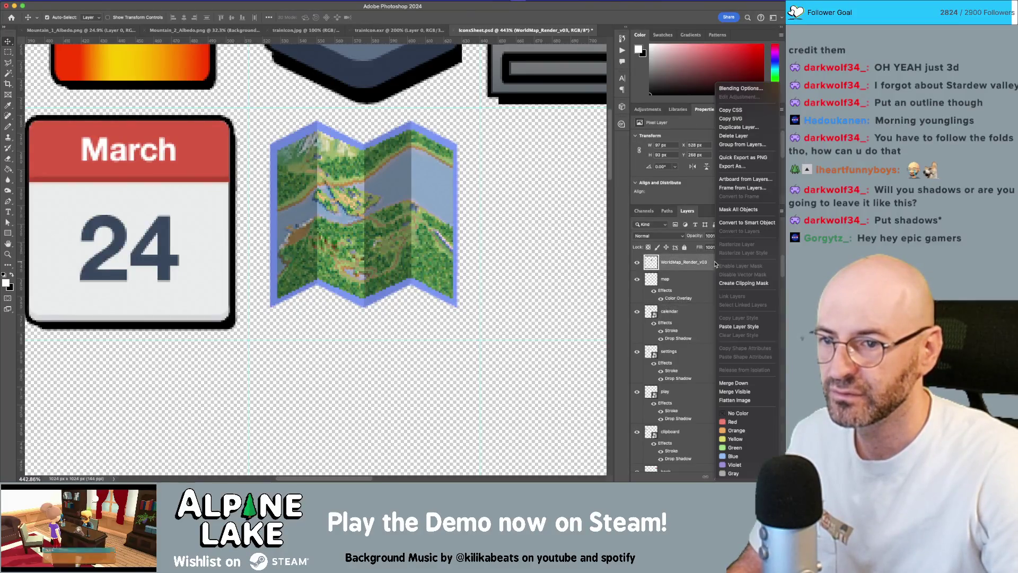
click(691, 279)
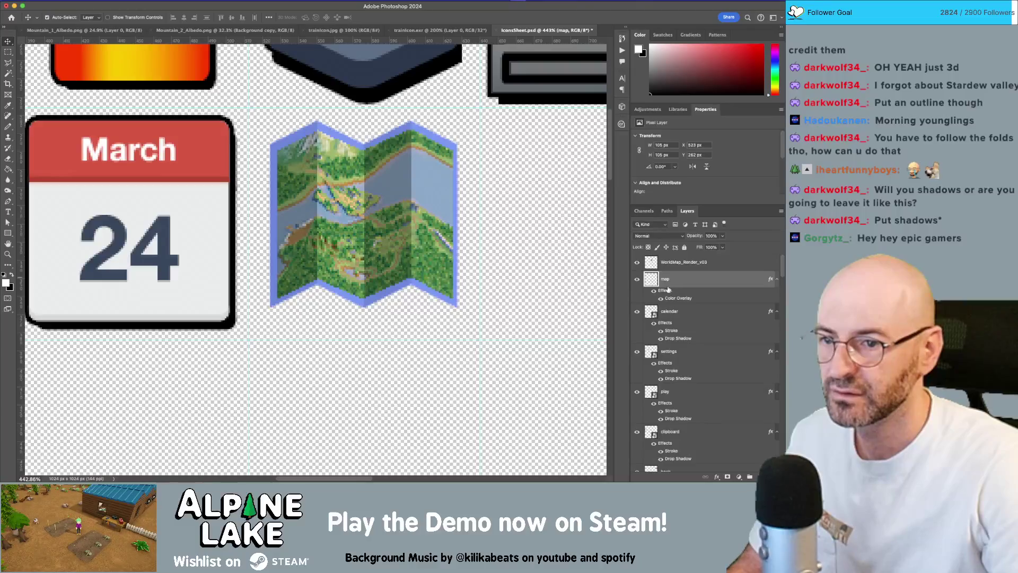
double_click(689, 279)
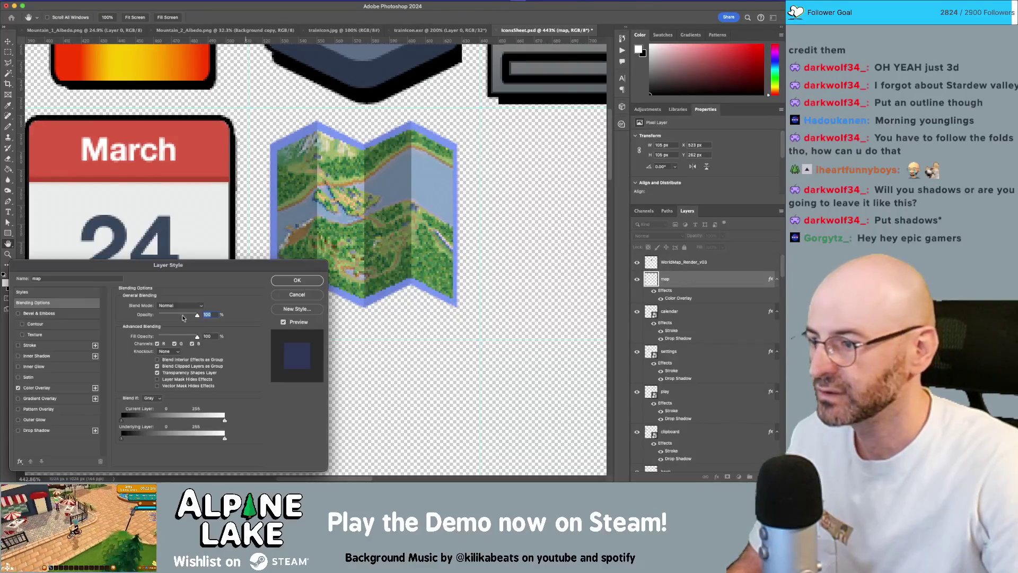
click(18, 346)
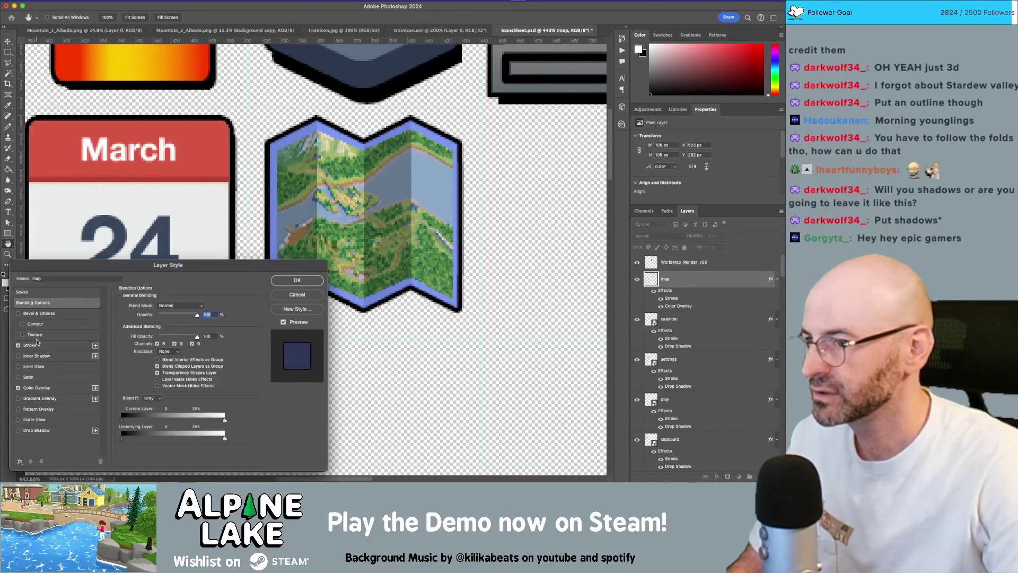
click(34, 345)
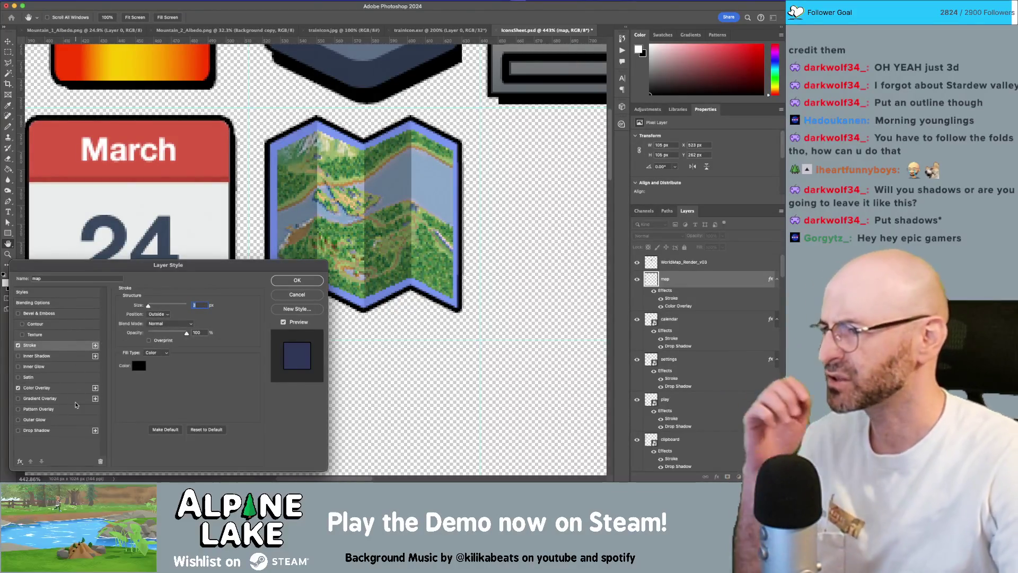
click(18, 430)
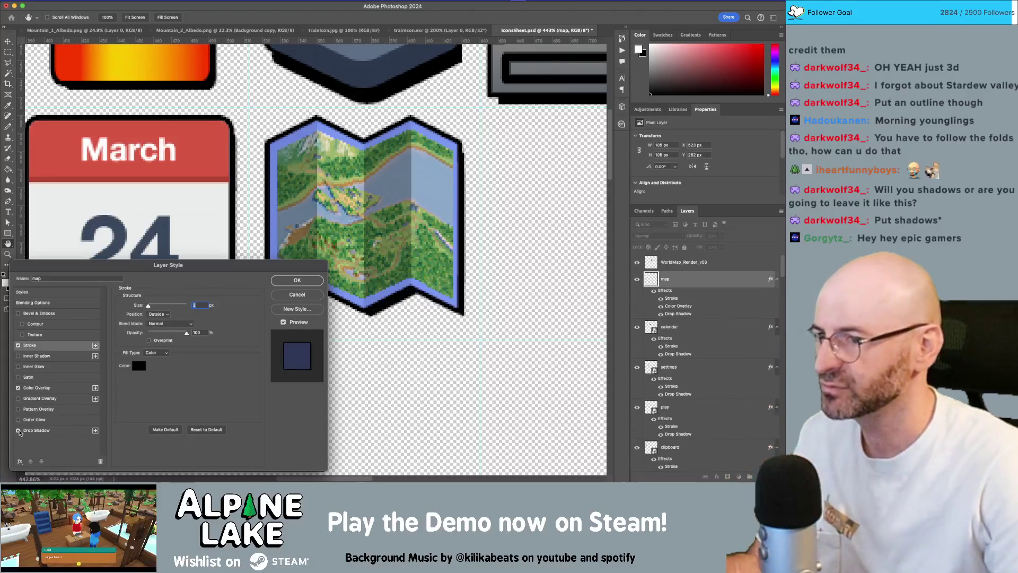
click(296, 281)
Zoom out and back in to review the map icon, leaving its style unchanged.
key(z)
mouse_move(402, 255)
mouse_down()
mouse_move(334, 297)
mouse_move(375, 267)
mouse_up()
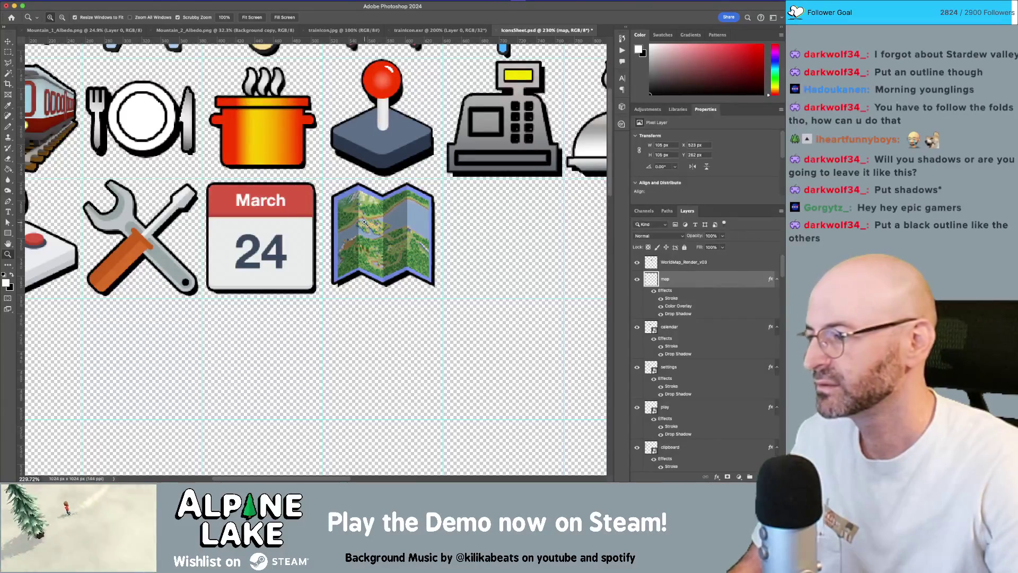
drag(381, 219, 398, 218)
key(v)
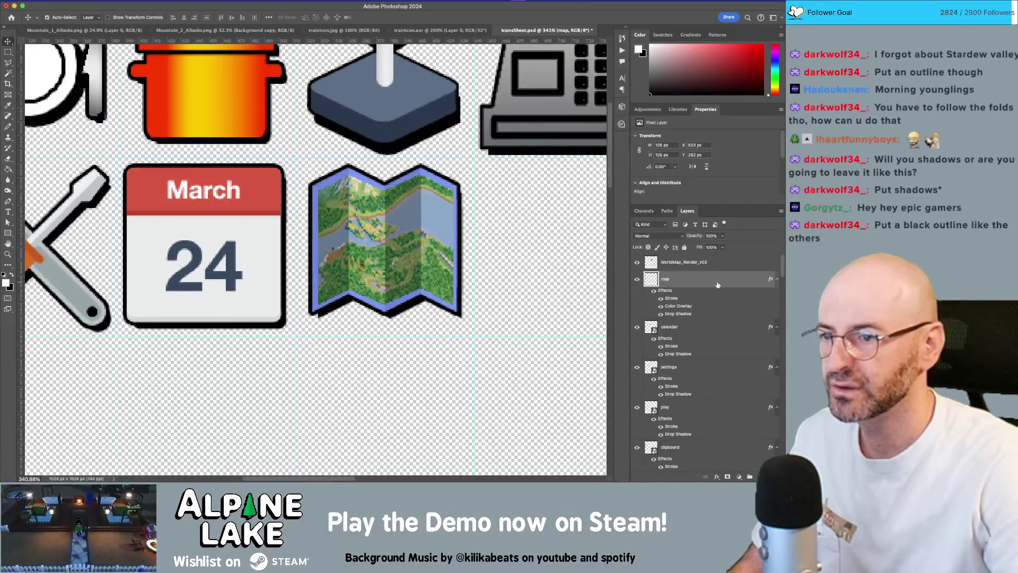
double_click(717, 284)
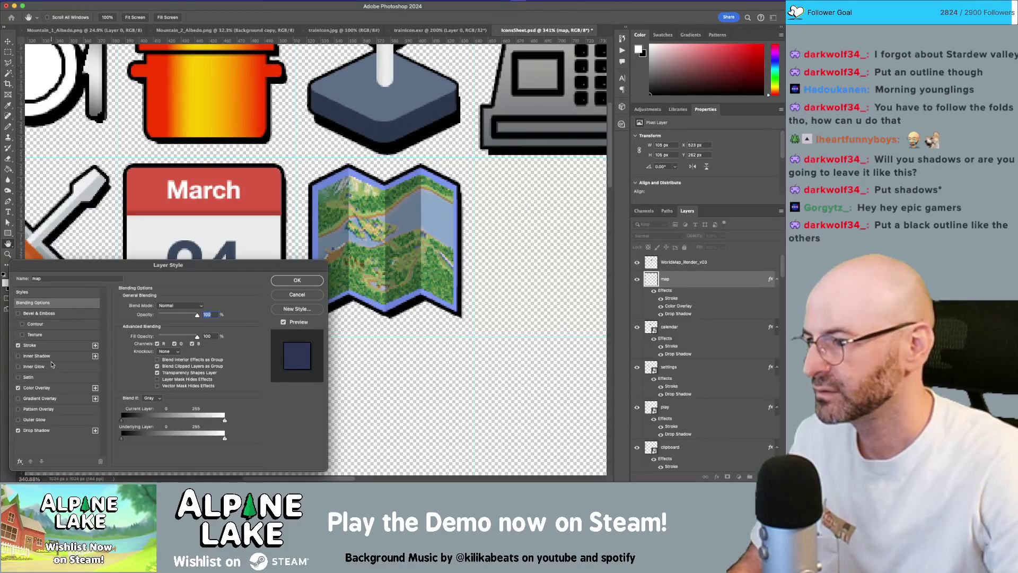
click(297, 294)
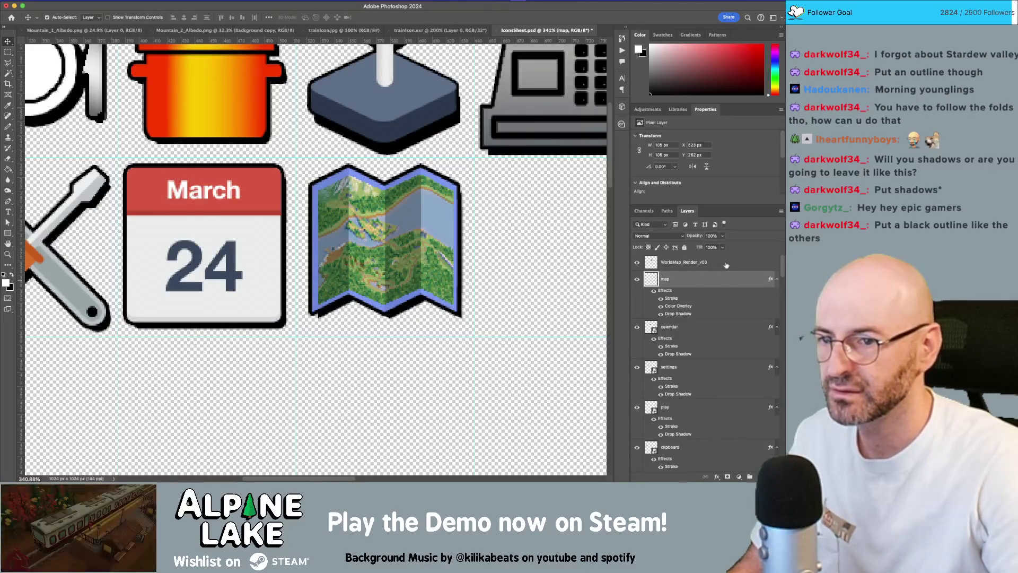
double_click(726, 265)
Add a 1 px Stroke at 55% opacity to WorldMap_Render_v03.
click(31, 345)
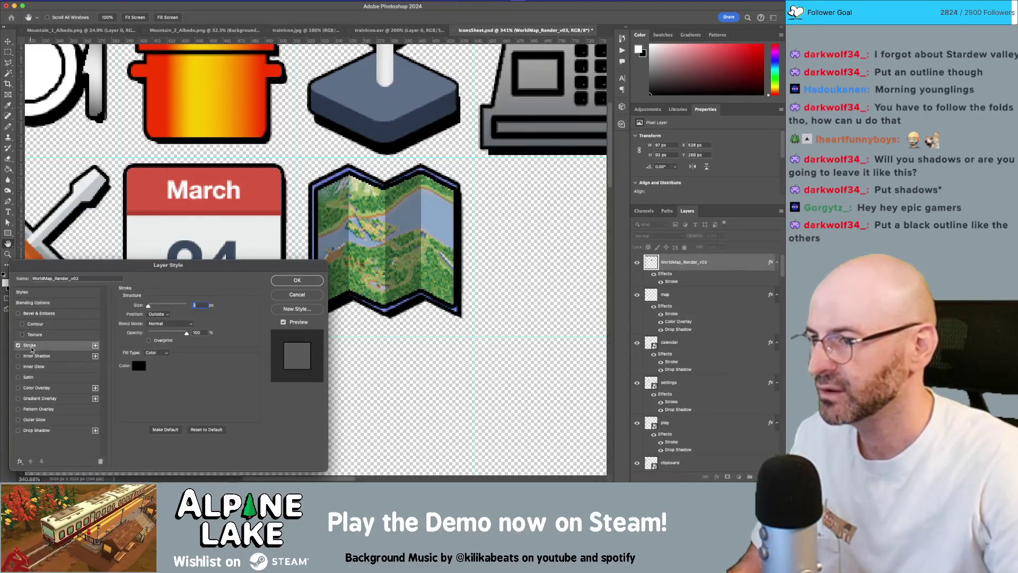
text(1)
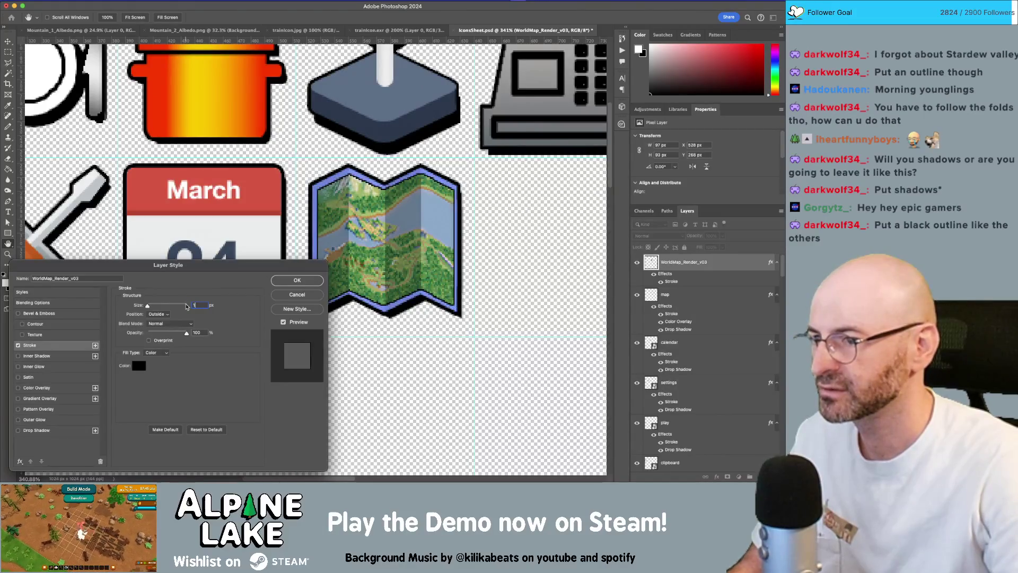
text(2)
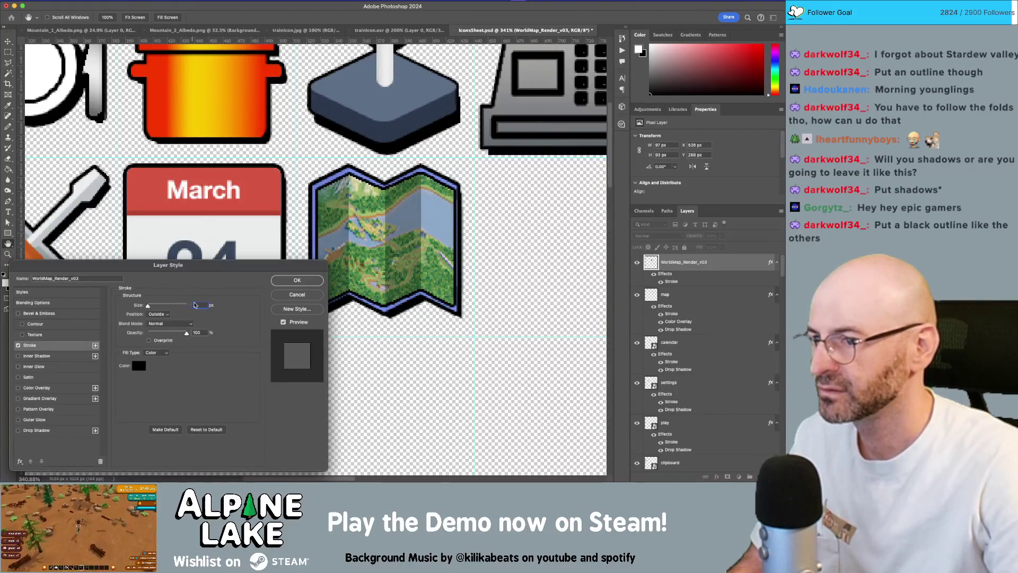
text(1)
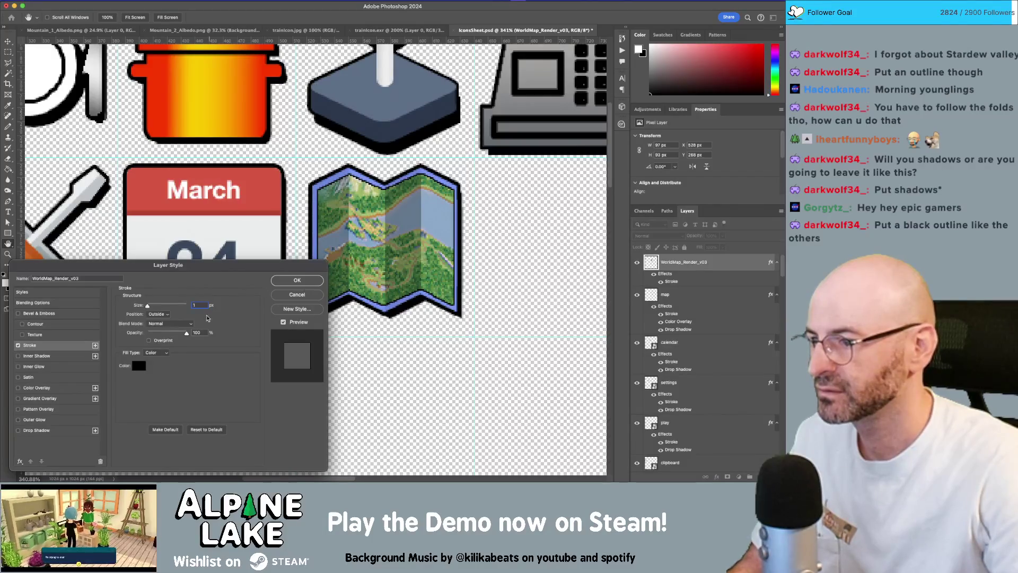
drag(168, 331, 169, 333)
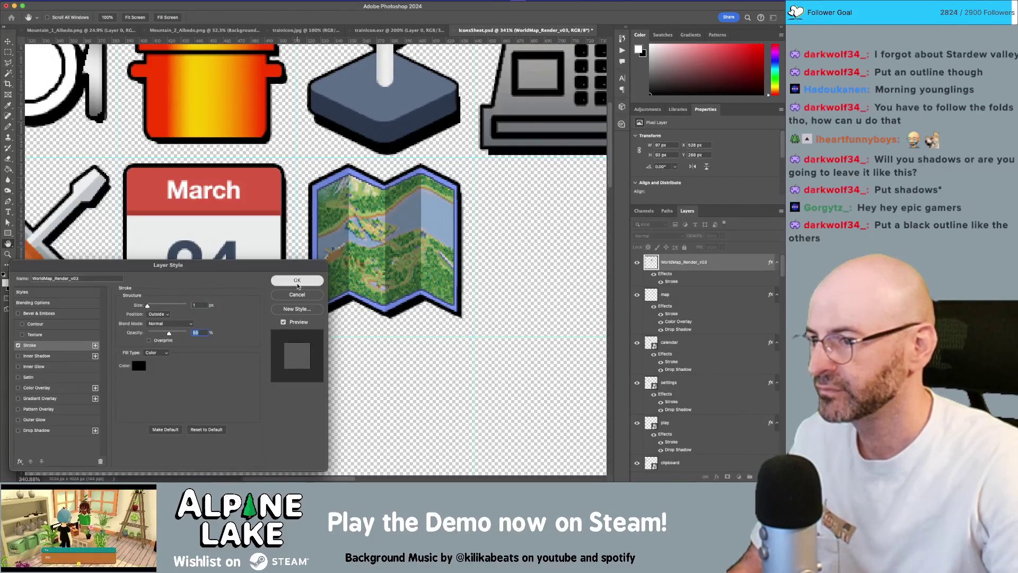
click(296, 279)
Zoom out to view the whole icon sheet, then switch over to Unity.
key(z)
key(ctrl+0)
mouse_move(391, 288)
mouse_down()
mouse_move(434, 284)
mouse_move(394, 302)
mouse_move(340, 274)
mouse_up()
key(v)
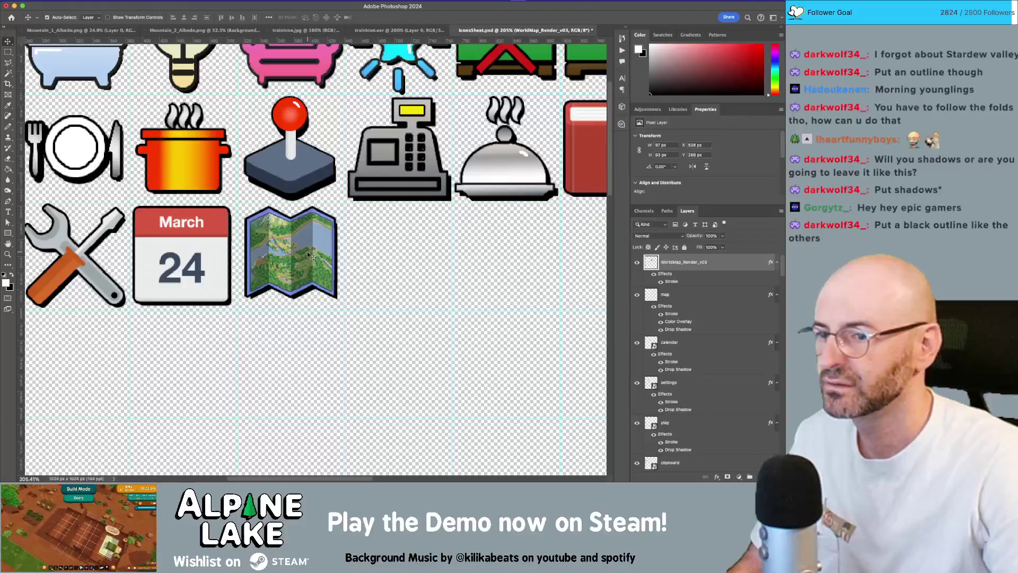
key(z)
mouse_move(390, 261)
mouse_down()
mouse_move(289, 260)
mouse_move(363, 265)
mouse_up()
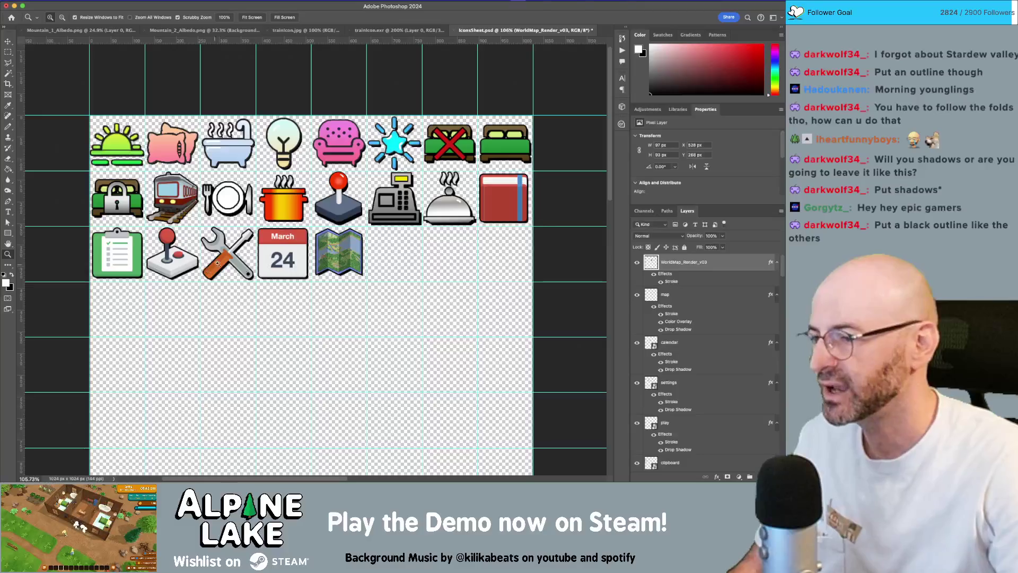
key(super+Tab)
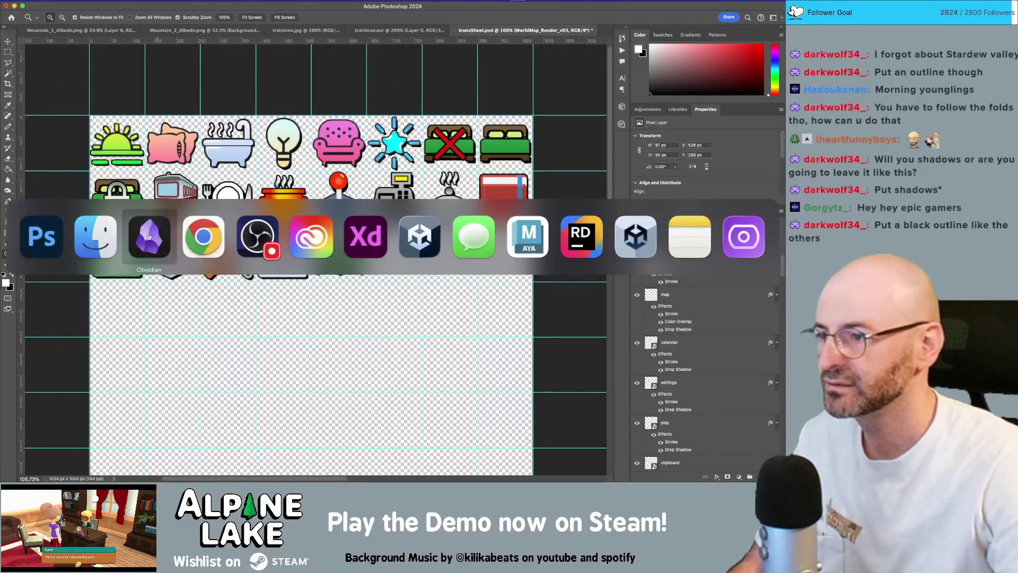
key(Escape)
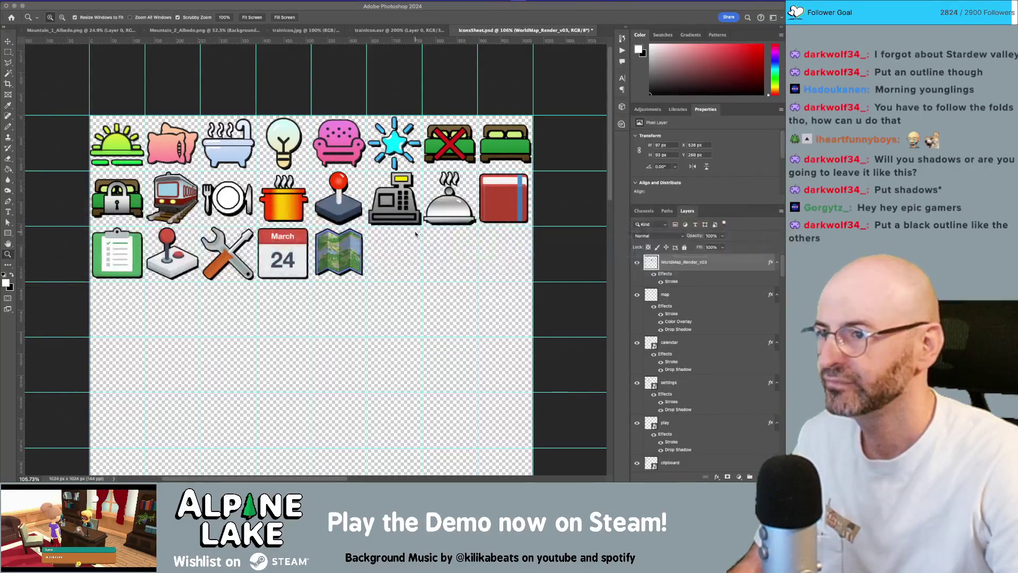
key(super+Tab)
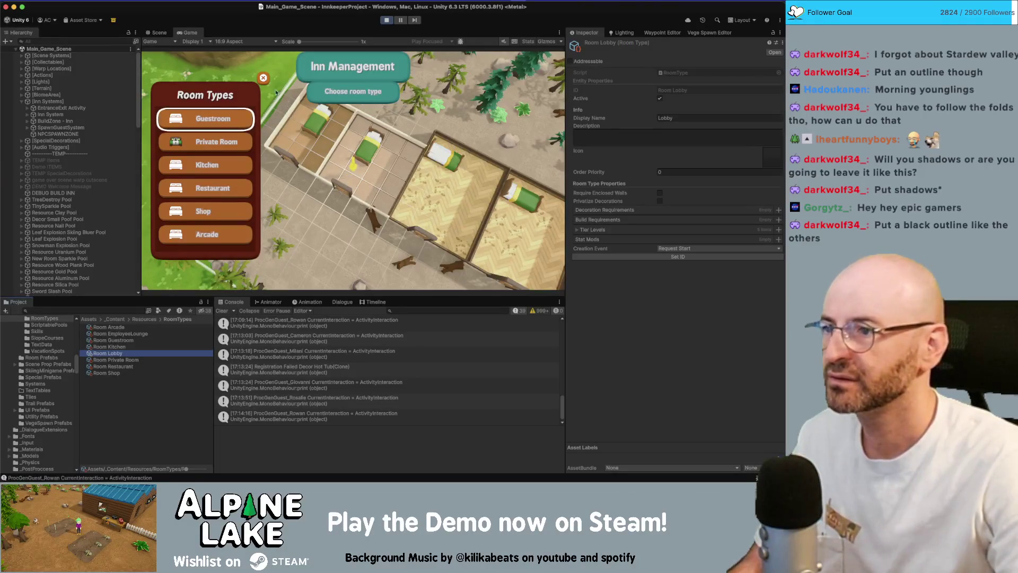
Close Room Types, open the pause menu's inn page, then return to Photoshop.
click(264, 79)
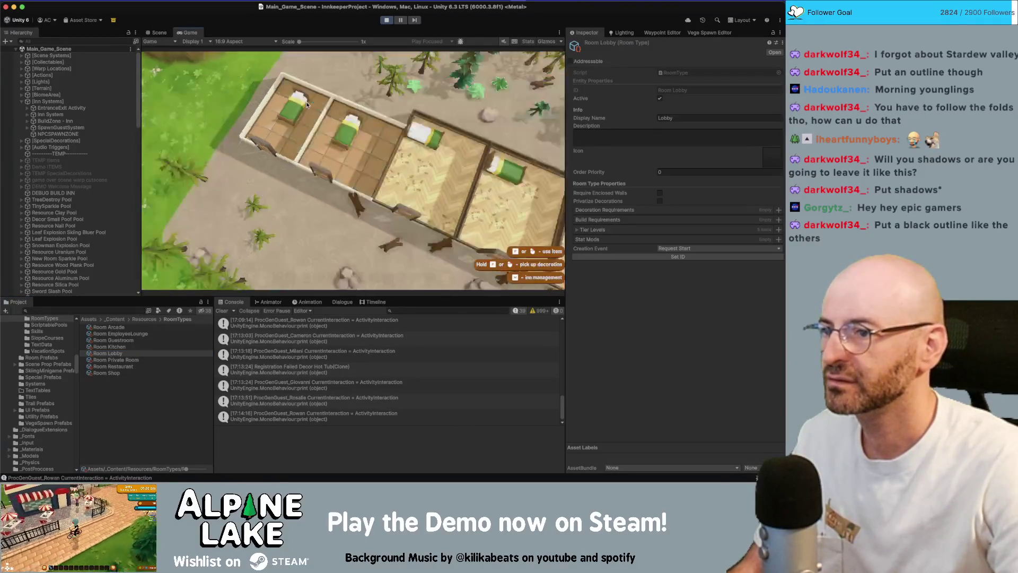
key(Escape)
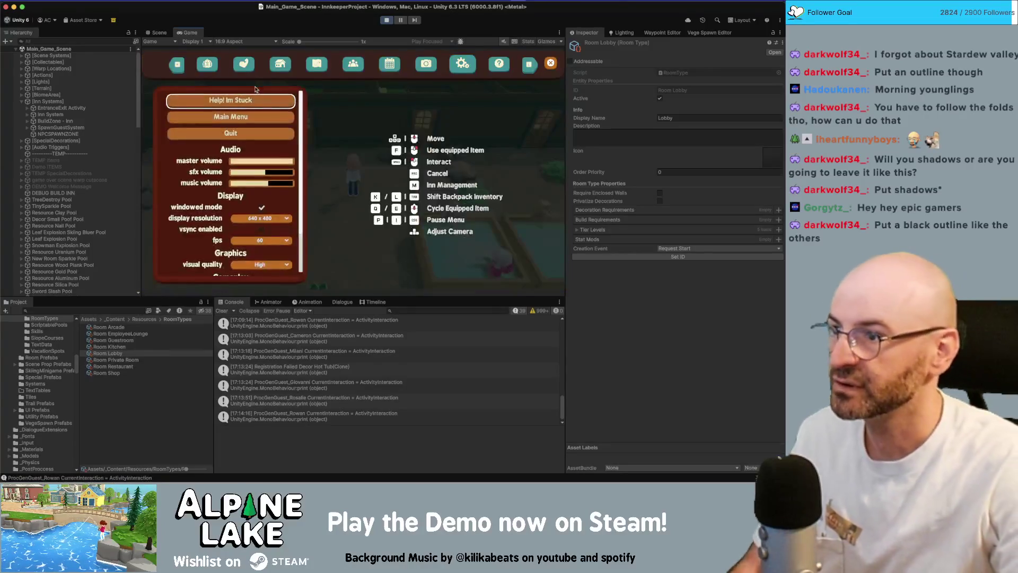
click(282, 68)
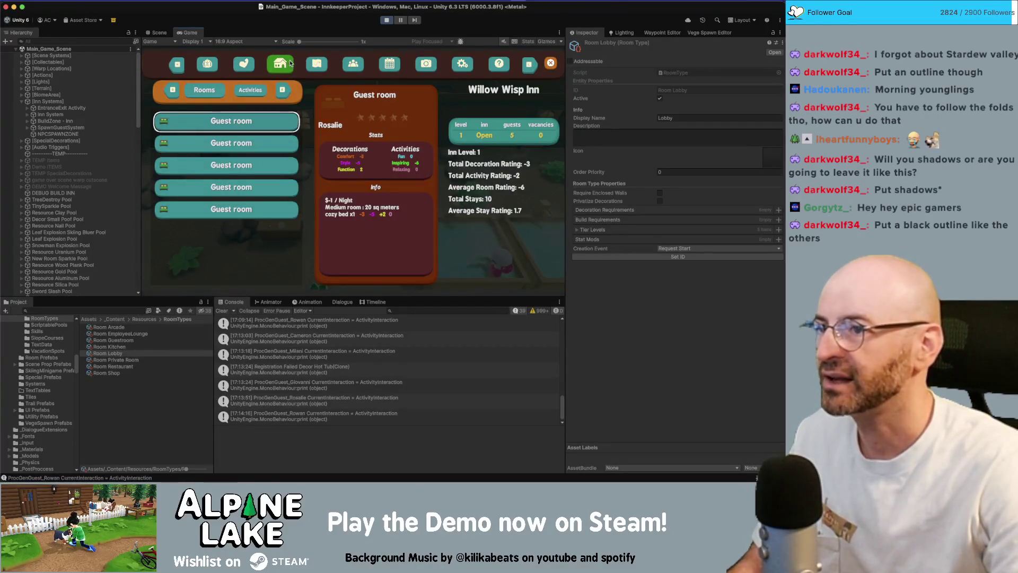
key(super+Tab)
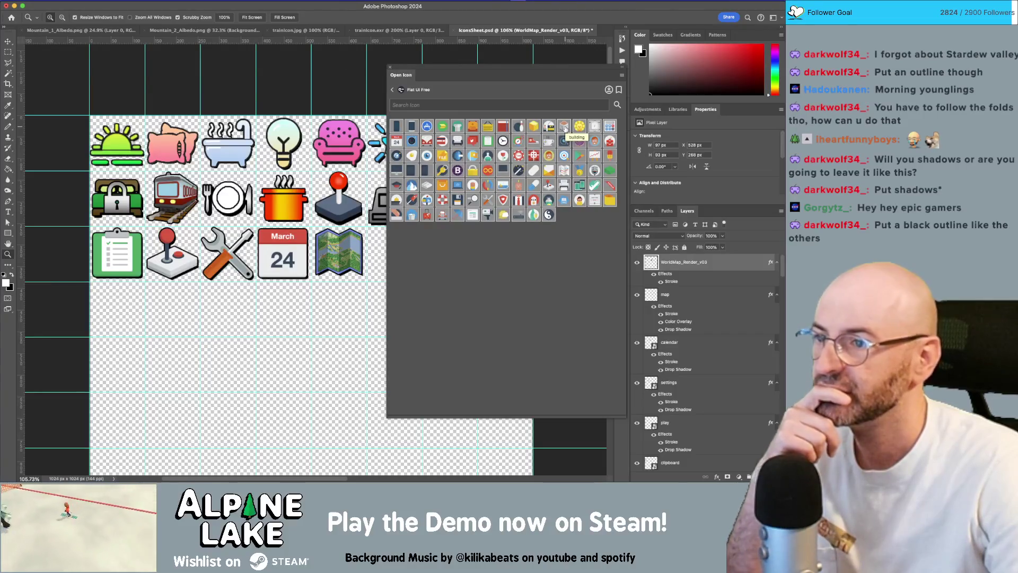
Place and enlarge the building icon, then remove that first placement.
click(565, 128)
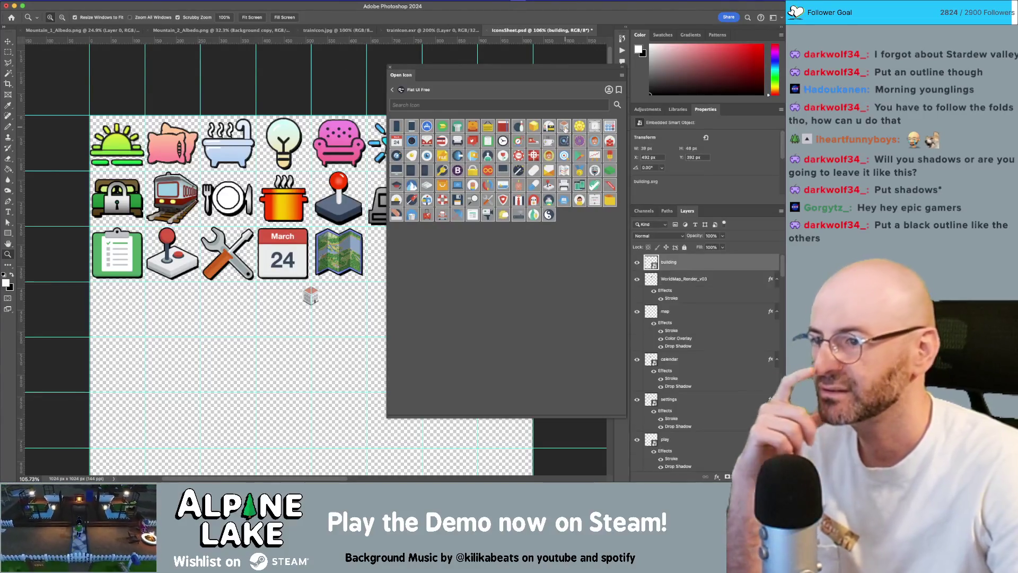
key(ctrl+t)
drag(319, 305, 373, 371)
key(Return)
key(z)
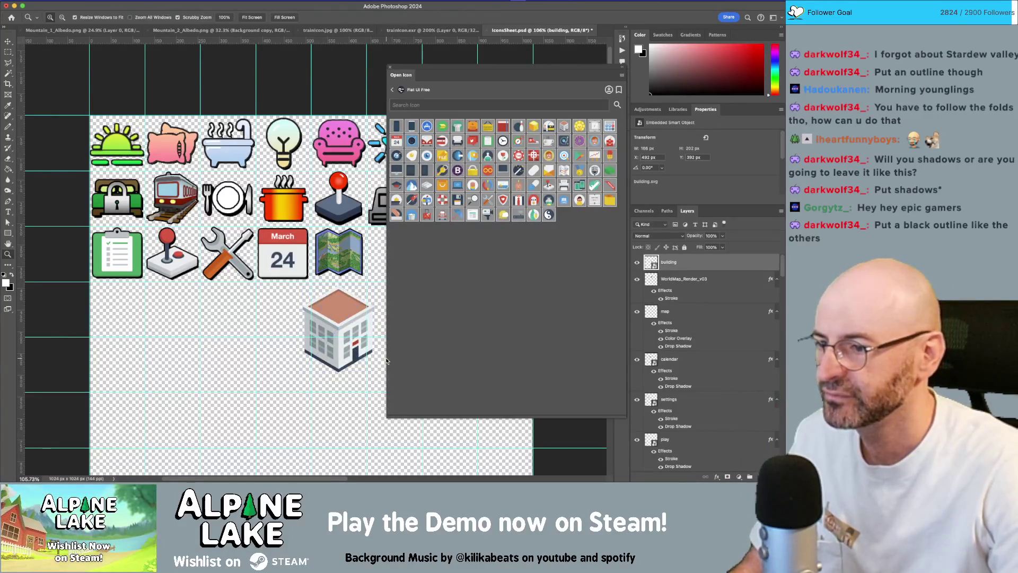
key(v)
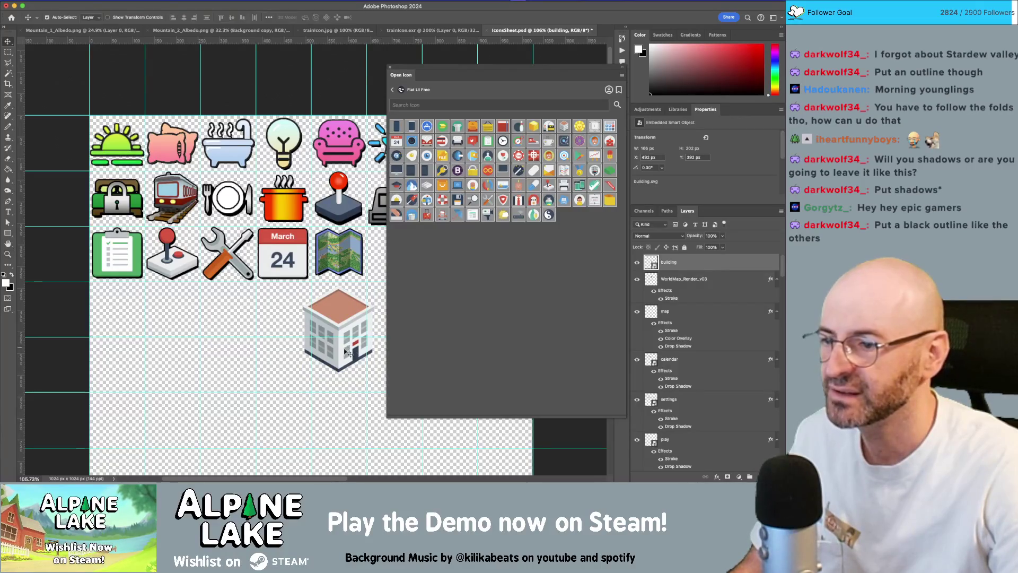
mouse_move(688, 262)
mouse_down()
mouse_move(689, 393)
mouse_move(710, 464)
mouse_move(750, 476)
mouse_up()
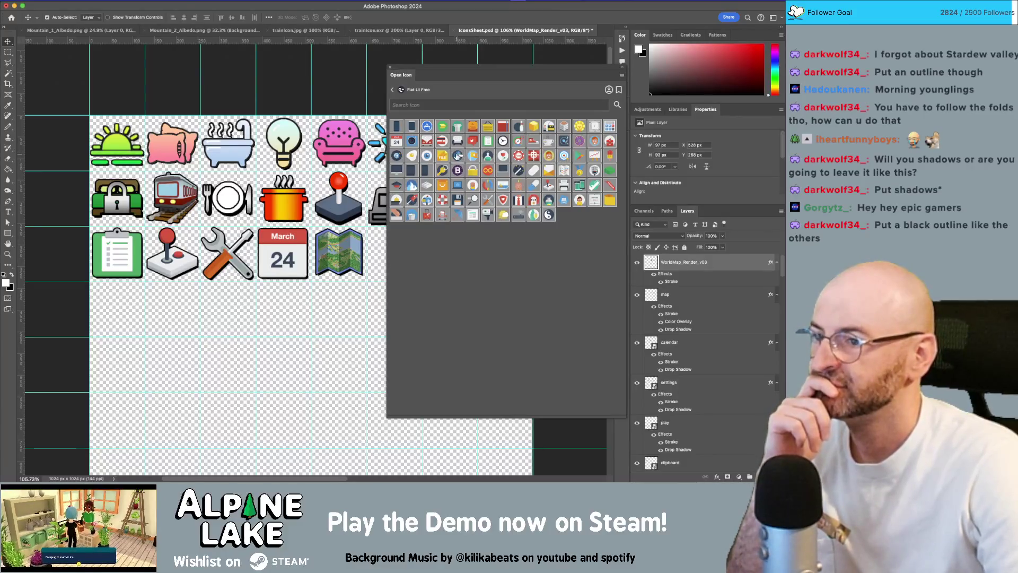
Drop the building icon below the map and scale it to 101×122, then 93×113 px.
mouse_move(565, 125)
mouse_down()
mouse_move(312, 292)
mouse_move(359, 337)
mouse_move(361, 323)
mouse_move(373, 332)
mouse_up()
key(z)
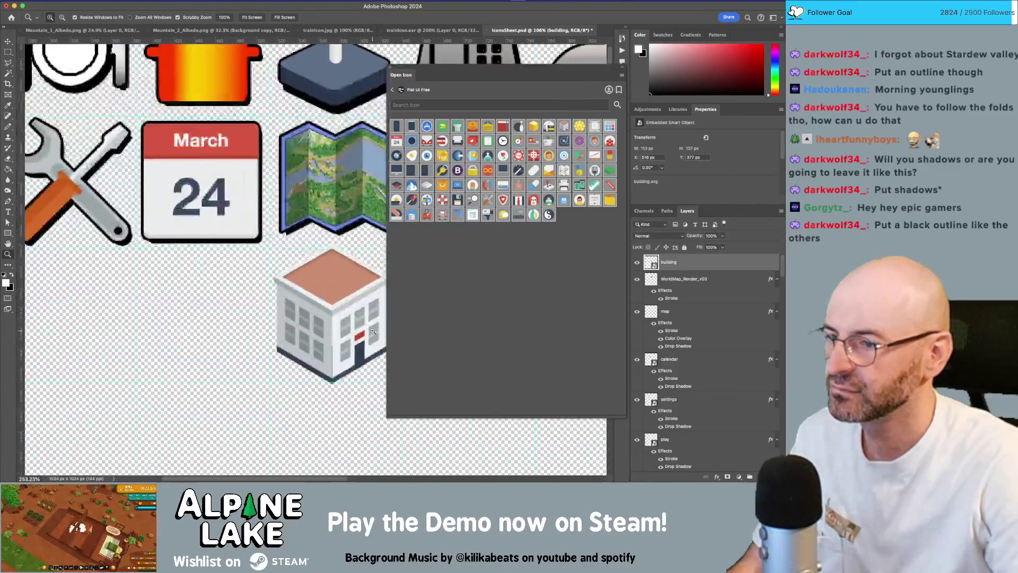
scroll(373, 332, right, 2)
key(super+t)
drag(242, 241, 242, 254)
key(Return)
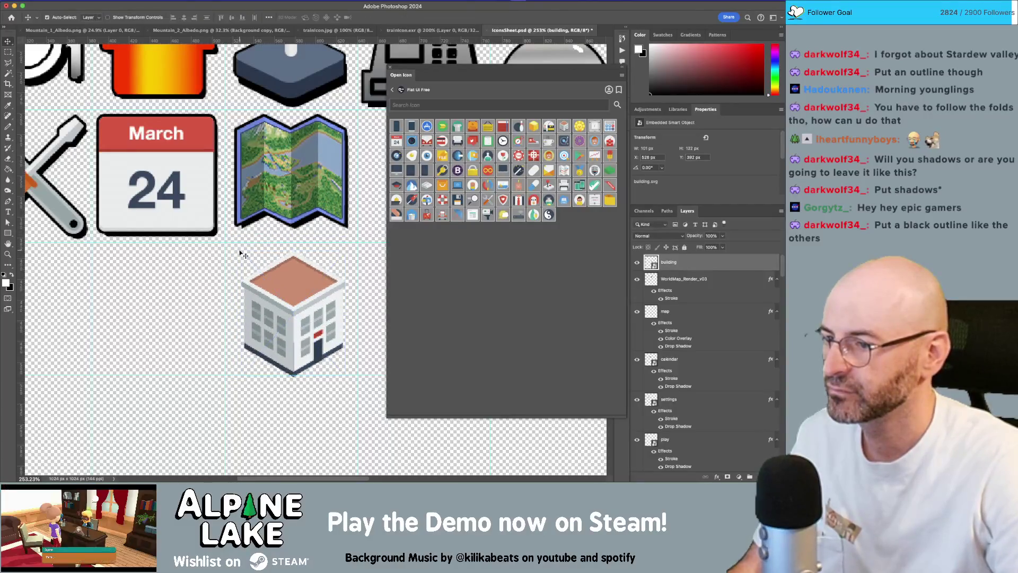
drag(294, 289, 280, 277)
key(super+t)
drag(241, 247, 249, 259)
key(Return)
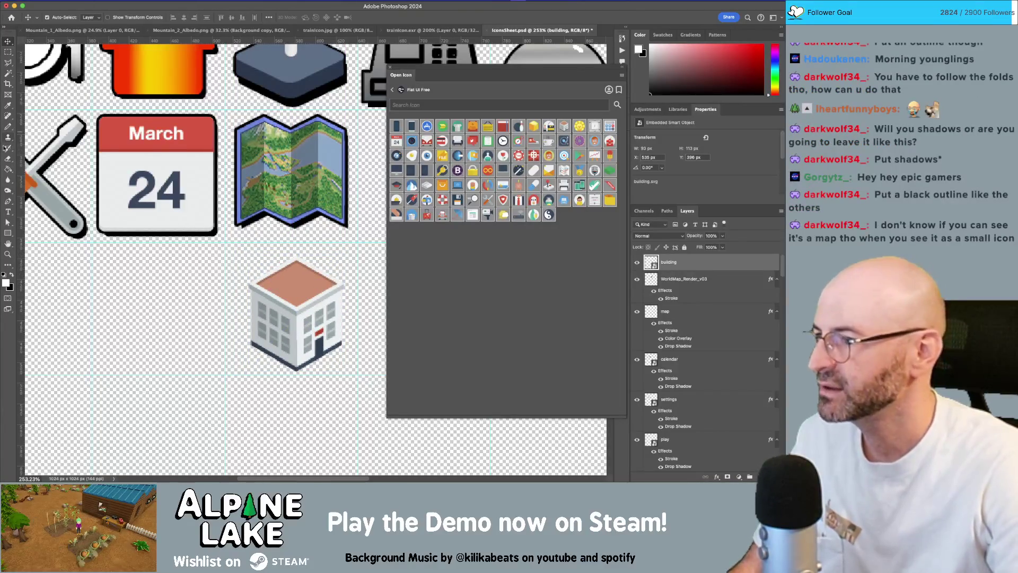
Draw a white rectangle over the building's roof.
click(8, 234)
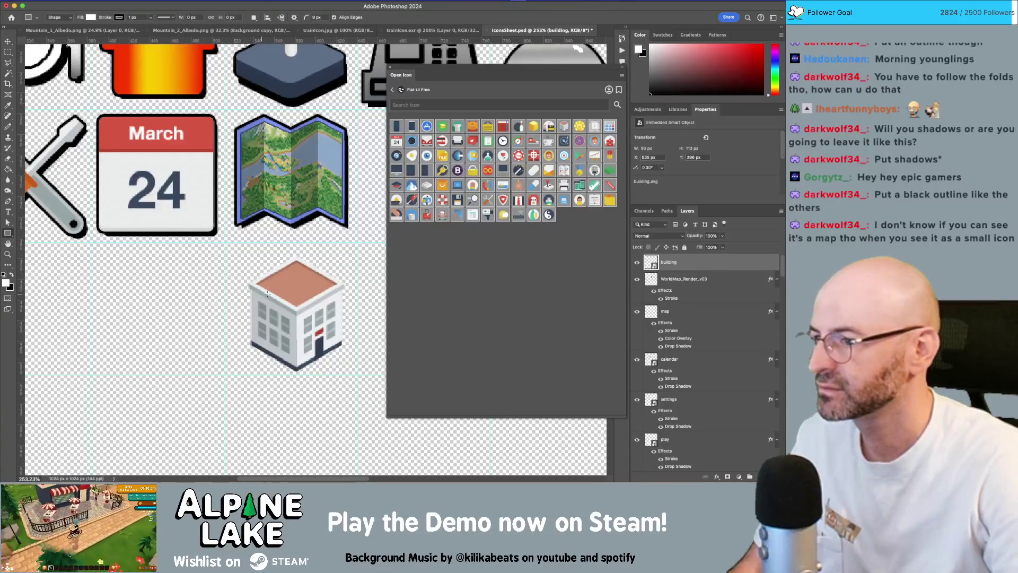
drag(295, 257, 211, 310)
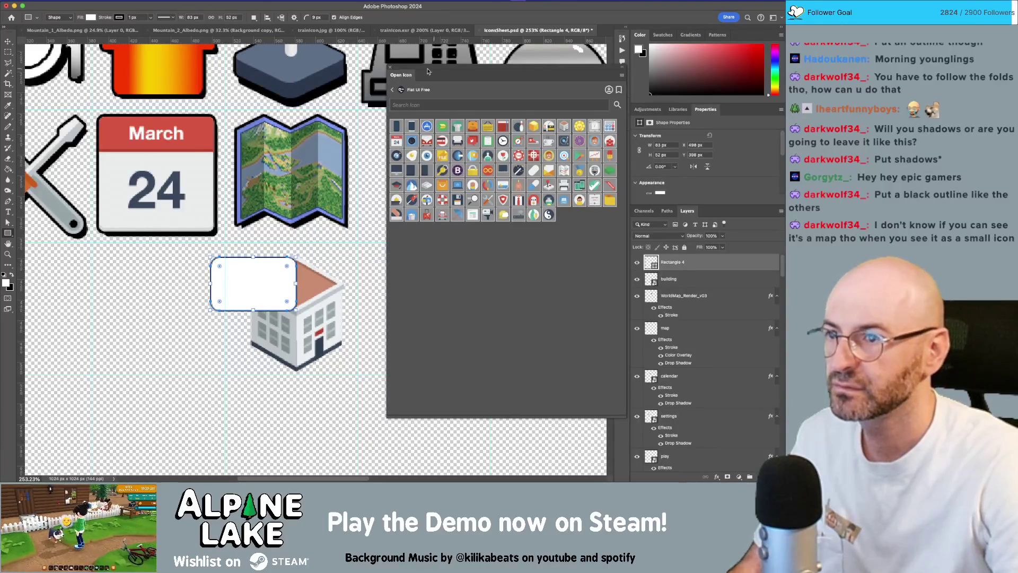
click(390, 69)
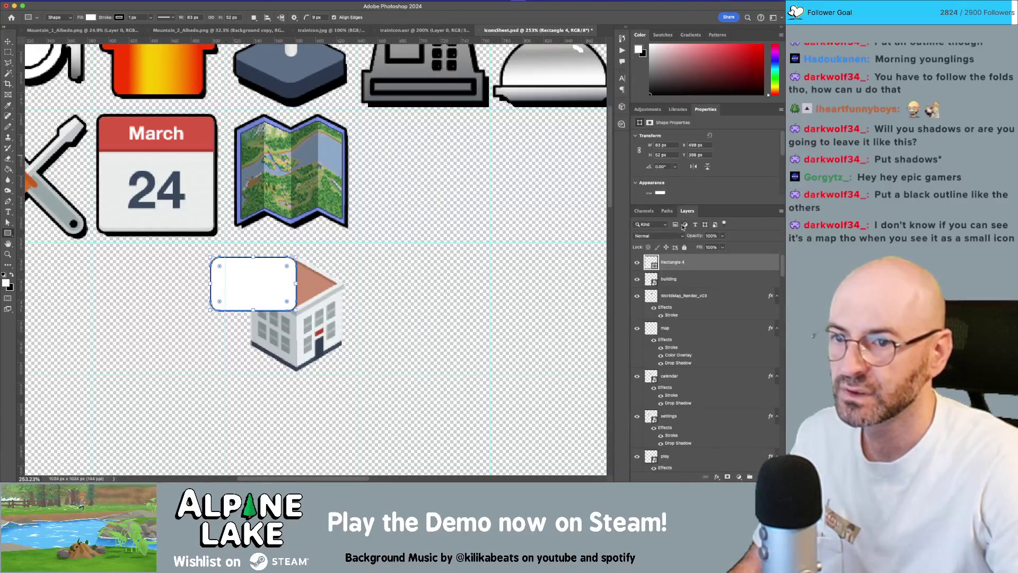
scroll(663, 143, down, 4)
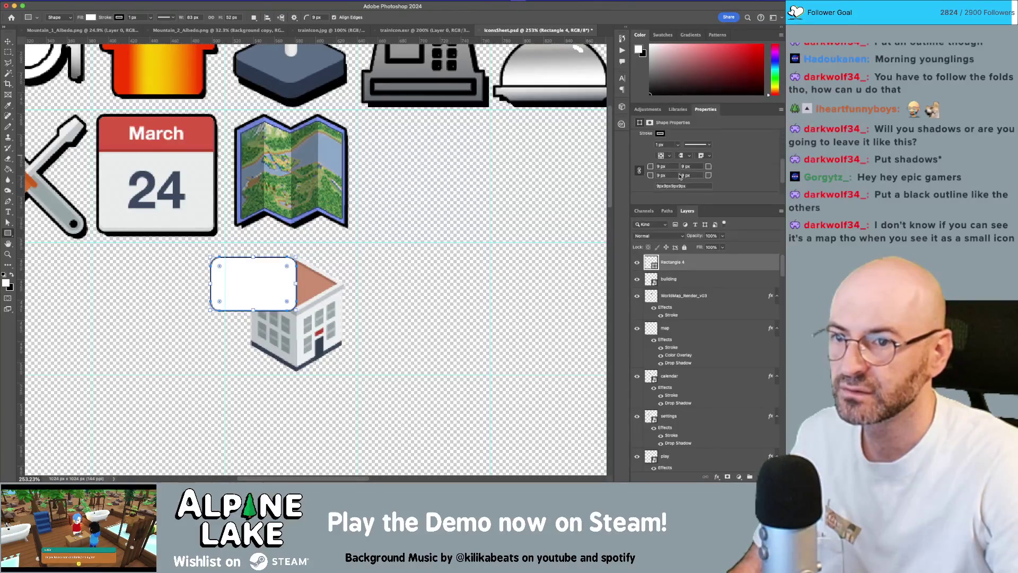
Remove the rectangle's stroke, set corner radii to 0 px, and resize it to 79 × 47 px.
click(678, 145)
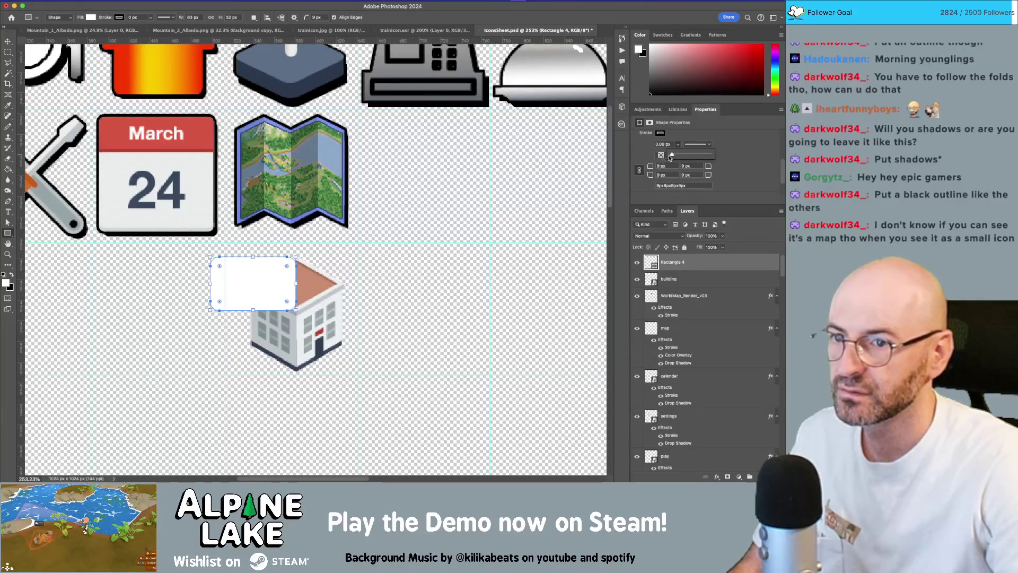
click(660, 133)
click(645, 149)
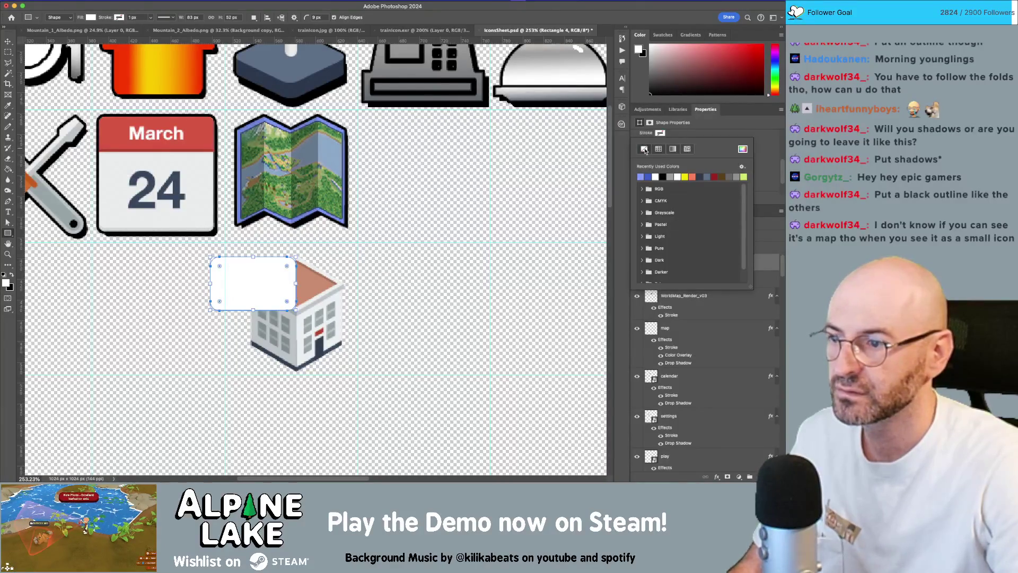
key(Return)
drag(651, 166, 588, 165)
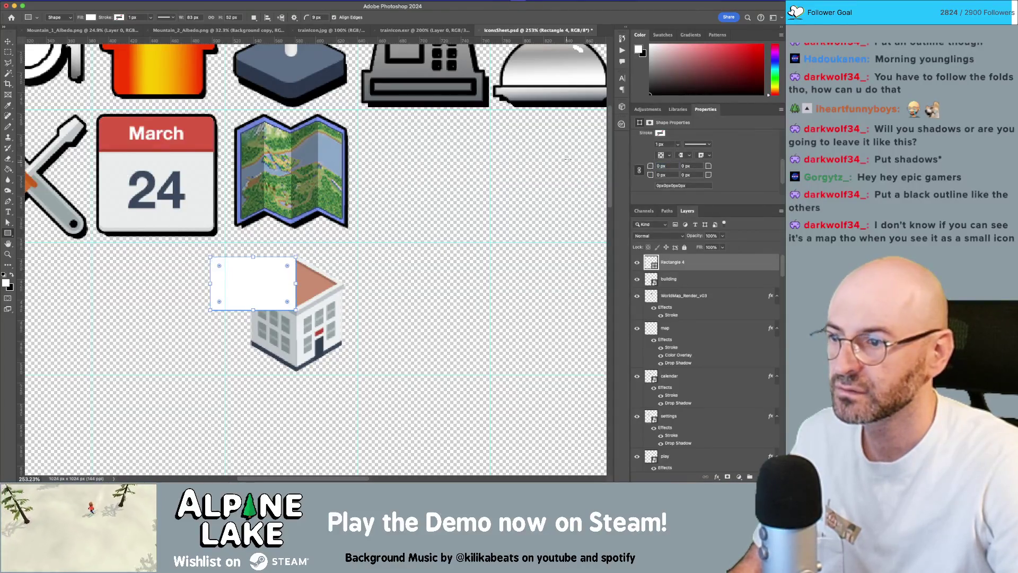
drag(210, 309, 214, 305)
right_click(215, 258)
Convert the rectangle to a path and drag its corners onto the left roof slope.
key(Escape)
drag(215, 260, 265, 248)
click(377, 167)
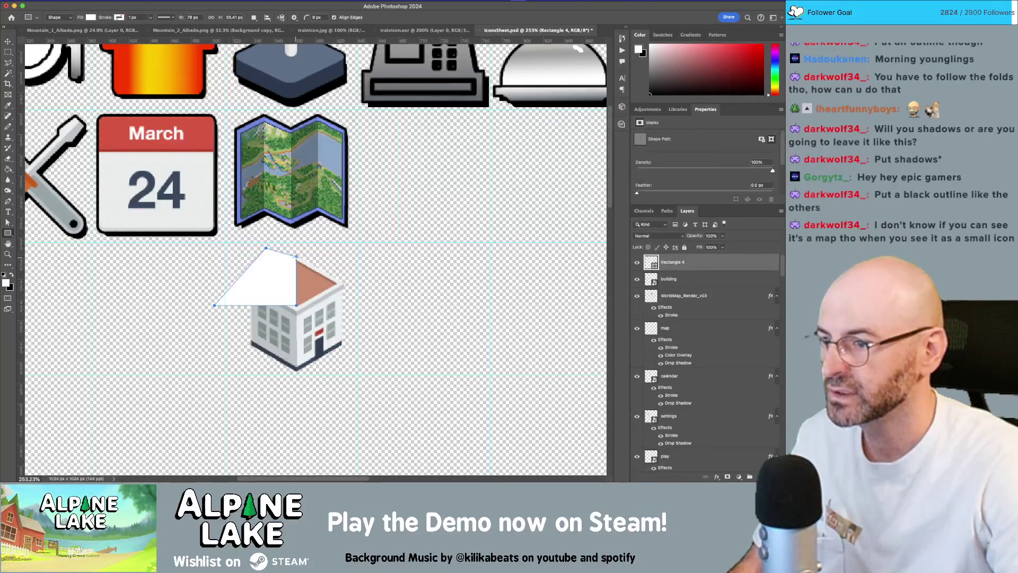
key(a)
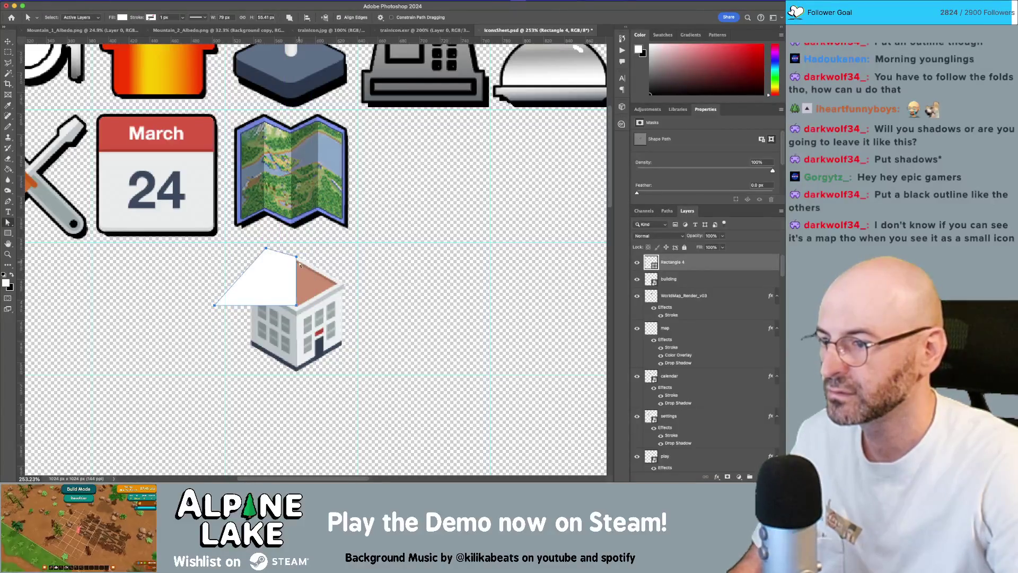
drag(297, 258, 310, 253)
drag(214, 307, 254, 282)
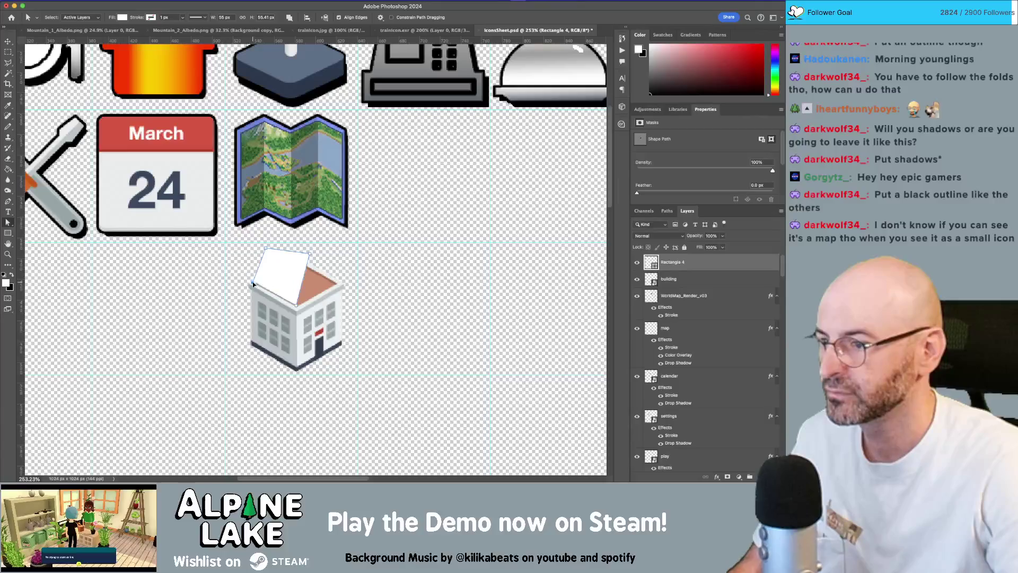
drag(310, 255, 313, 273)
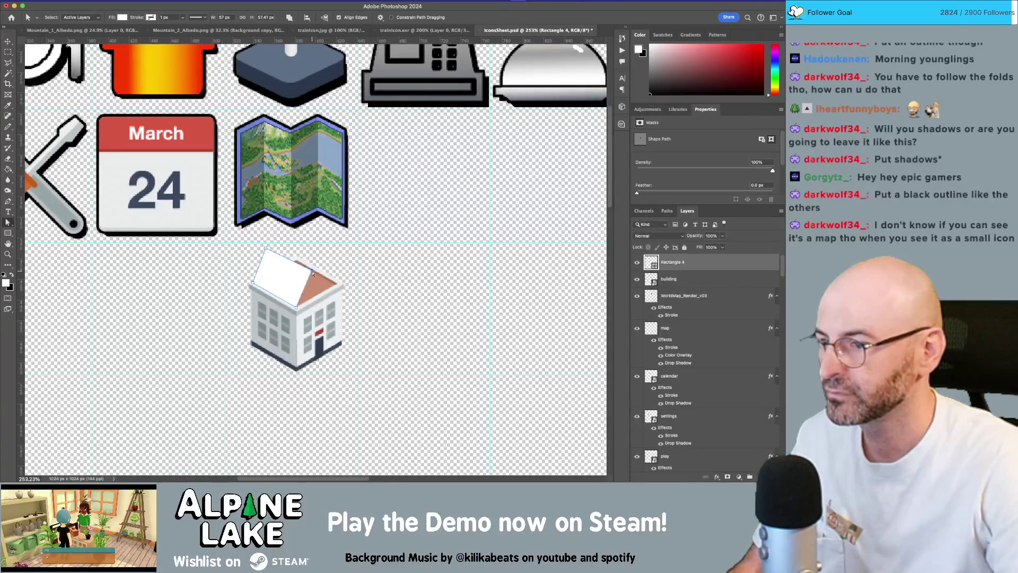
Fine-tune the roof panel's top and right corners, then open Rectangle 4's layer styles.
drag(267, 250, 269, 248)
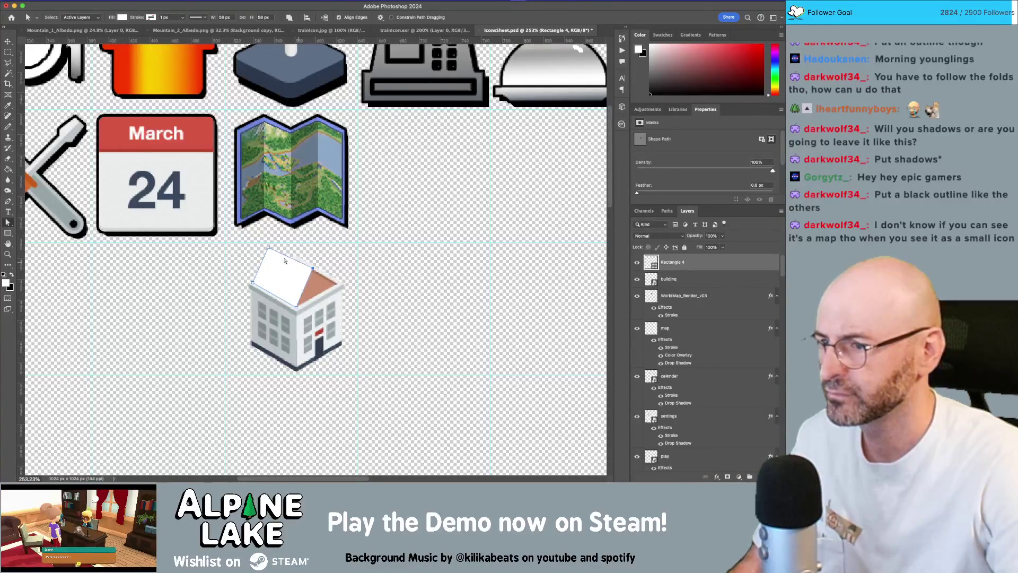
drag(269, 248, 270, 243)
drag(311, 269, 314, 267)
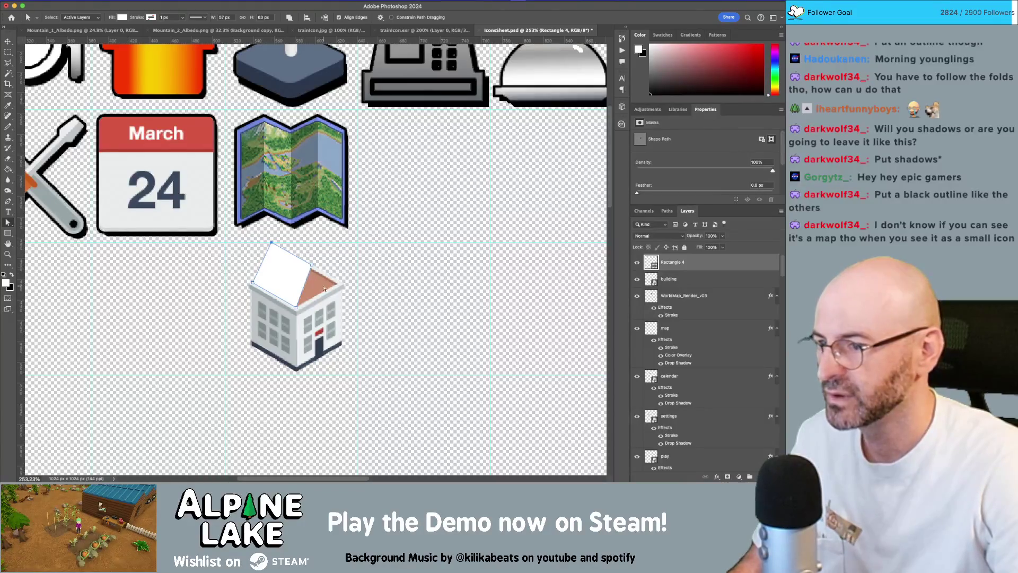
drag(312, 264, 275, 248)
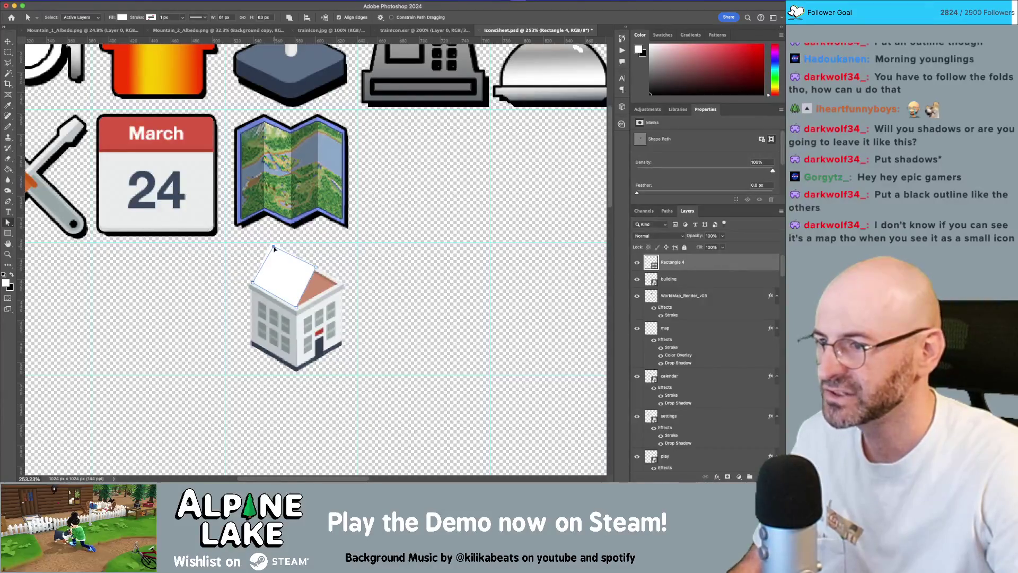
scroll(297, 280, up, 5)
key(v)
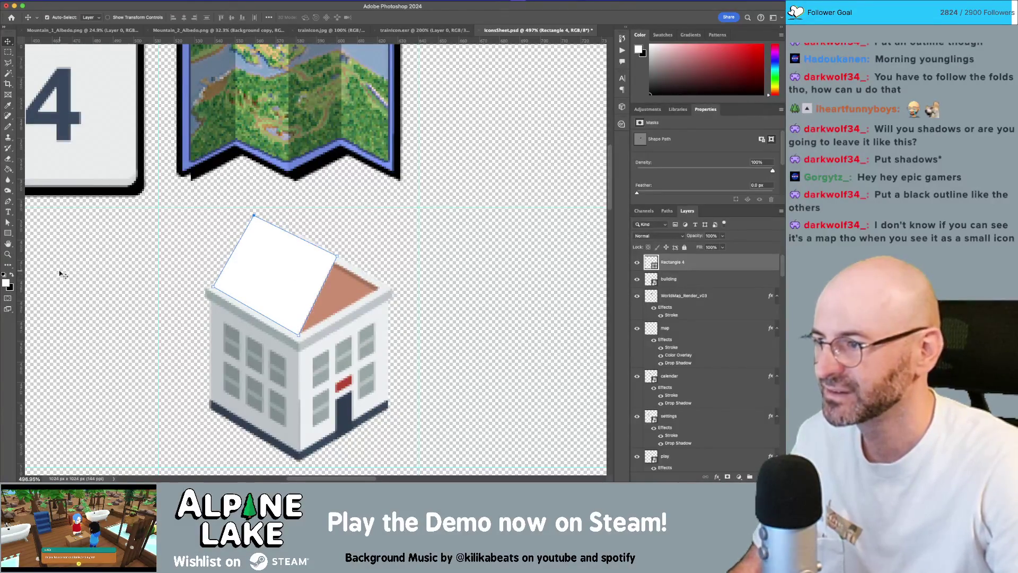
double_click(707, 266)
Add a Normal Color Overlay of edf0f1, sampled from the building's wall, to Rectangle 4.
drag(108, 265, 425, 226)
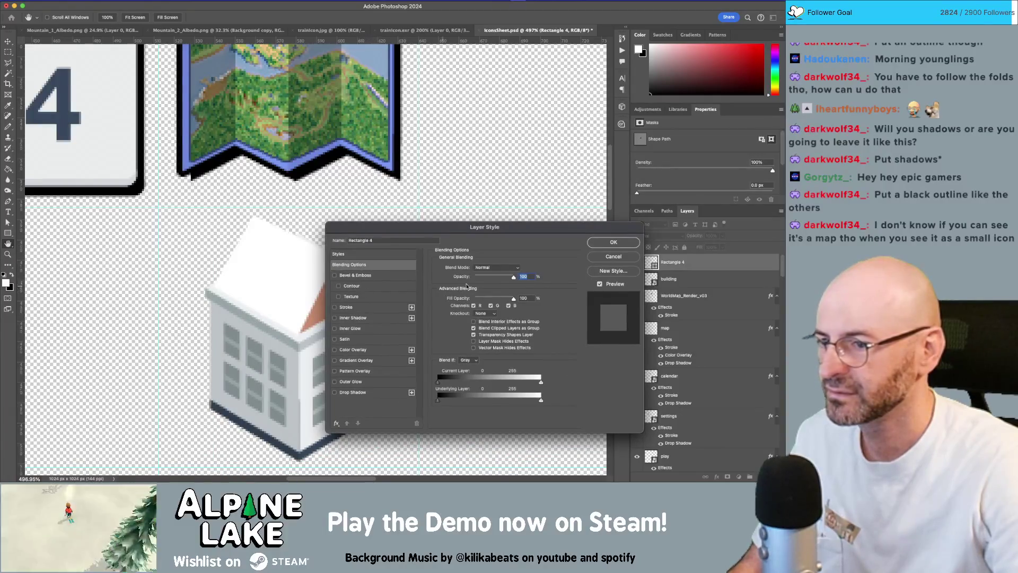
click(351, 350)
click(518, 269)
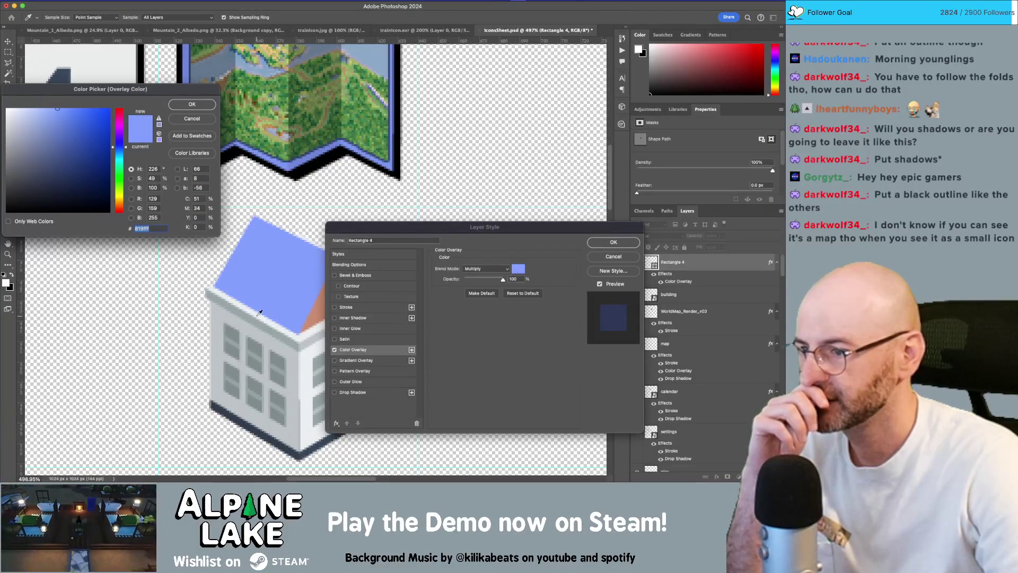
click(259, 313)
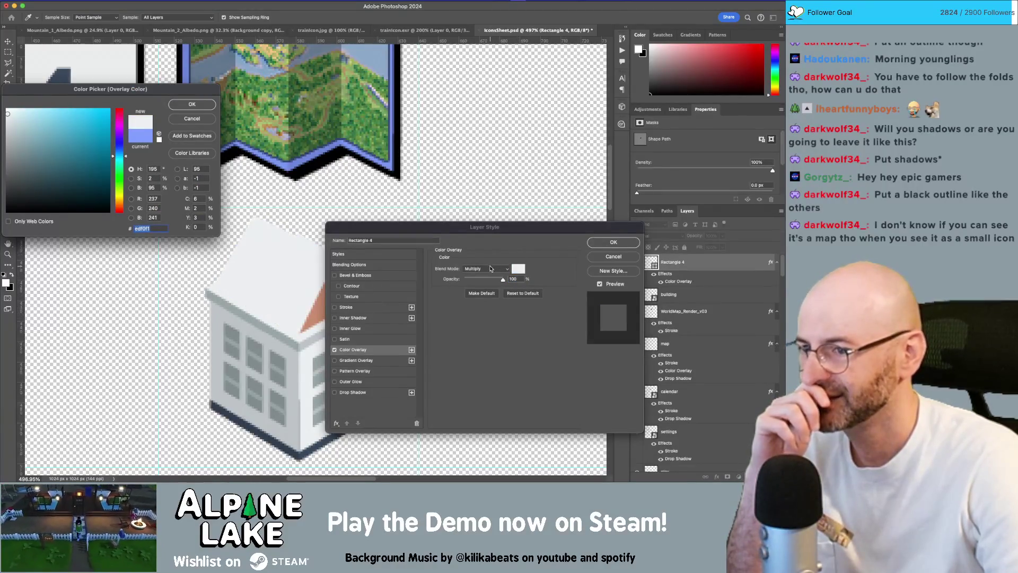
click(185, 101)
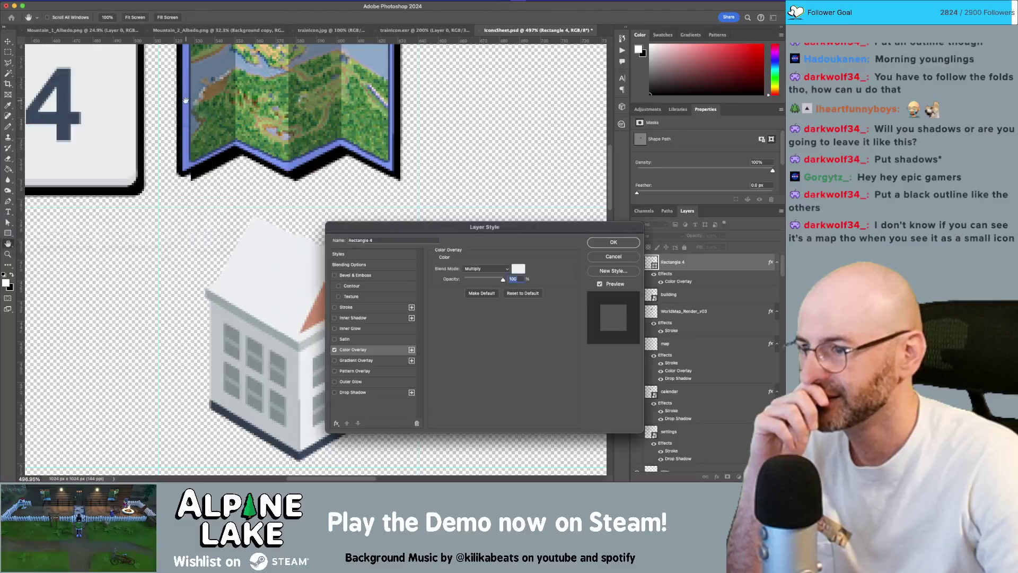
click(493, 268)
click(480, 247)
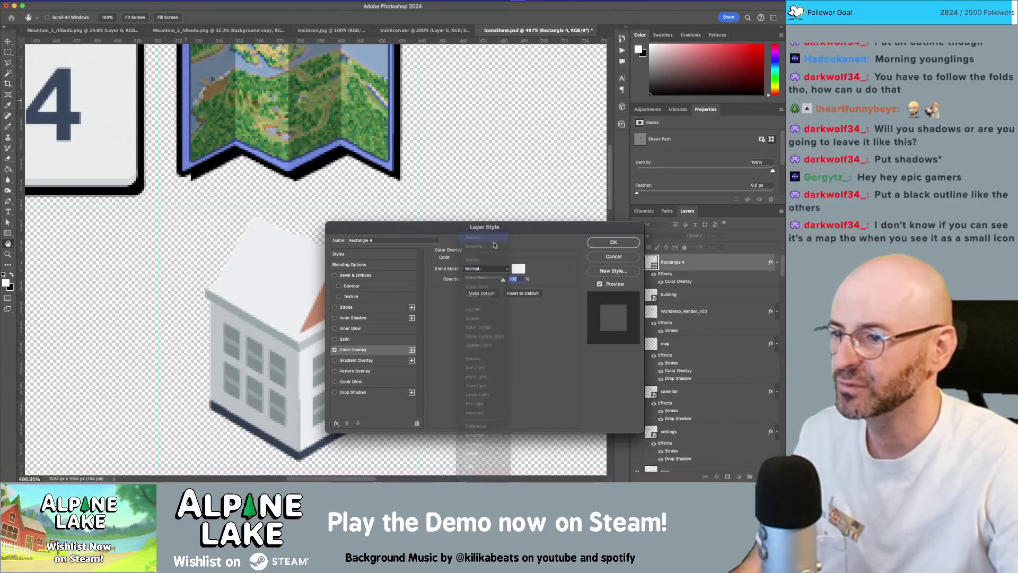
click(606, 247)
key(m)
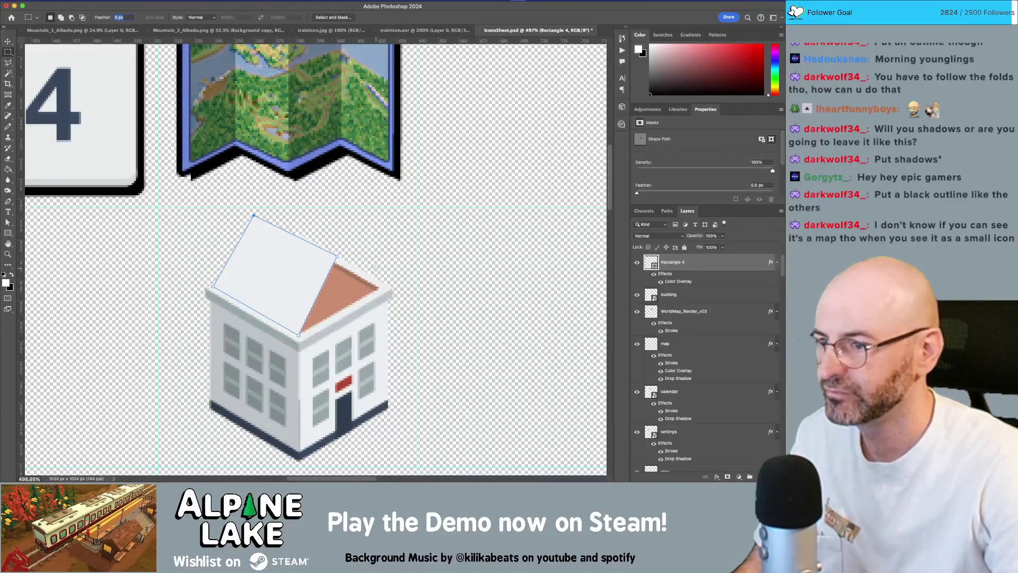
key(Escape)
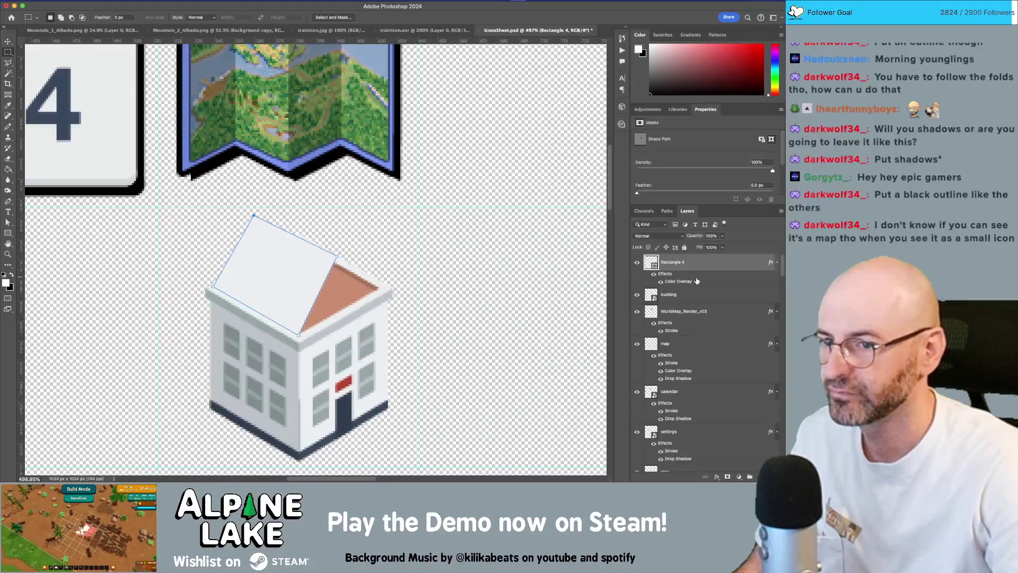
Zoom in on the building and rasterize its layer.
click(698, 295)
key(z)
mouse_move(421, 250)
mouse_down()
mouse_move(373, 278)
mouse_move(414, 269)
mouse_up()
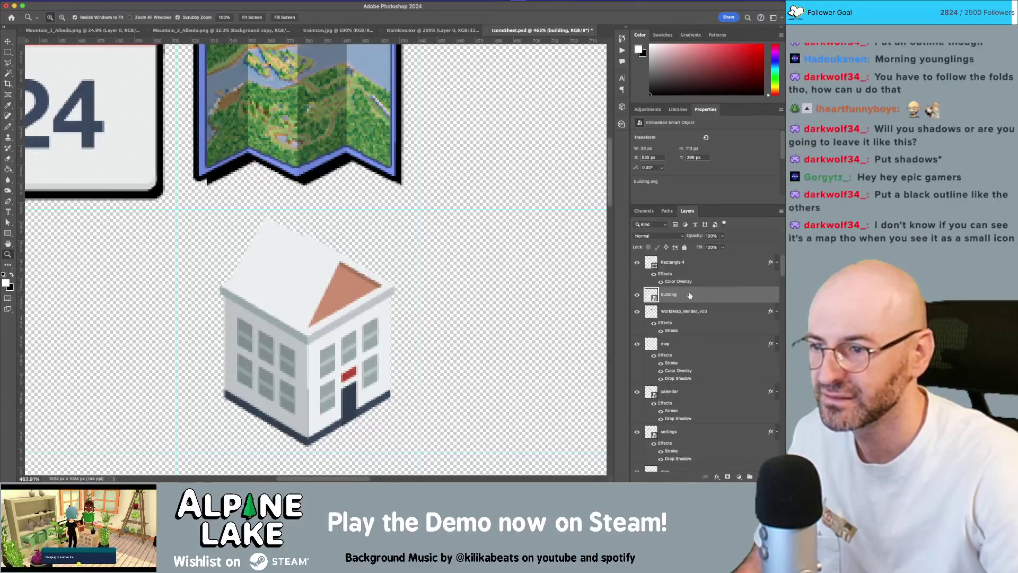
right_click(715, 299)
click(670, 263)
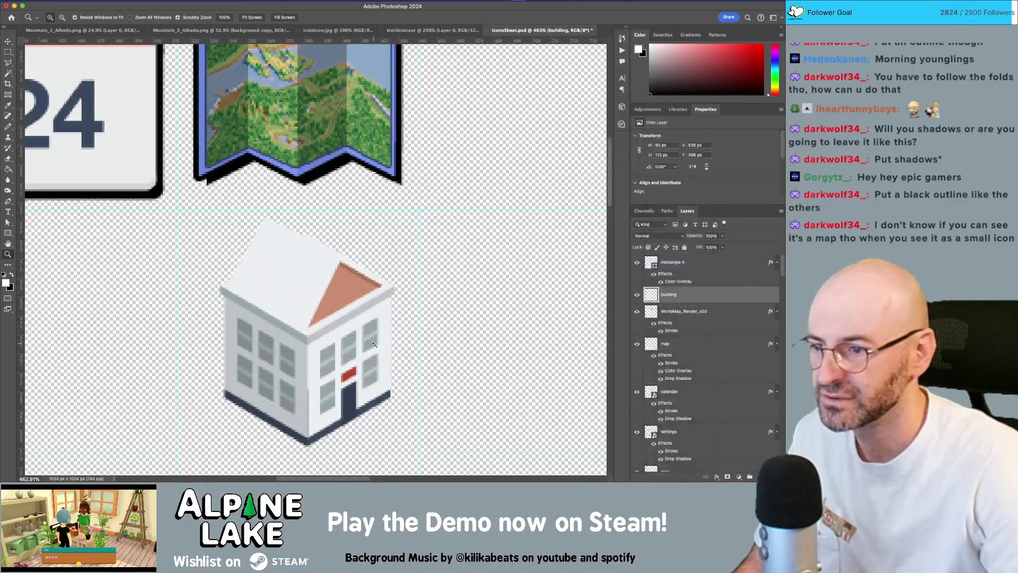
scroll(311, 335, down, 2)
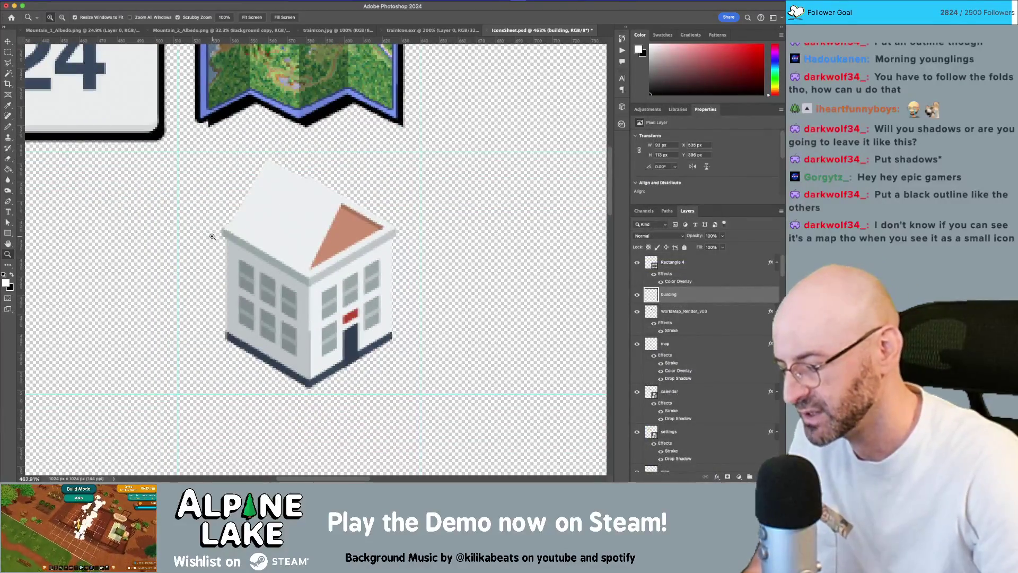
Outline the building's lower half with the Polygonal Lasso.
key(l)
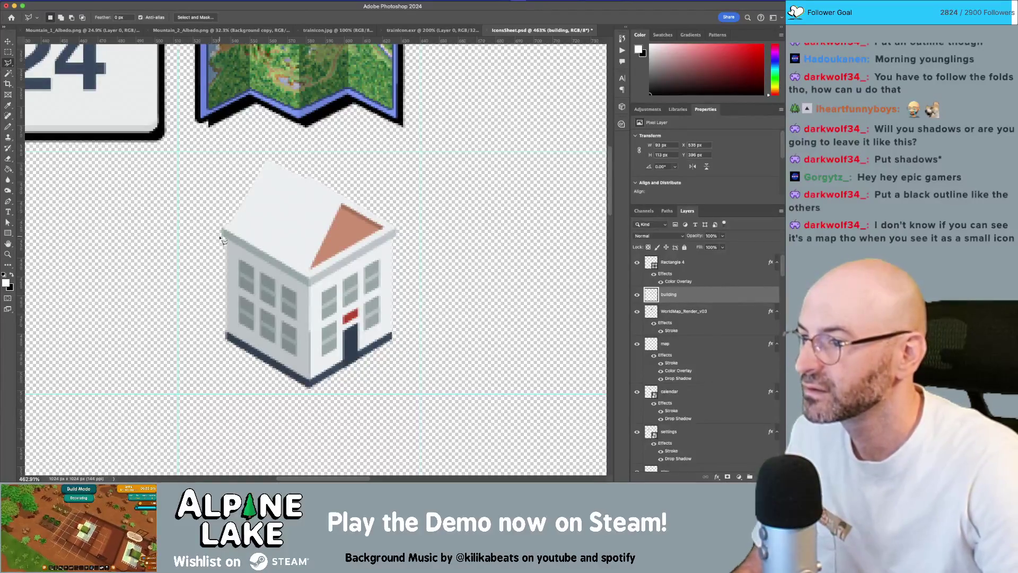
click(221, 243)
click(308, 291)
click(395, 243)
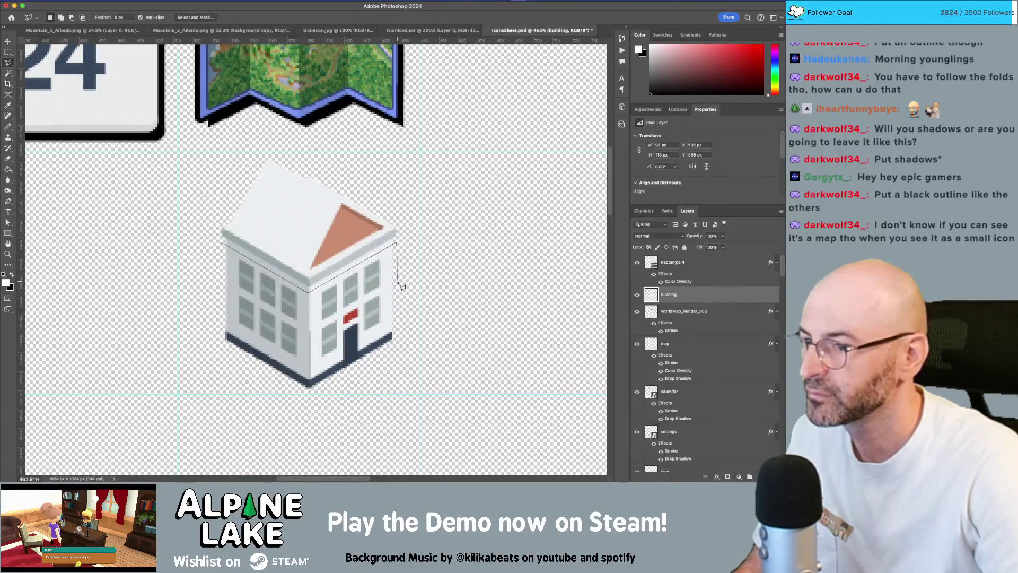
key(Escape)
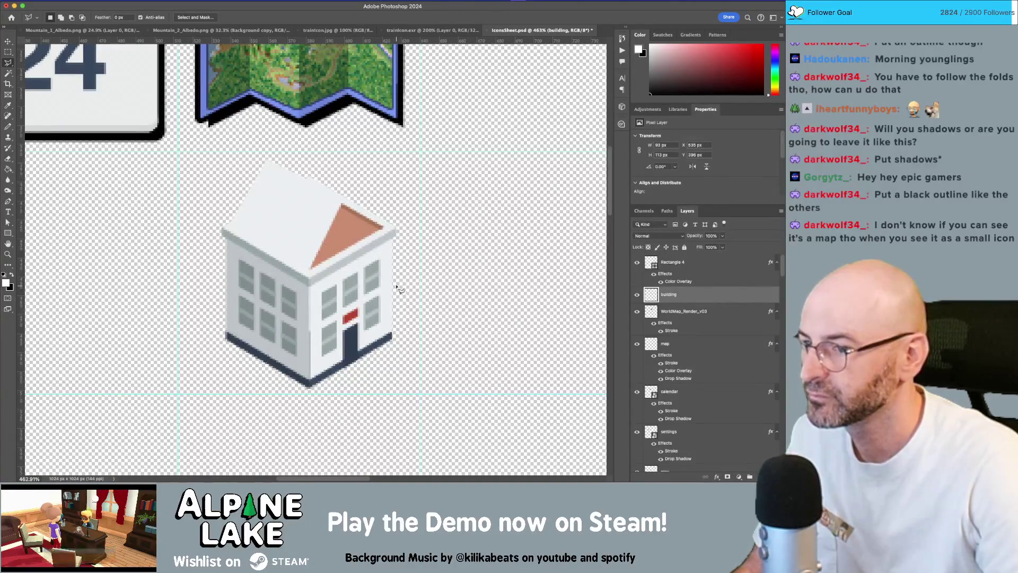
click(396, 281)
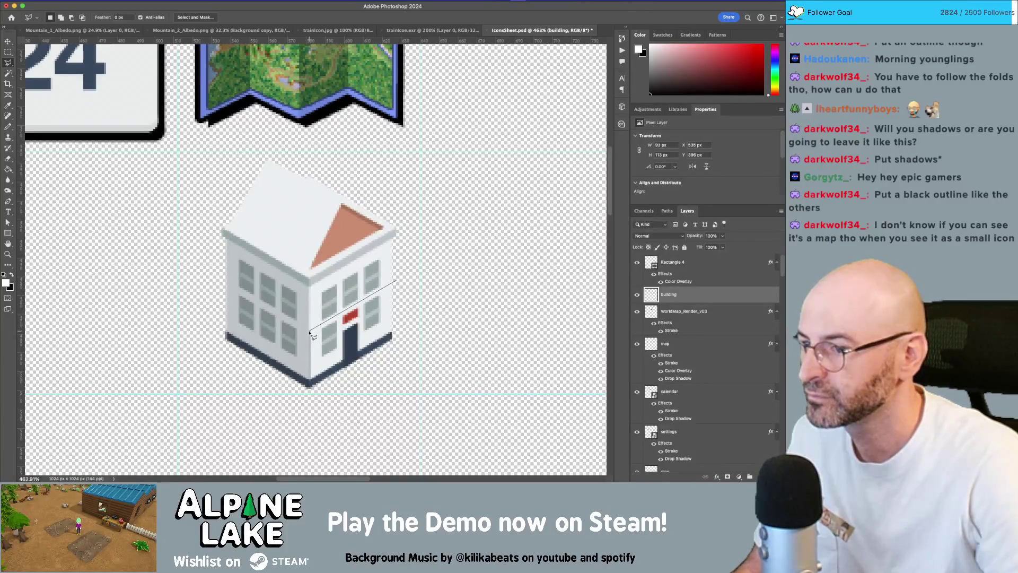
click(309, 331)
click(215, 277)
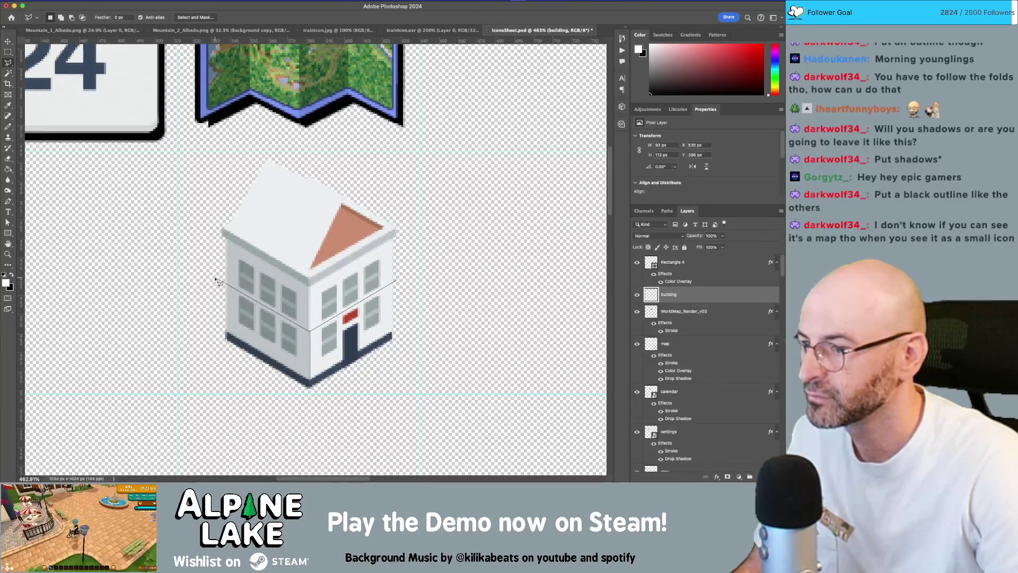
click(214, 349)
double_click(391, 344)
Nudge the selected lower half up under the roof and deselect it.
key(v)
key(Up)
key(Up)
key(Up)
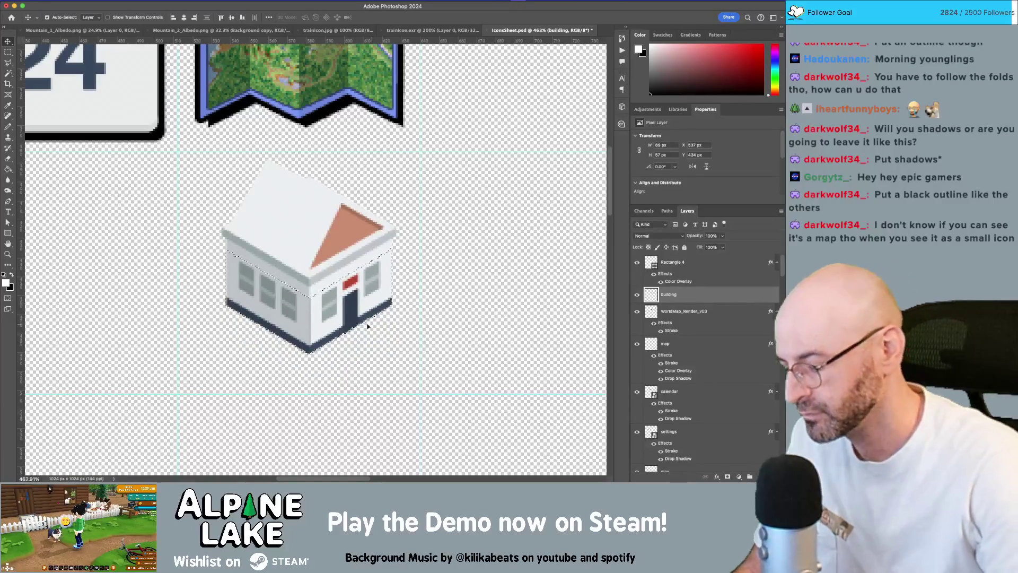
key(m)
click(410, 297)
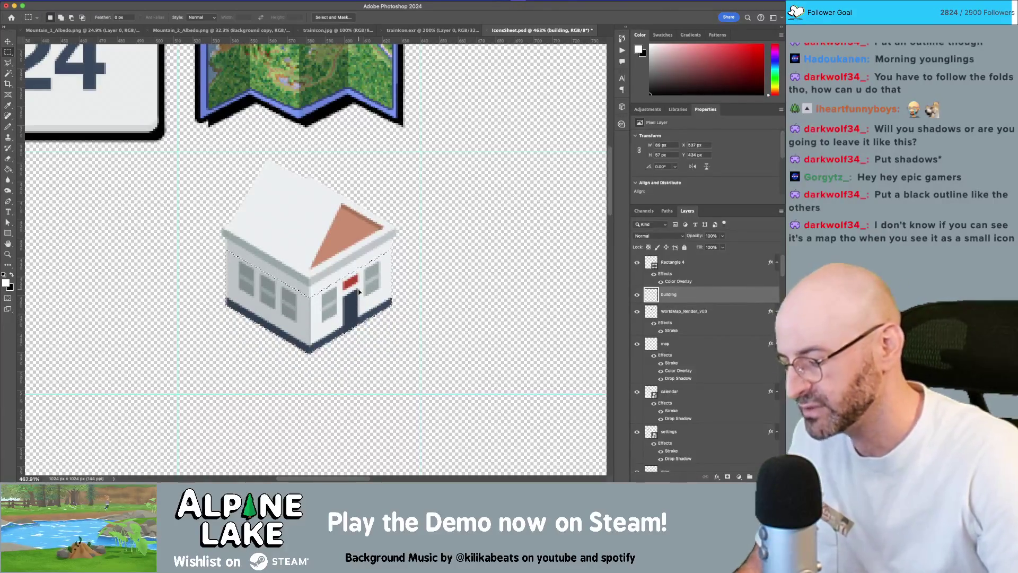
Paint white over the red patch above the door with the Pencil.
key(v)
scroll(365, 278, up, 6)
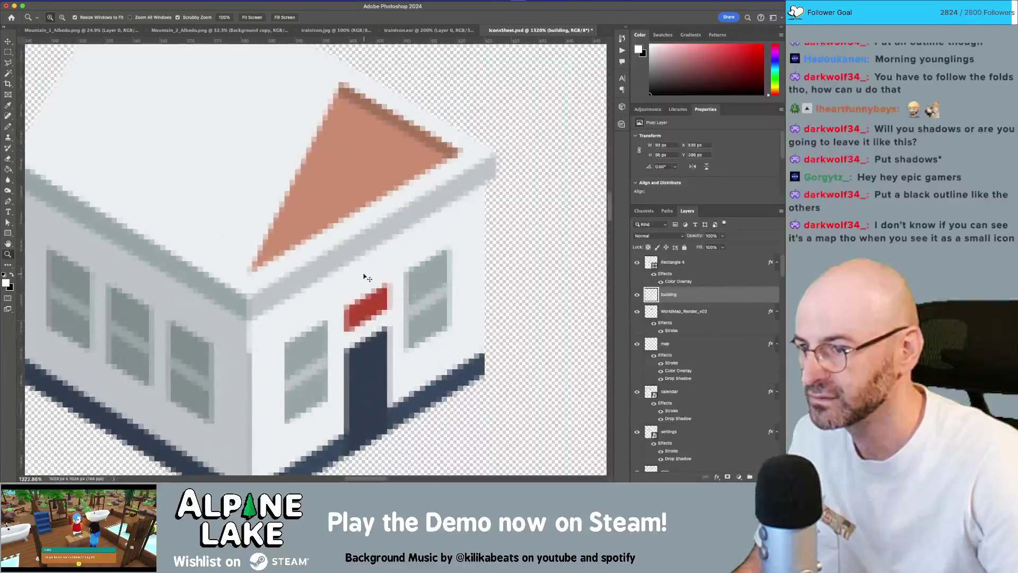
key(b)
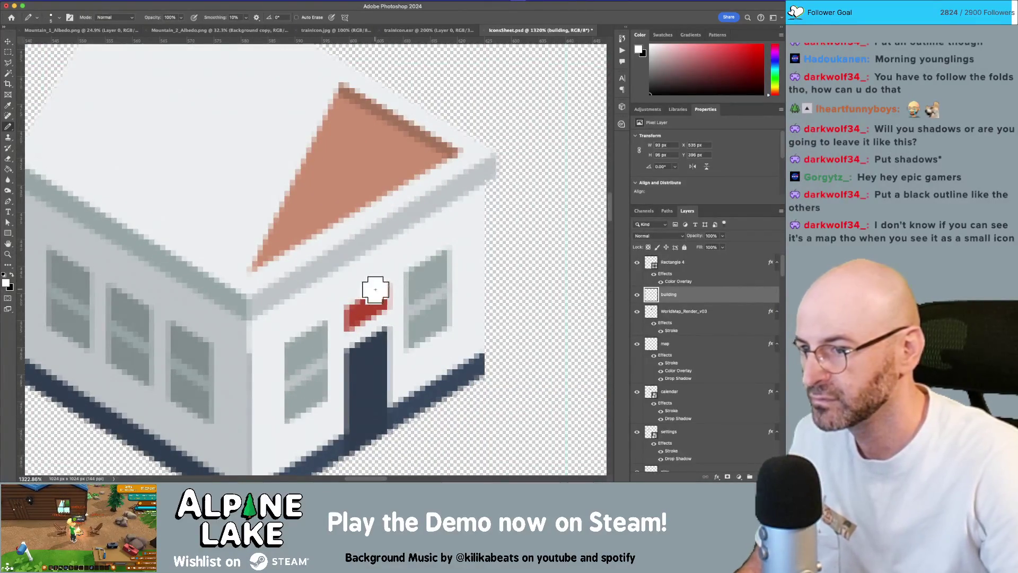
mouse_move(373, 283)
mouse_down()
mouse_move(382, 288)
mouse_move(352, 313)
mouse_move(352, 300)
mouse_up()
key(z)
scroll(386, 279, down, 10)
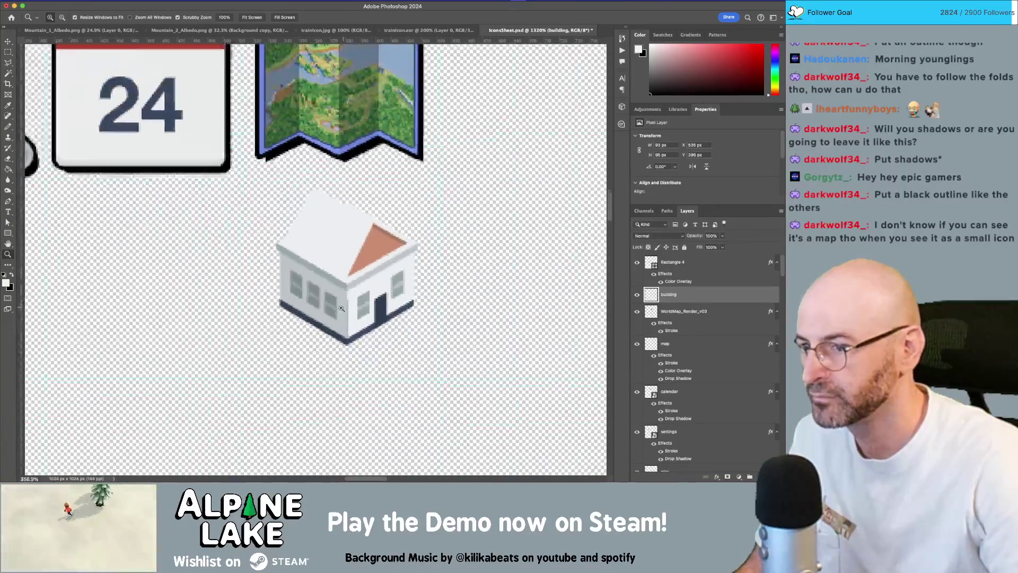
scroll(379, 277, up, 4)
scroll(422, 296, up, 2)
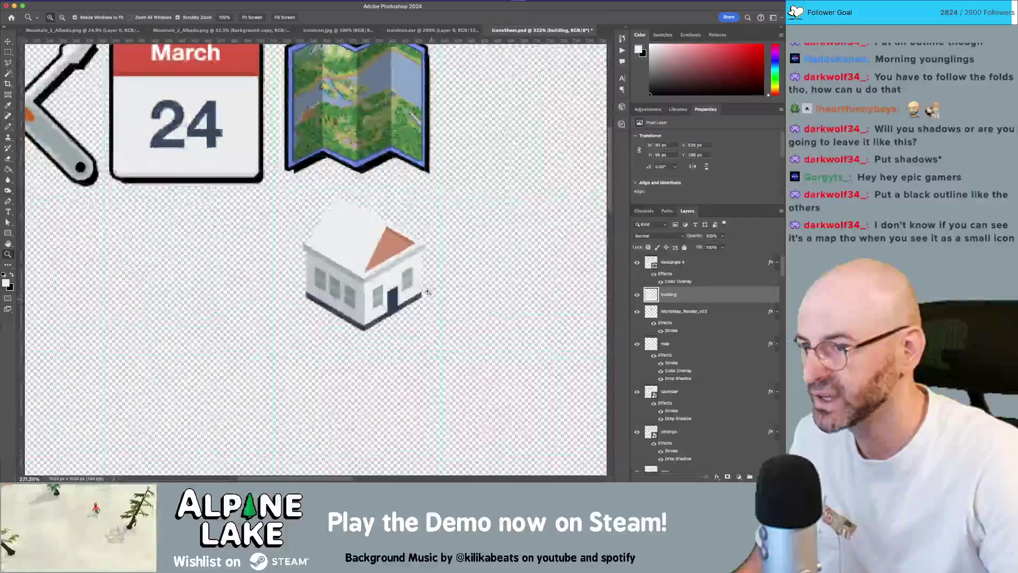
scroll(417, 251, up, 3)
Try recolouring the roof dark blue, undo it, and move the house beside the map.
key(v)
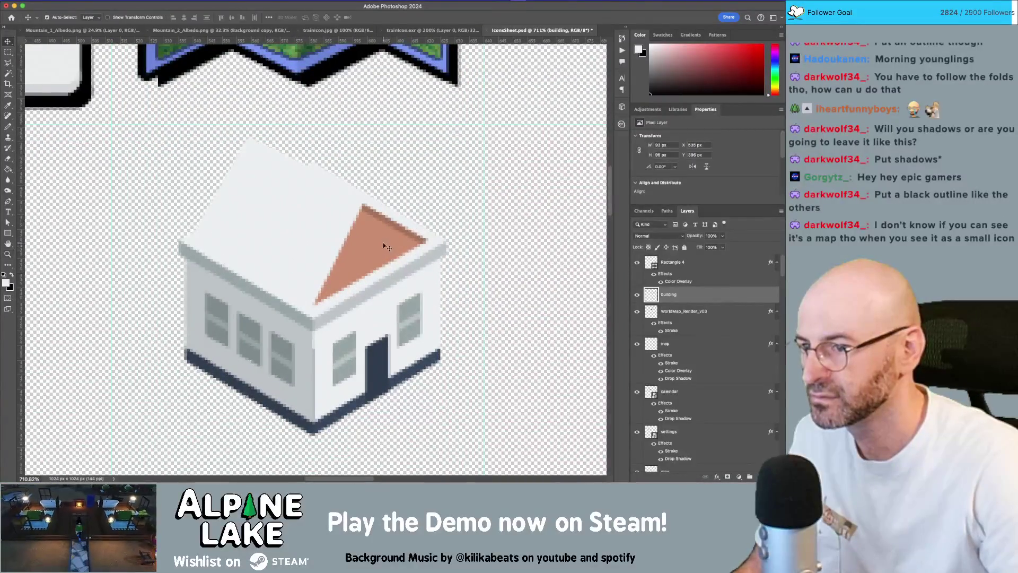
key(b)
alt+click(377, 243)
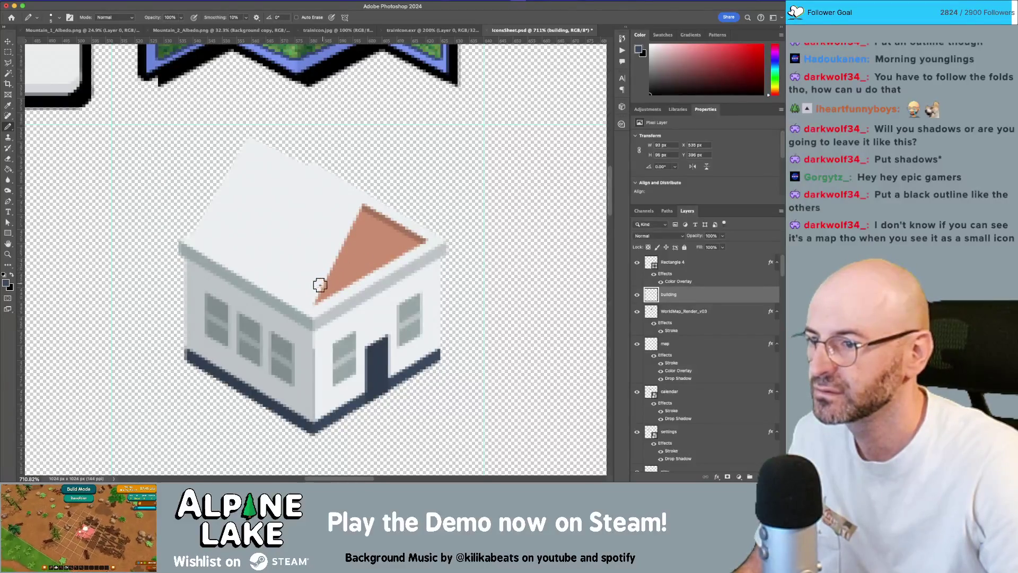
shift+click(408, 244)
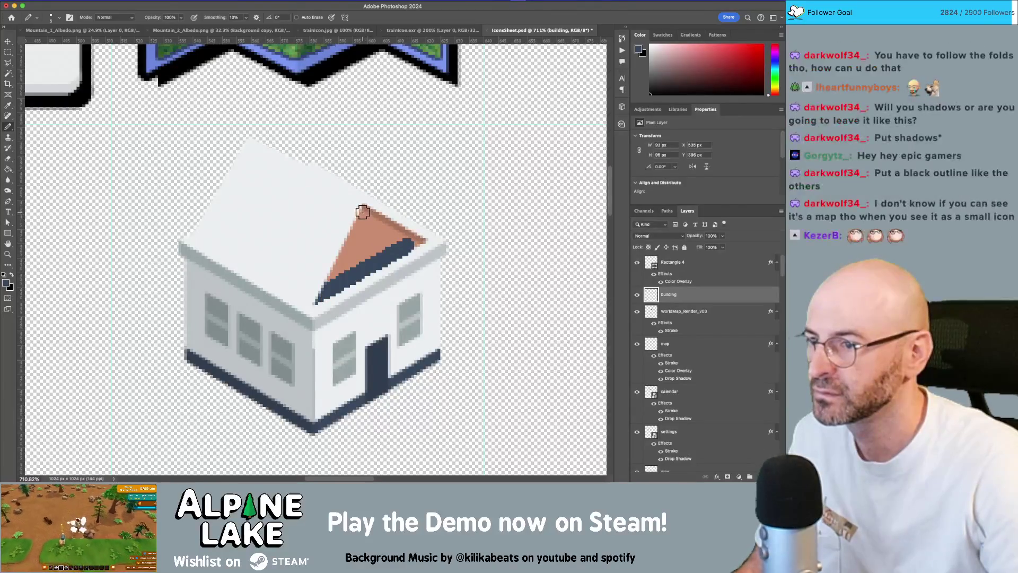
mouse_move(362, 212)
mouse_down()
mouse_move(332, 268)
mouse_move(396, 237)
mouse_move(371, 209)
mouse_move(366, 238)
mouse_move(377, 235)
mouse_up()
scroll(376, 235, up, 4)
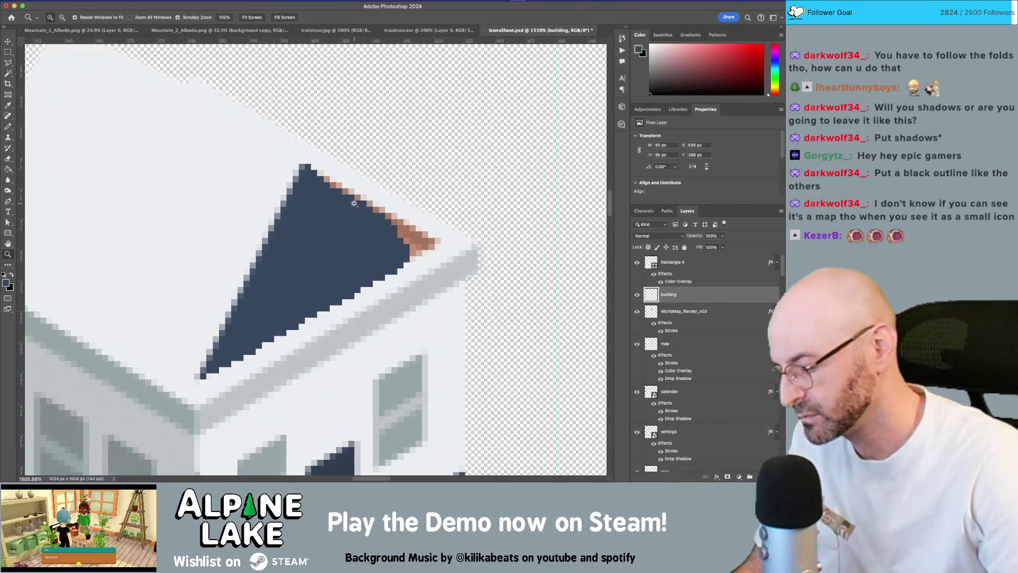
key(bracketleft)
key(bracketleft)
key(bracketleft)
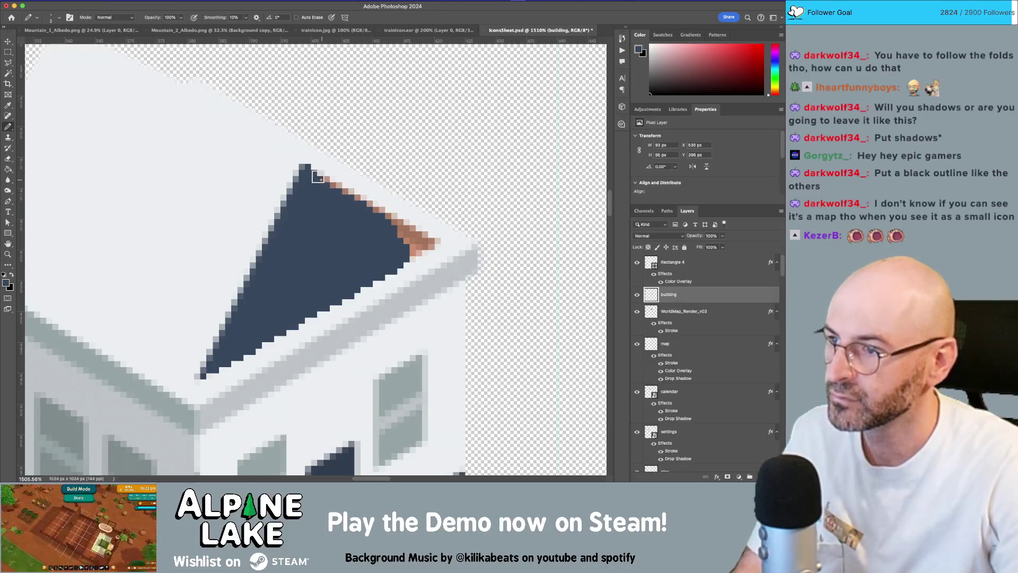
mouse_move(387, 213)
mouse_down()
mouse_move(431, 243)
mouse_move(414, 252)
mouse_move(403, 231)
mouse_move(416, 235)
mouse_move(340, 259)
mouse_up()
key(z)
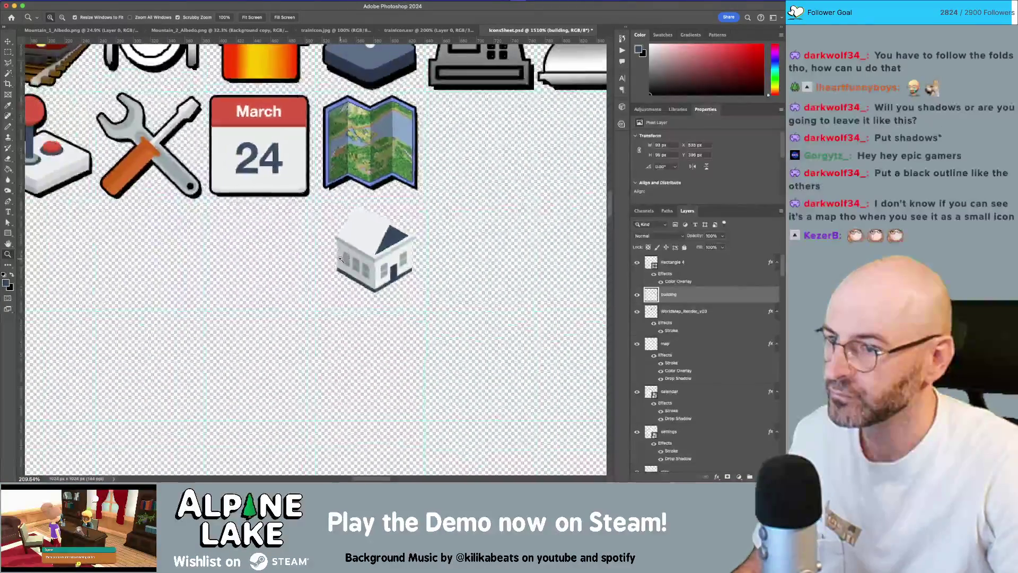
key(ctrl+z)
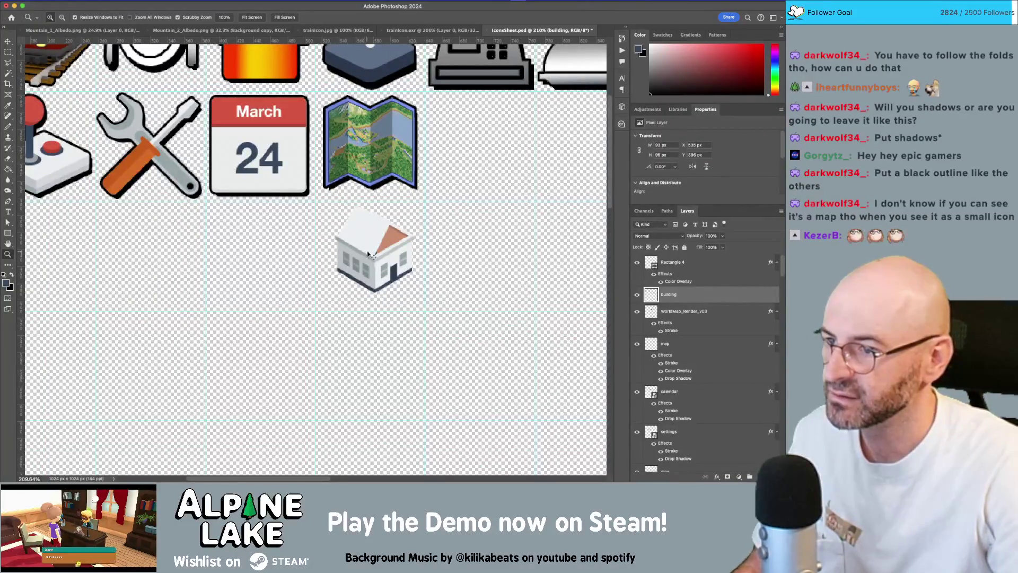
key(v)
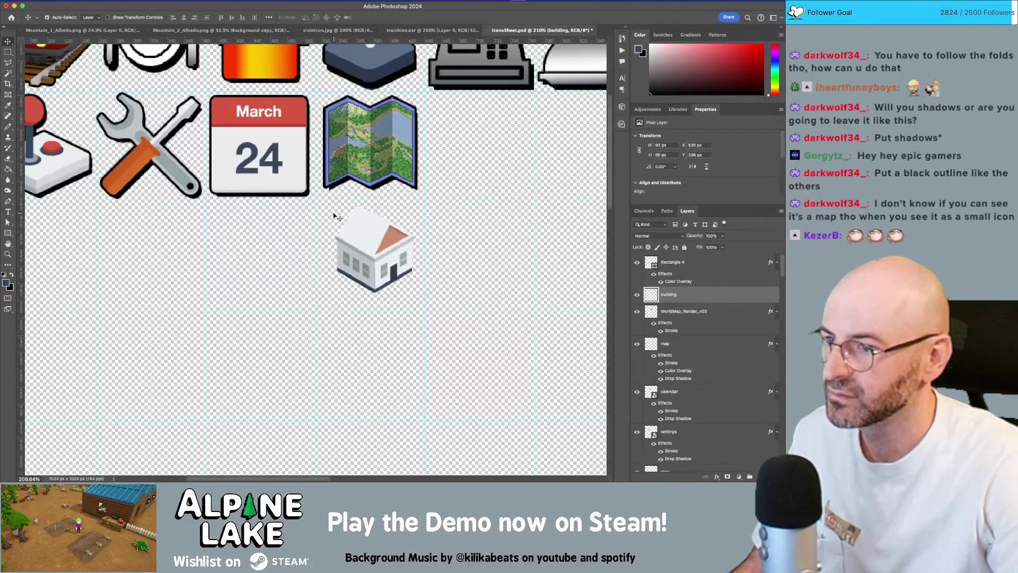
mouse_move(375, 263)
mouse_down()
mouse_move(410, 248)
mouse_move(481, 159)
mouse_up()
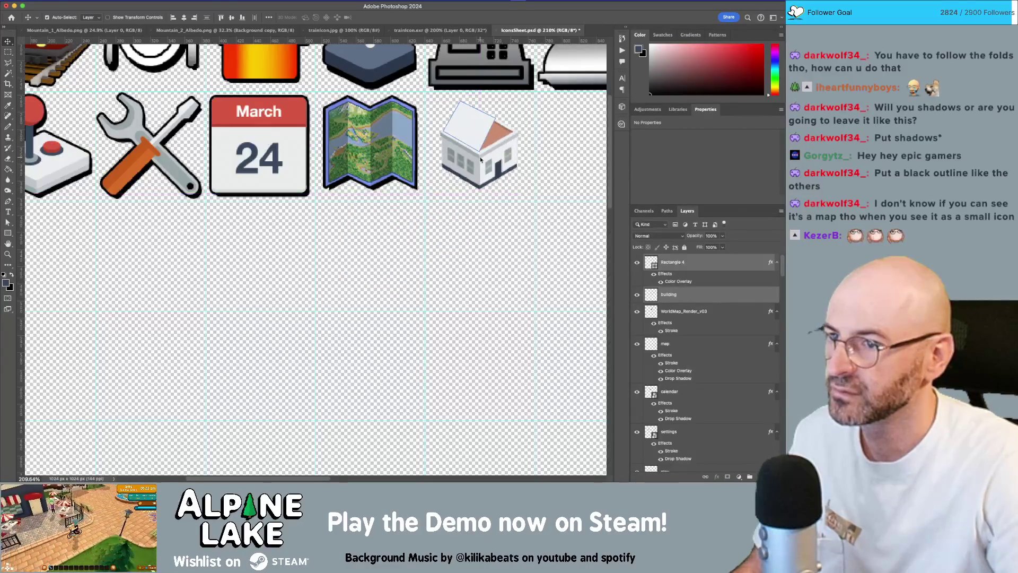
Merge the house layers and paste the icons' outline and drop-shadow style onto it.
right_click(711, 264)
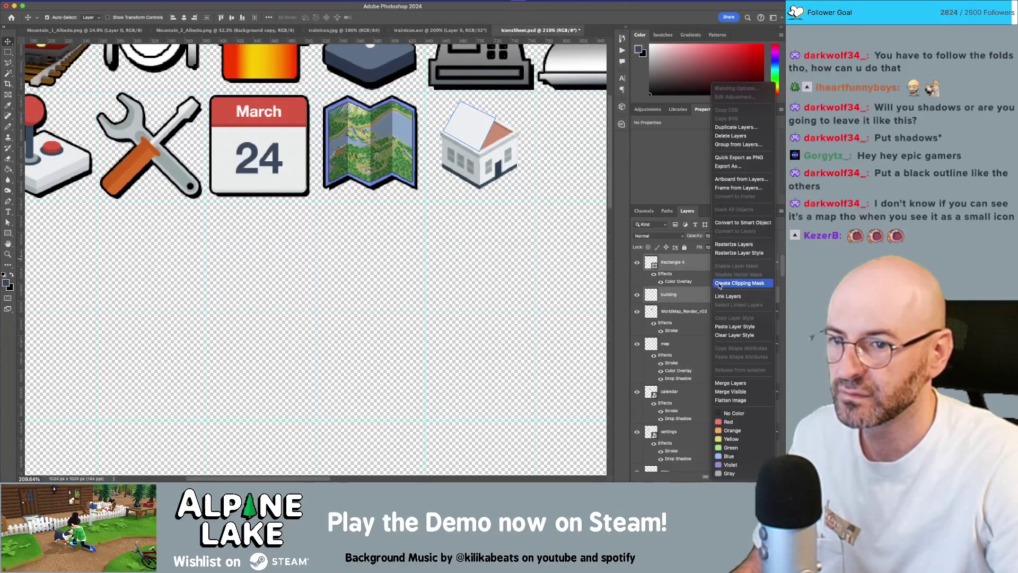
click(738, 382)
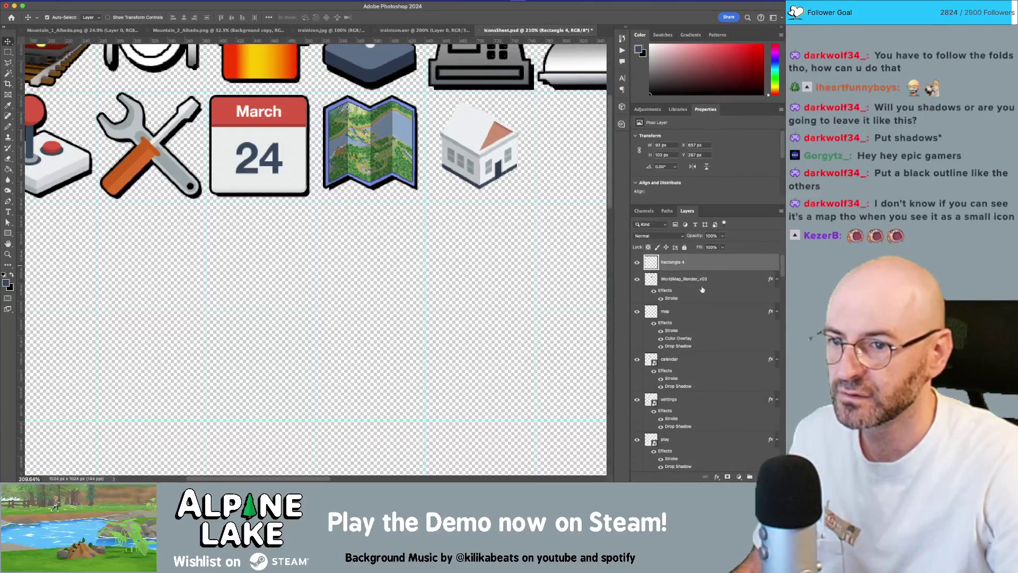
right_click(705, 270)
click(731, 326)
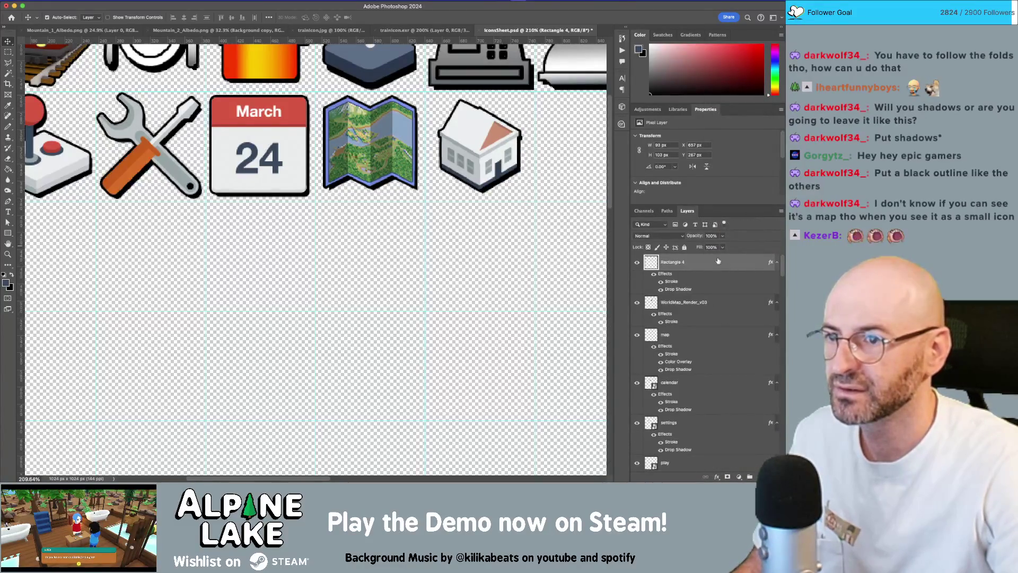
Draw a white pencil line along the house roof's top edge.
key(z)
drag(513, 134, 463, 176)
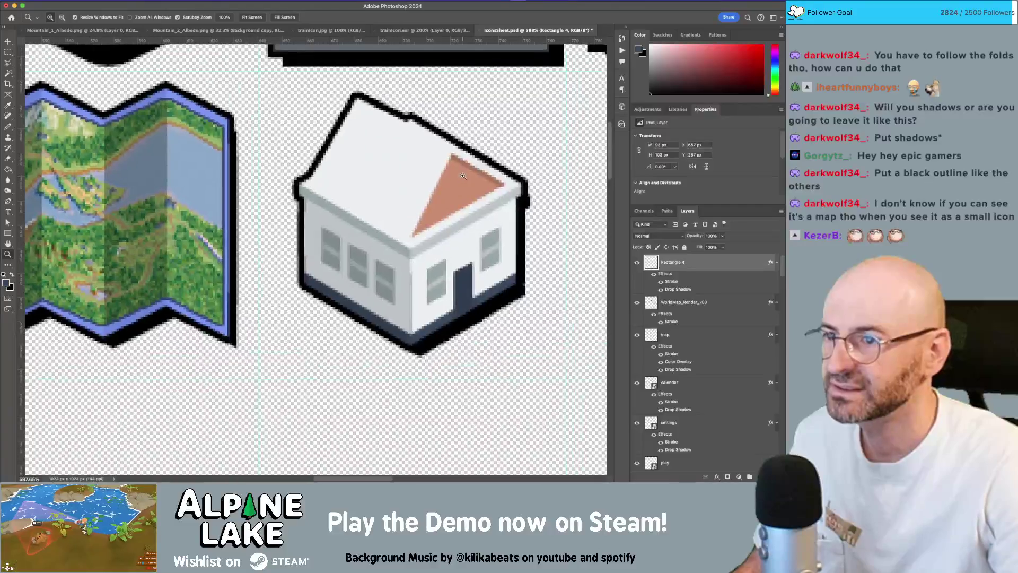
key(v)
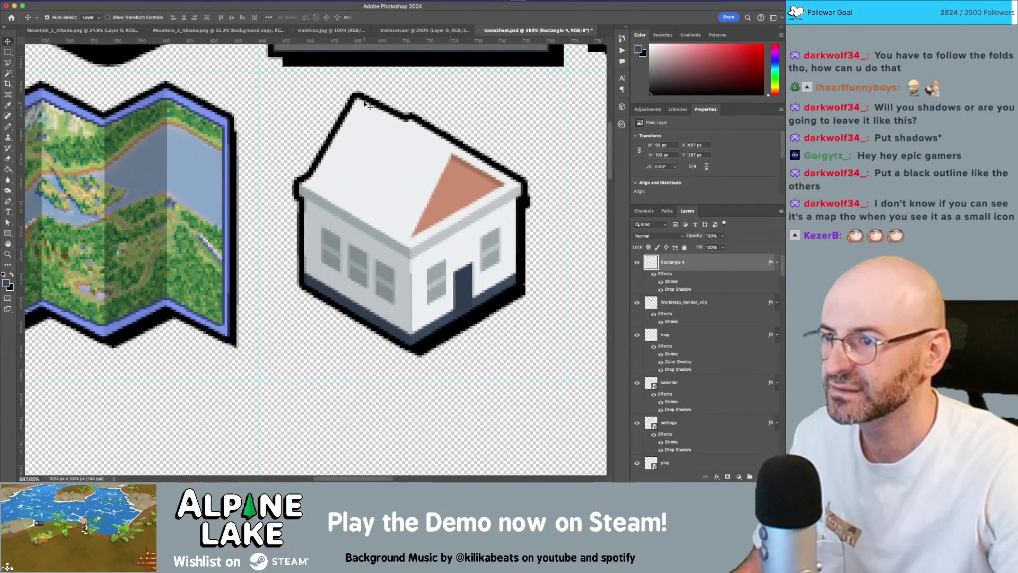
key(b)
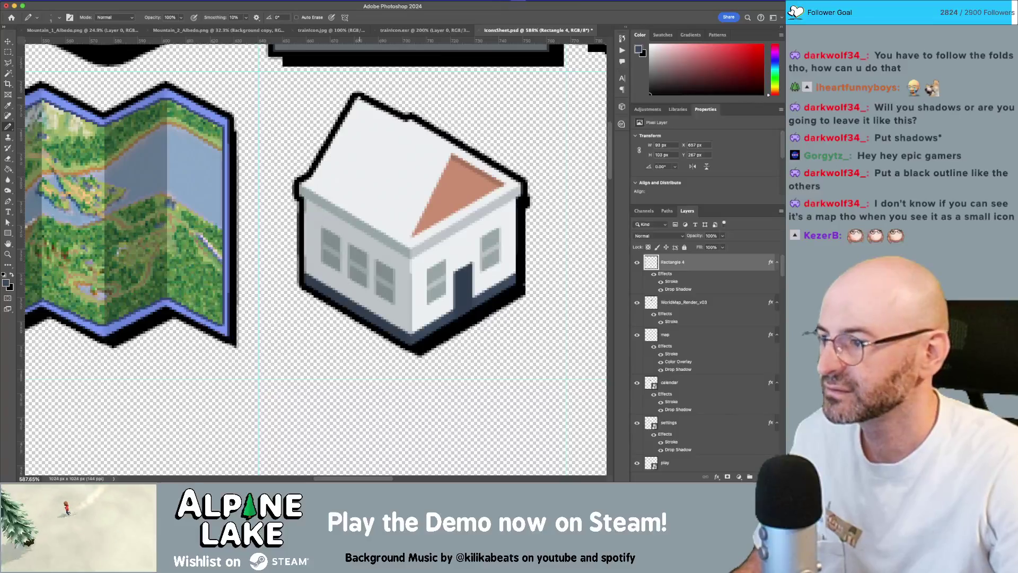
key(d)
key(x)
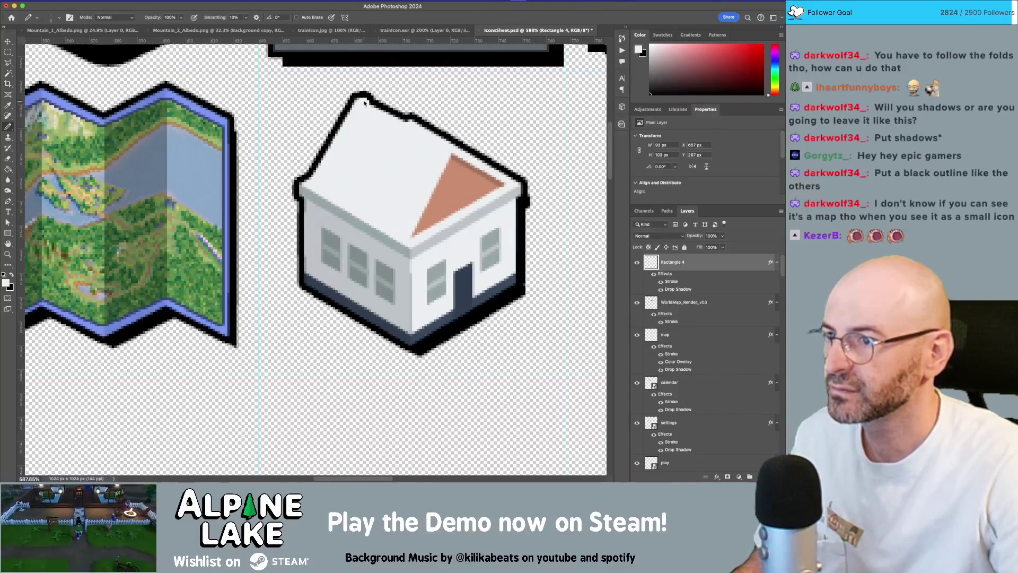
shift+click(410, 123)
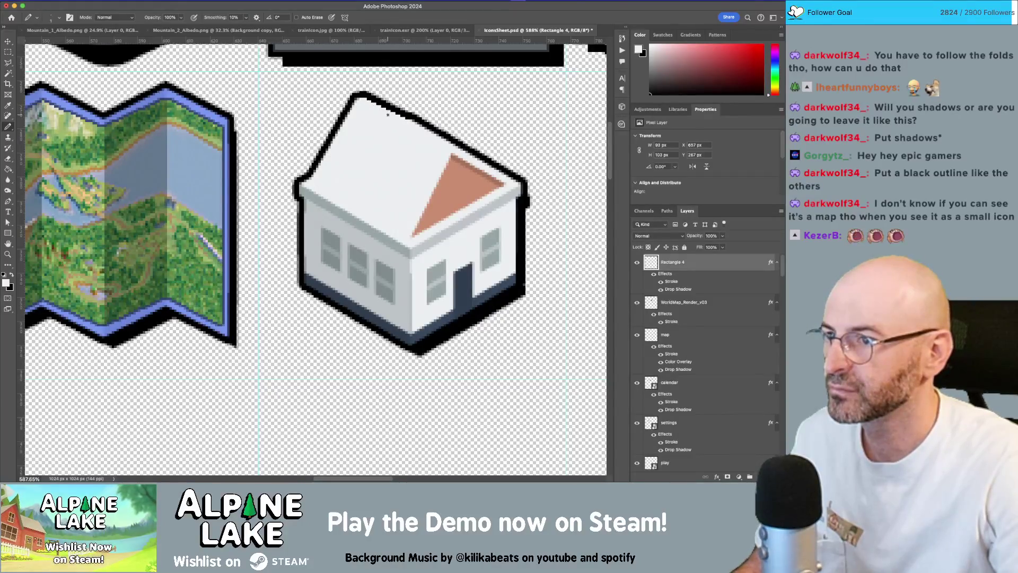
scroll(457, 200, down, 5)
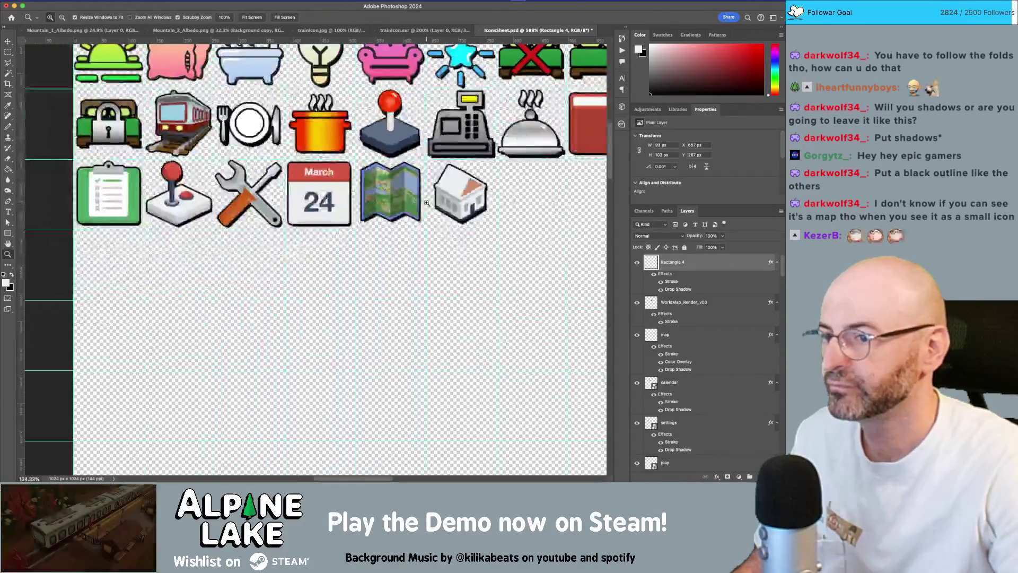
scroll(457, 200, up, 3)
Confirm the house's layer style and begin resizing it to about 103 × 116 px.
double_click(719, 266)
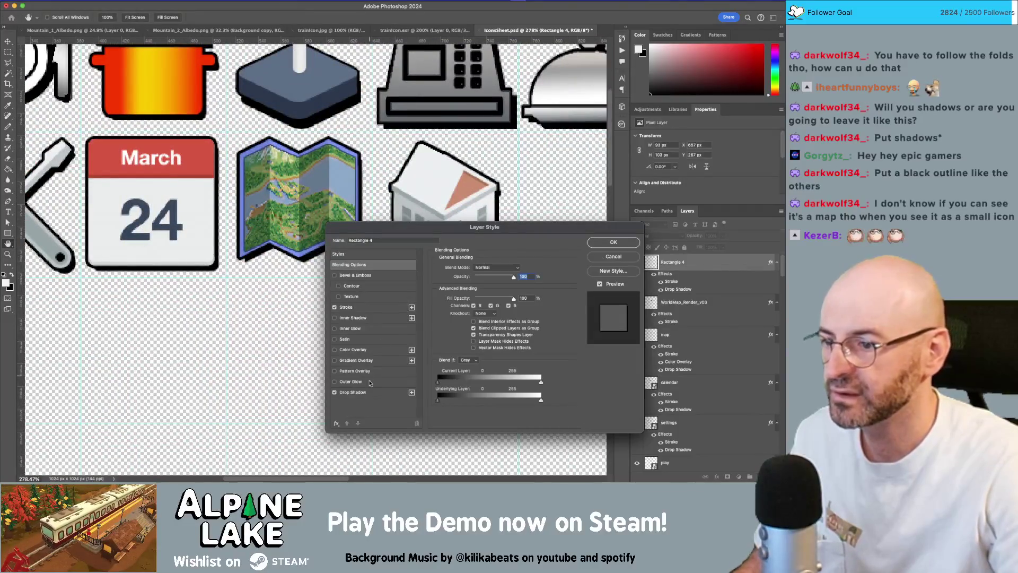
click(613, 242)
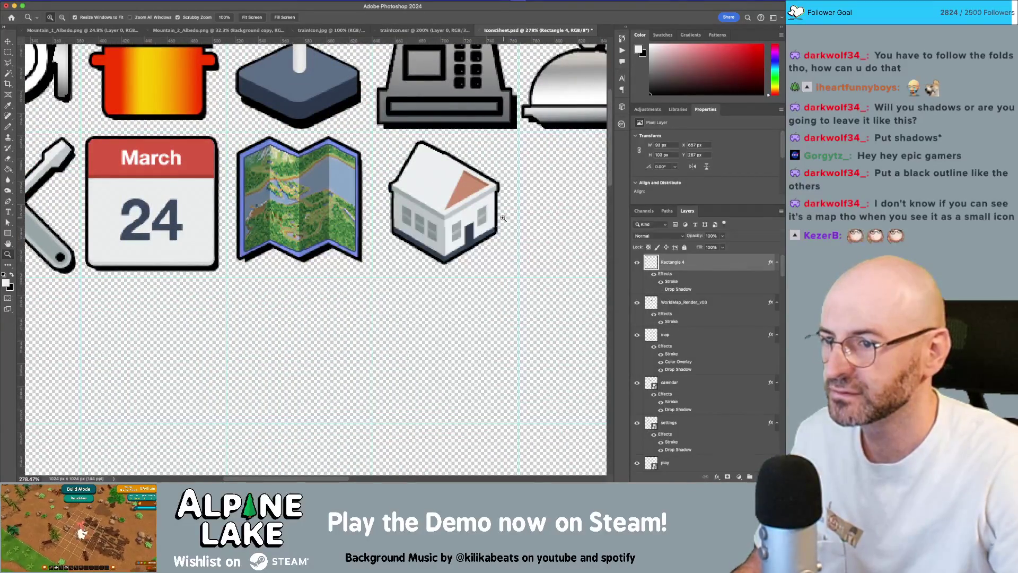
scroll(481, 229, down, 3)
scroll(481, 229, up, 1)
key(ctrl+t)
drag(498, 245, 506, 252)
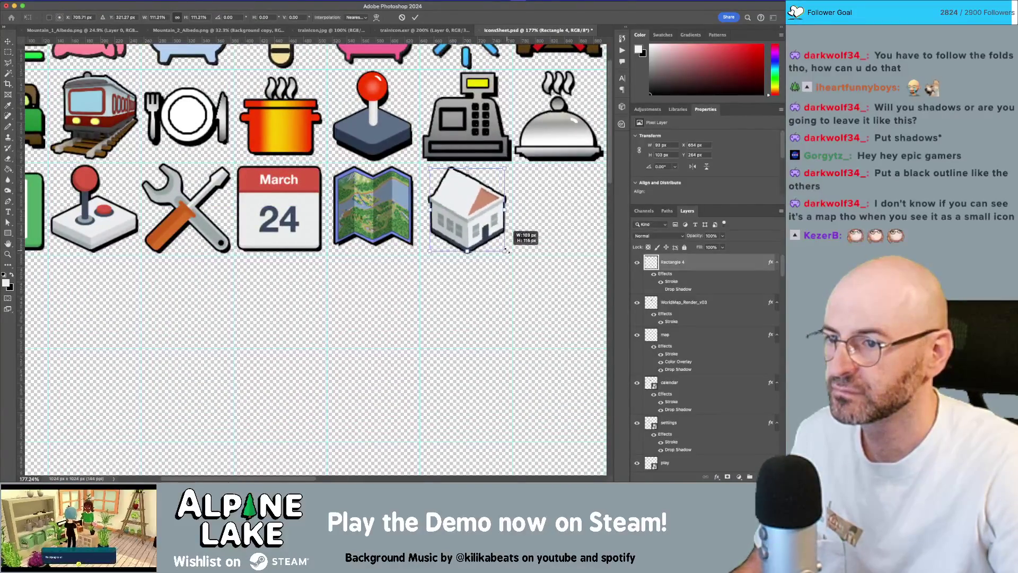
Redo the house resize at about 112% using Bilinear interpolation.
key(Return)
key(ctrl+z)
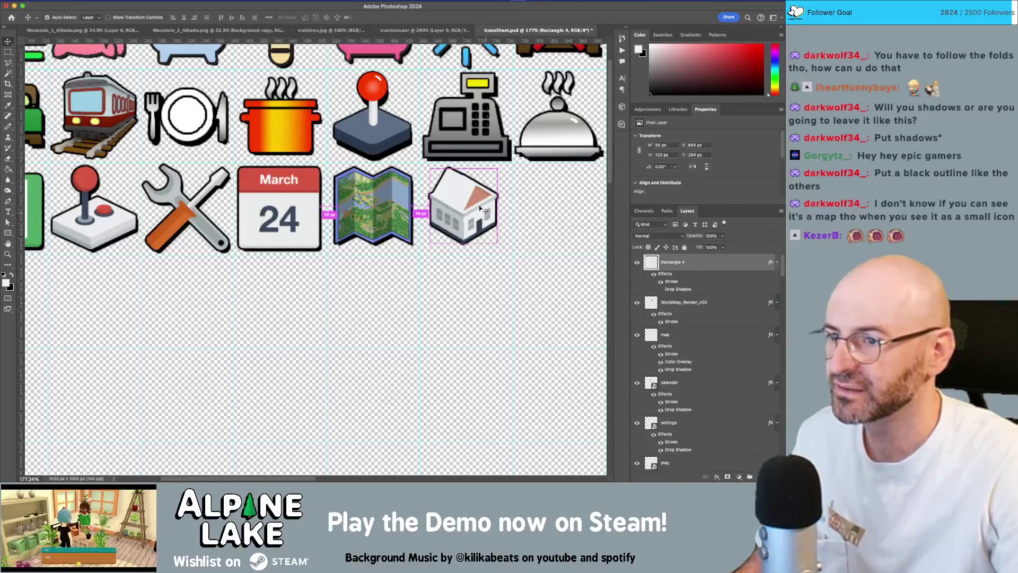
key(ctrl+t)
click(358, 18)
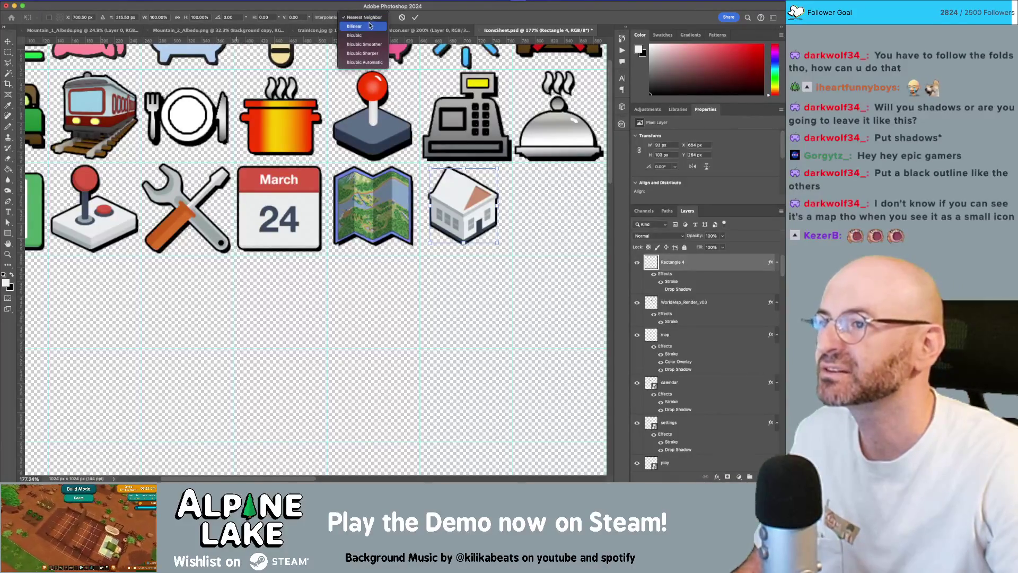
click(369, 27)
drag(499, 243, 511, 249)
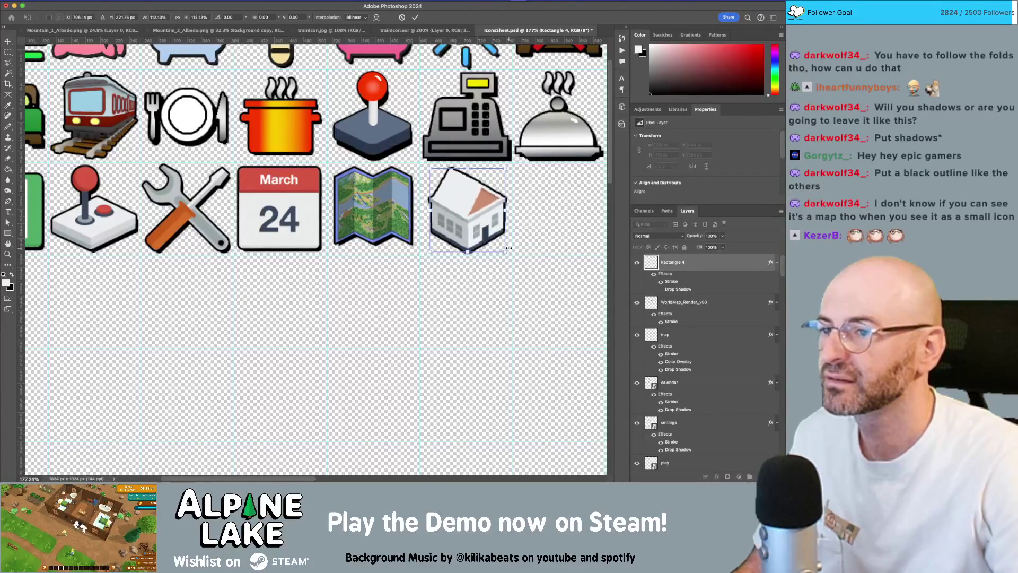
key(Return)
Thicken the roof's top-right black outline with the Pencil.
key(z)
scroll(424, 225, up, 3)
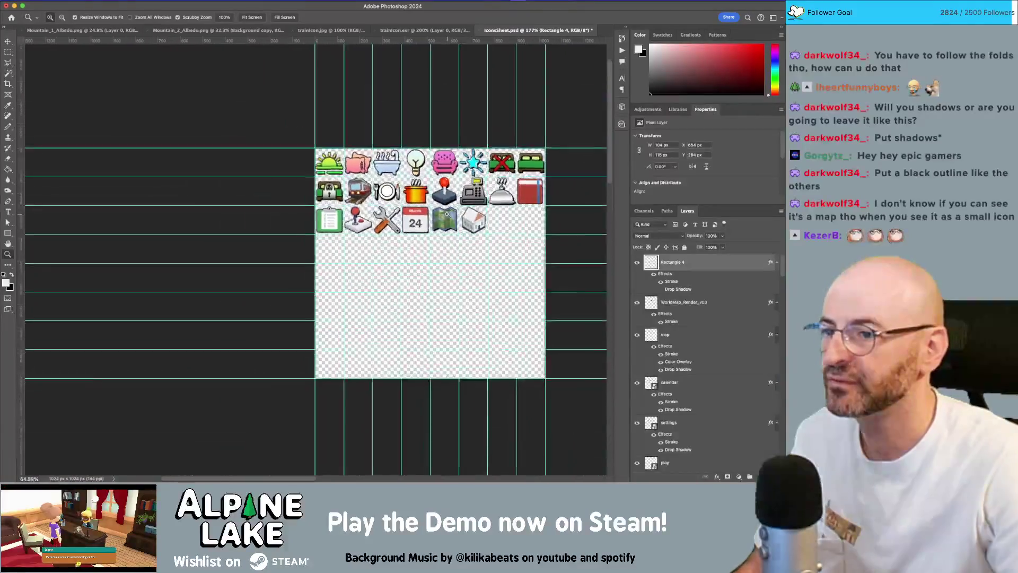
scroll(424, 225, right, 5)
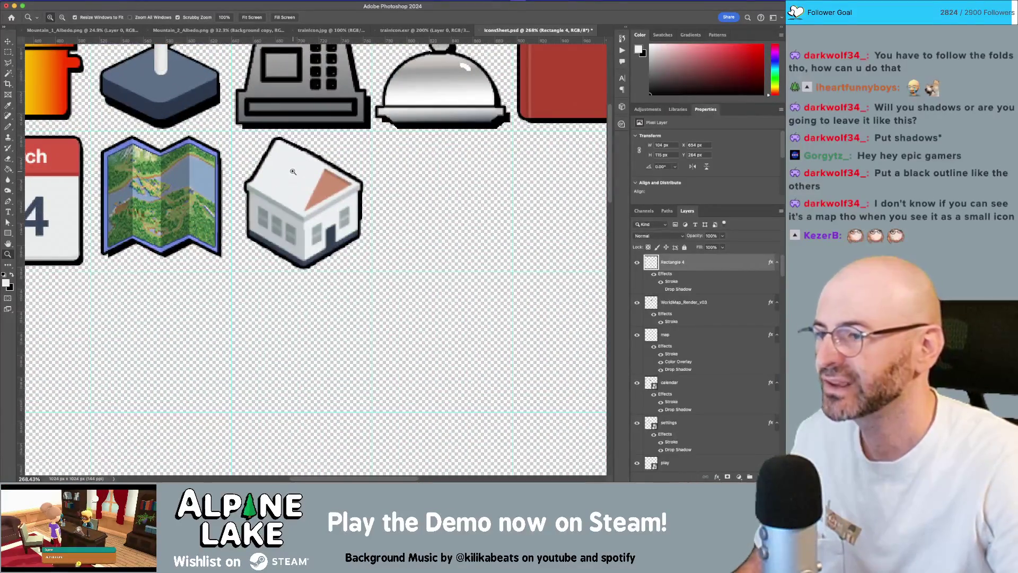
scroll(293, 172, up, 5)
key(b)
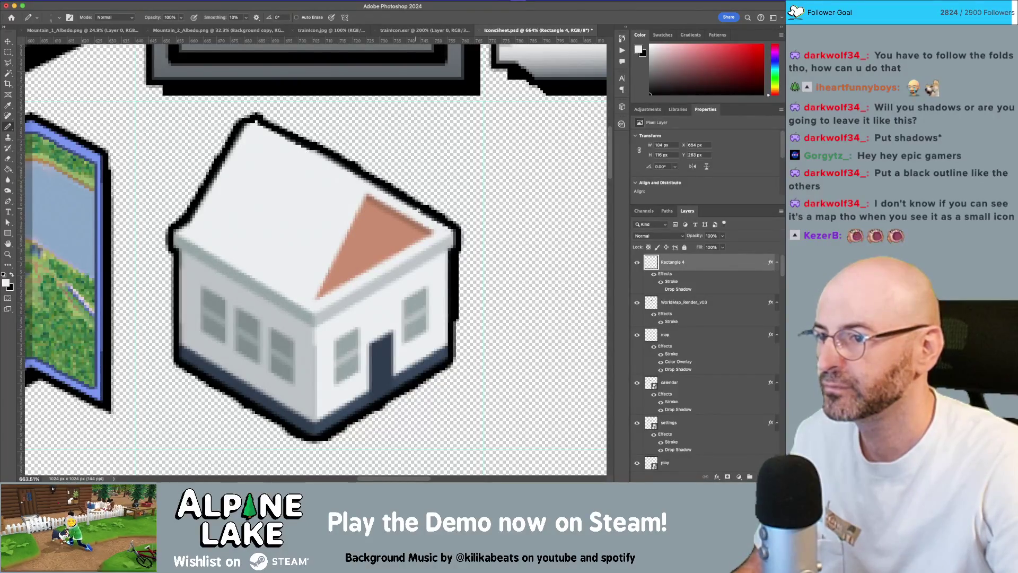
drag(257, 115, 303, 136)
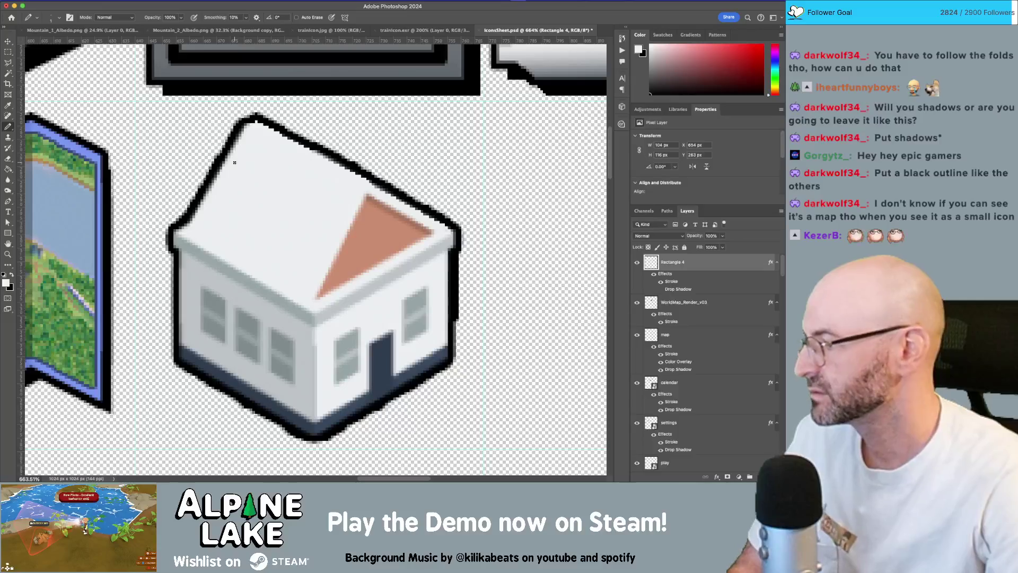
Save the icon sheet with Ctrl+S and zoom out to view the whole sheet.
key(z)
scroll(329, 175, down, 10)
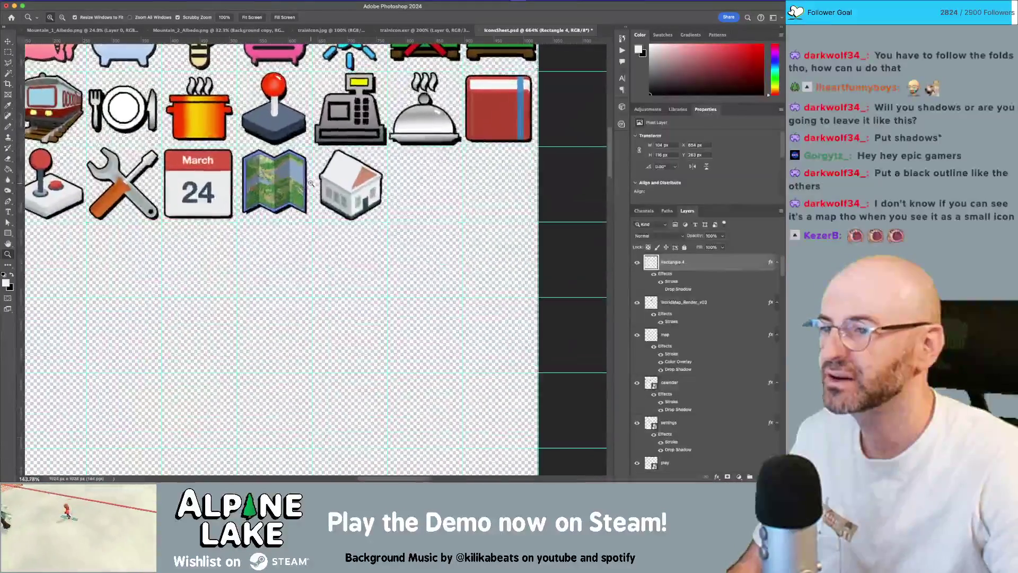
key(ctrl+s)
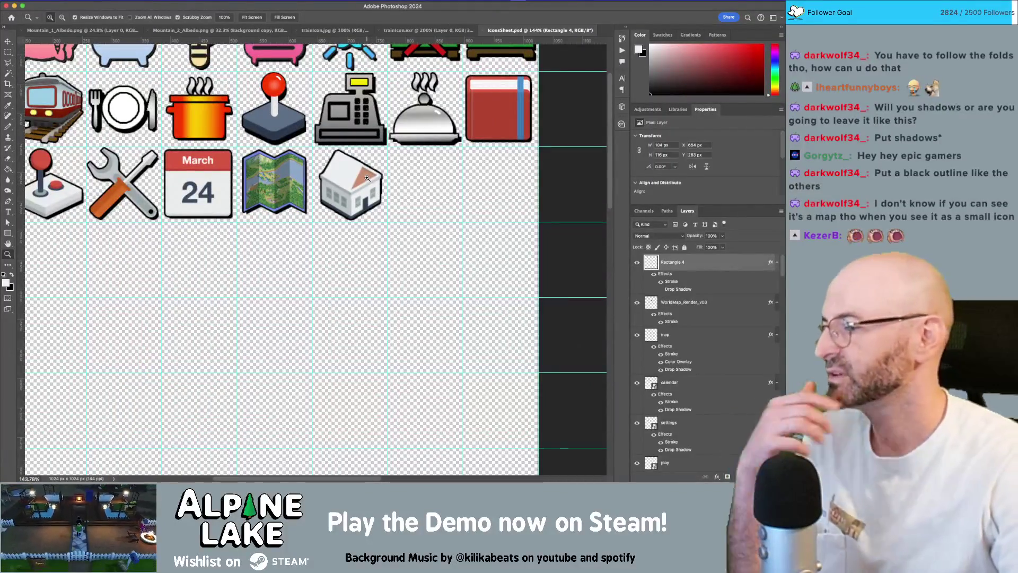
mouse_move(378, 189)
mouse_down()
mouse_move(334, 201)
mouse_move(356, 205)
mouse_move(396, 178)
mouse_up()
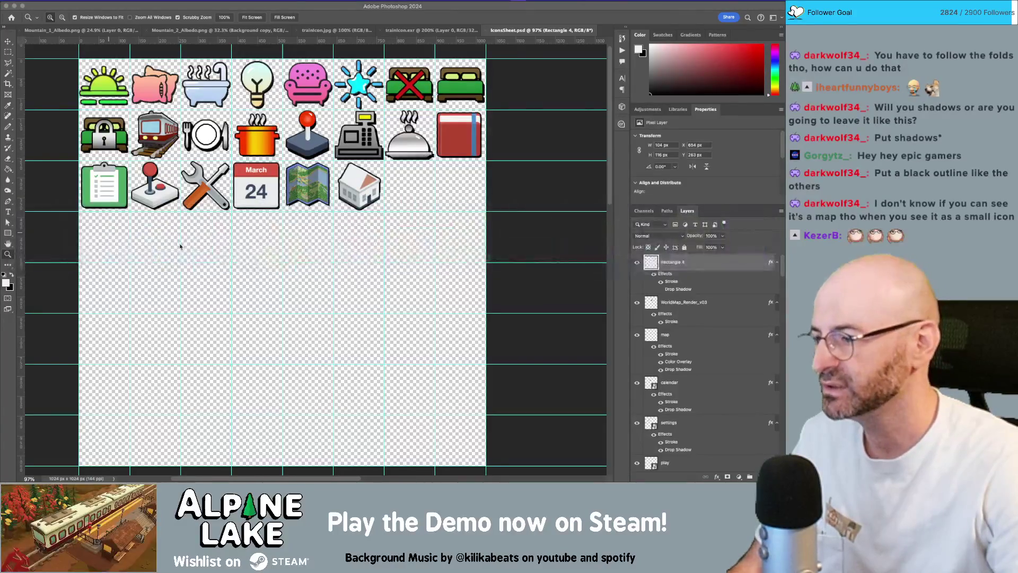
key(super+Tab)
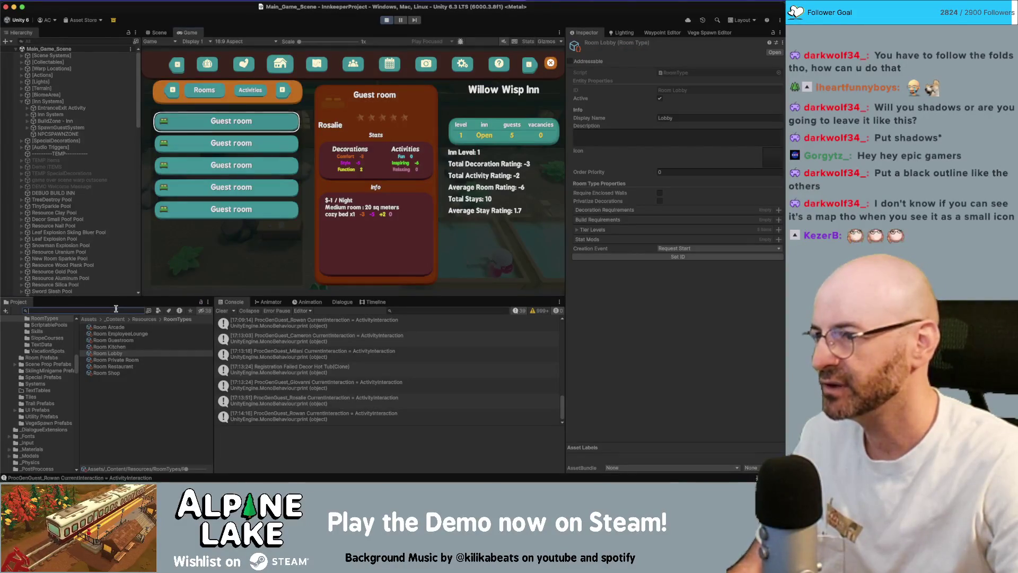
Find IconsSheet by searching 'icons', stop play mode, and open it in the Sprite Editor.
text(iconss)
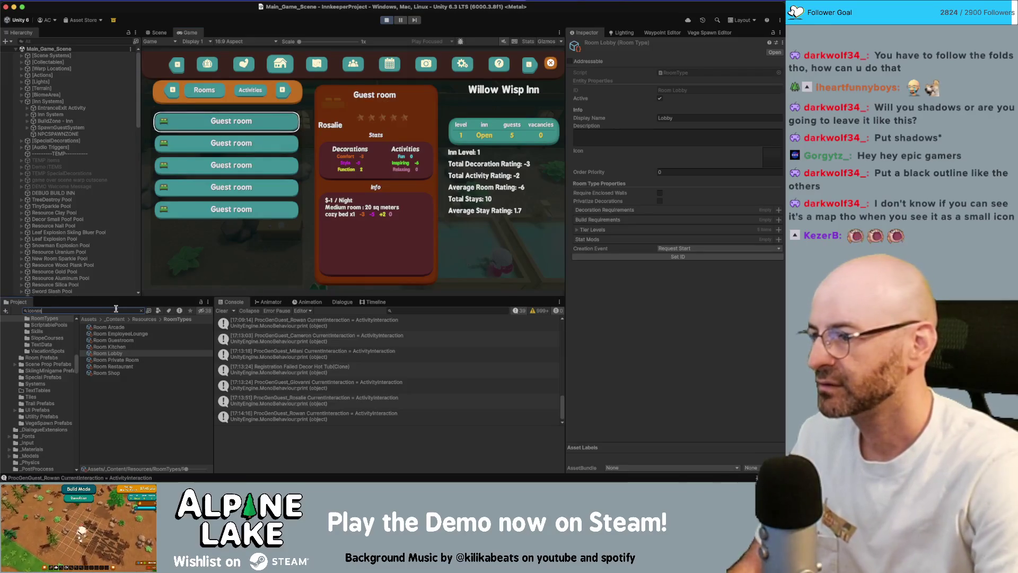
click(145, 326)
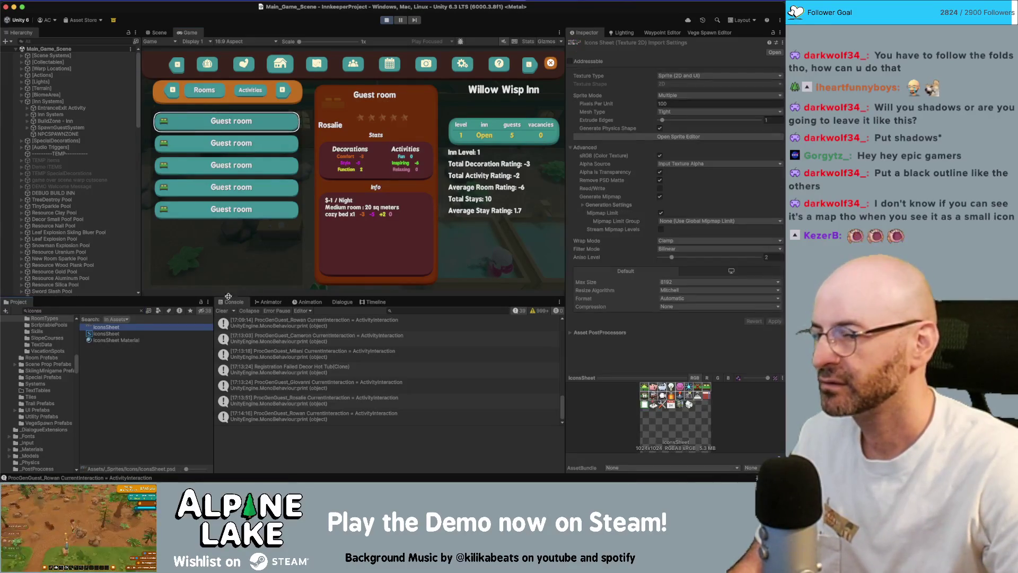
click(678, 136)
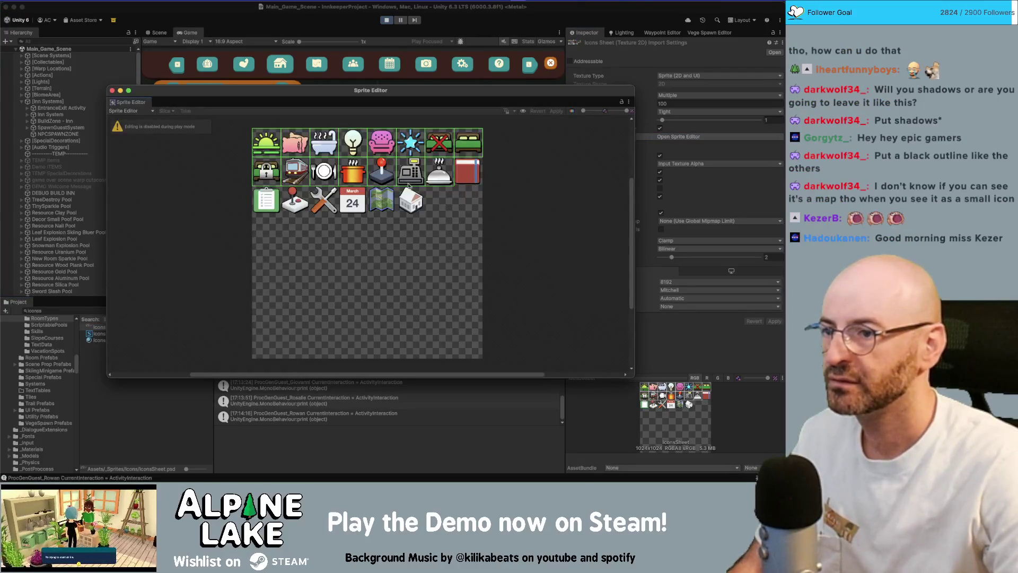
scroll(424, 189, up, 6)
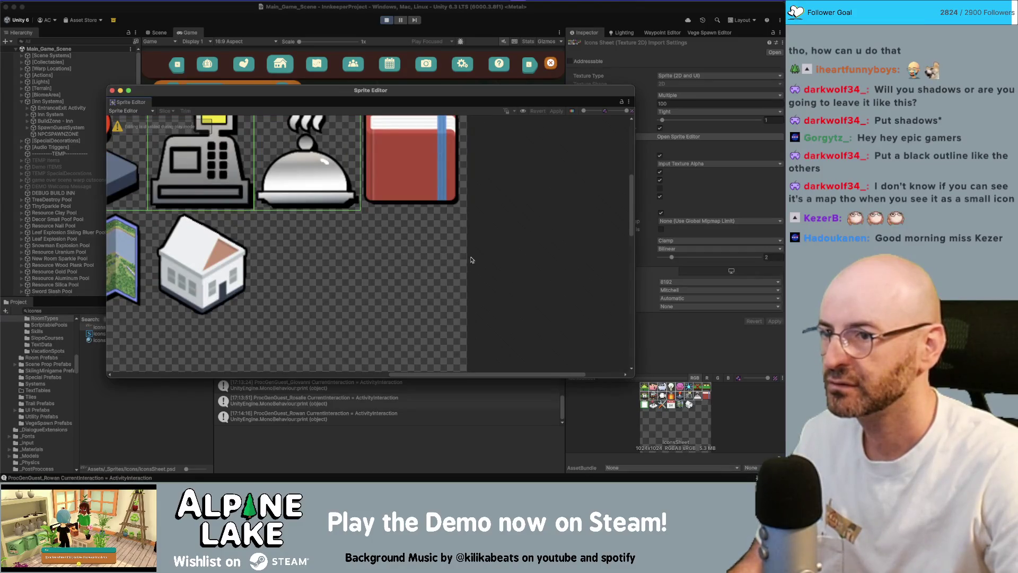
scroll(371, 281, down, 2)
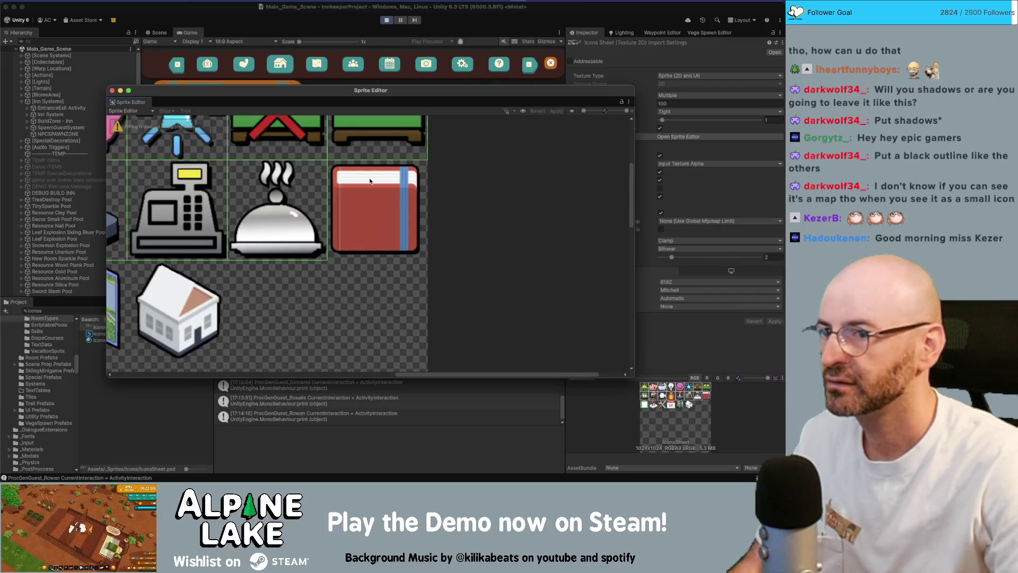
click(388, 22)
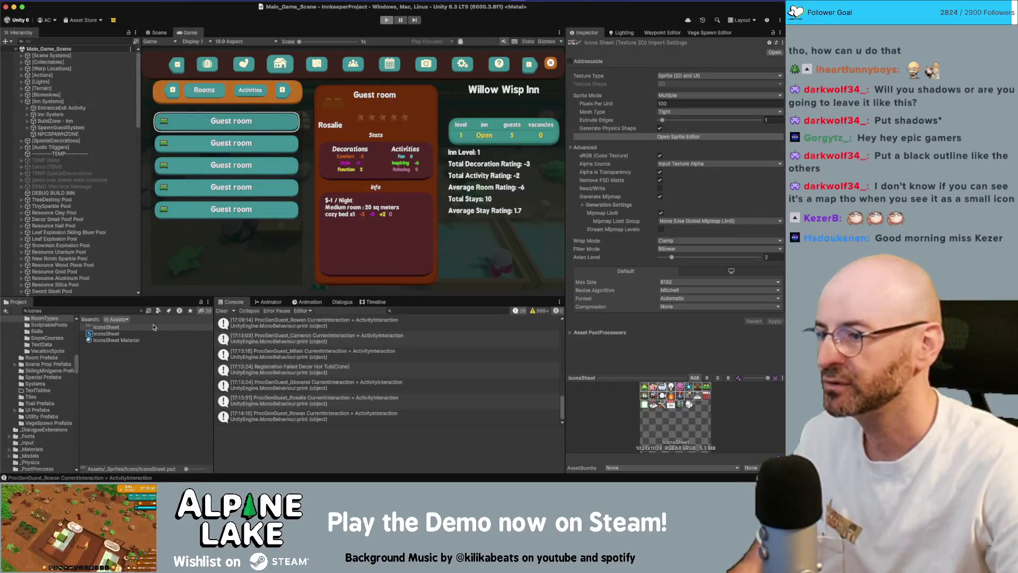
click(689, 137)
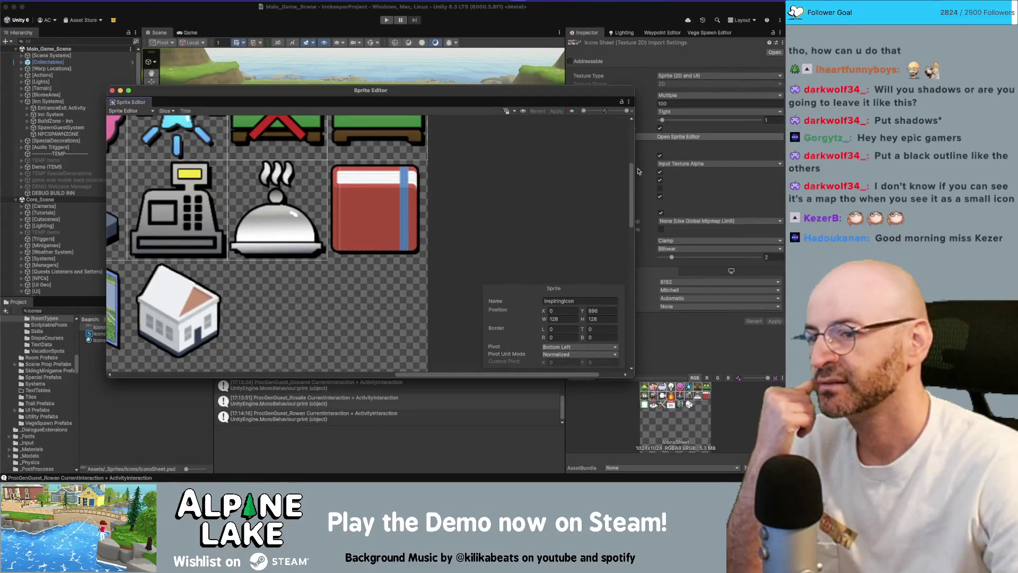
Create a sprite rectangle over the red book and name it journalIcon.
mouse_move(288, 275)
mouse_down()
mouse_move(381, 339)
mouse_move(376, 366)
mouse_up()
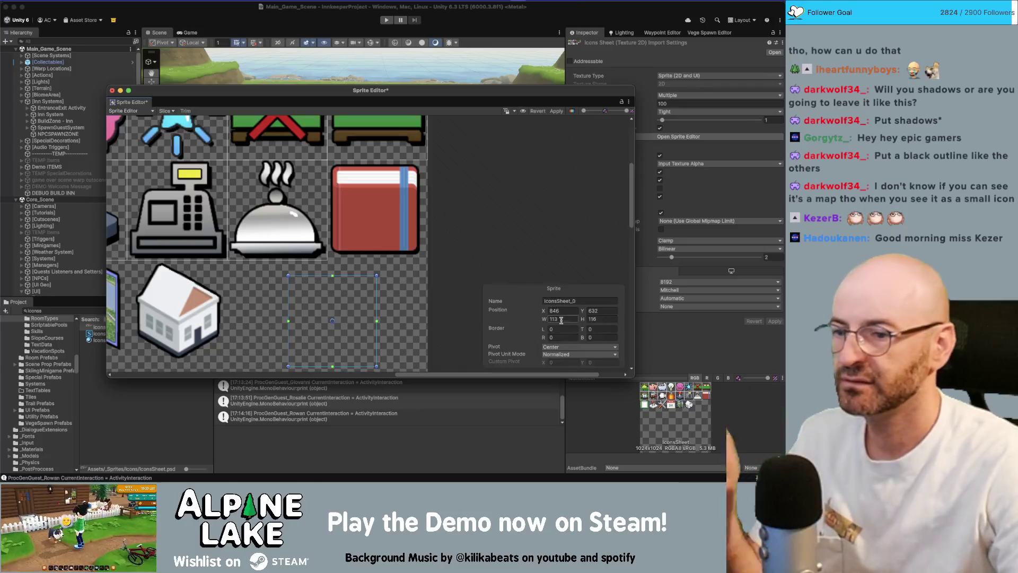
click(561, 319)
text(1288)
mouse_move(380, 288)
mouse_down()
mouse_move(422, 181)
mouse_move(421, 203)
mouse_up()
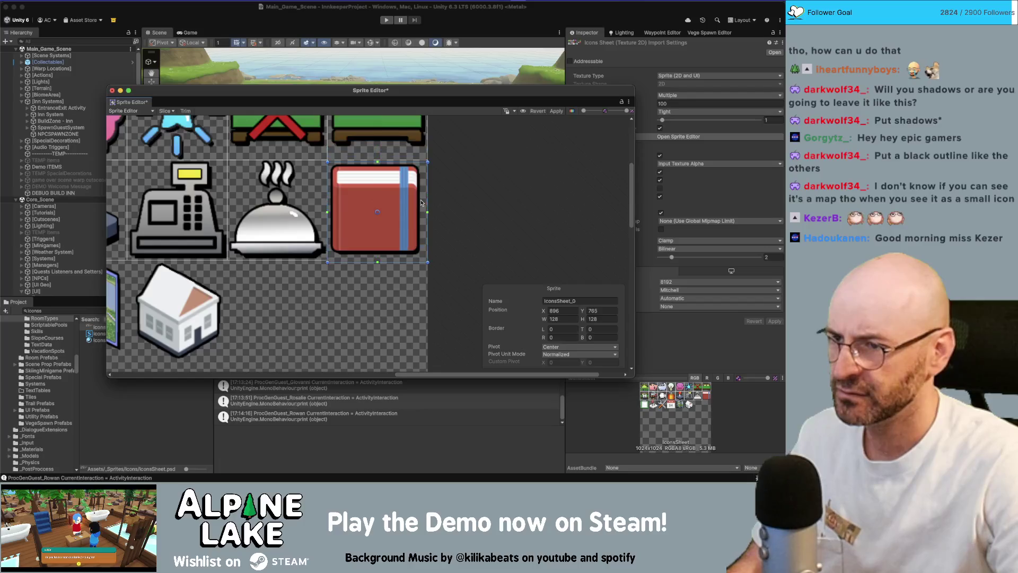
double_click(578, 300)
text(journalIcon)
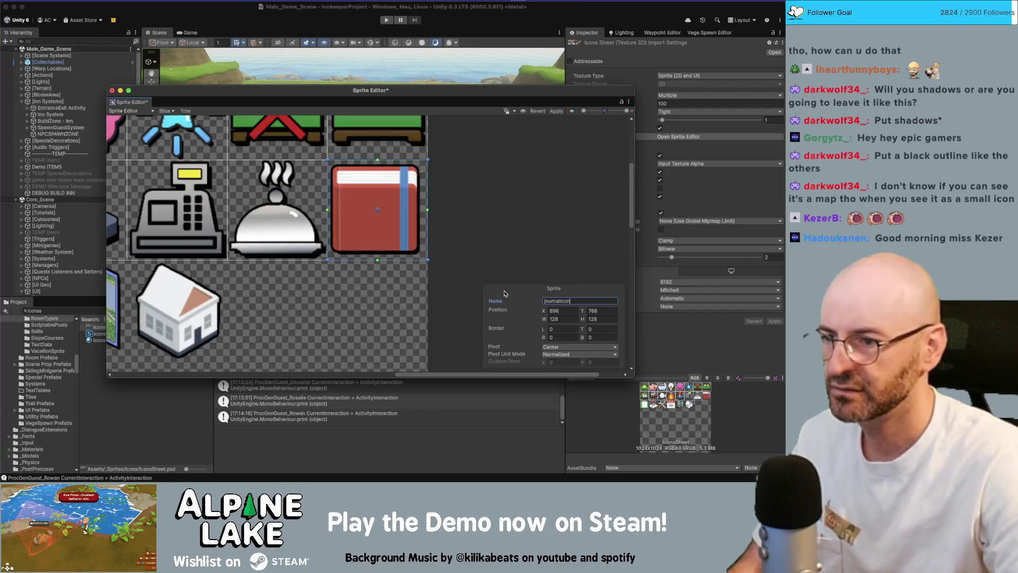
Fit a 128×128 houseIcon sprite over the house, then draw a rectangle around the map.
mouse_move(282, 297)
mouse_down()
mouse_move(276, 319)
mouse_move(210, 371)
mouse_move(200, 364)
mouse_up()
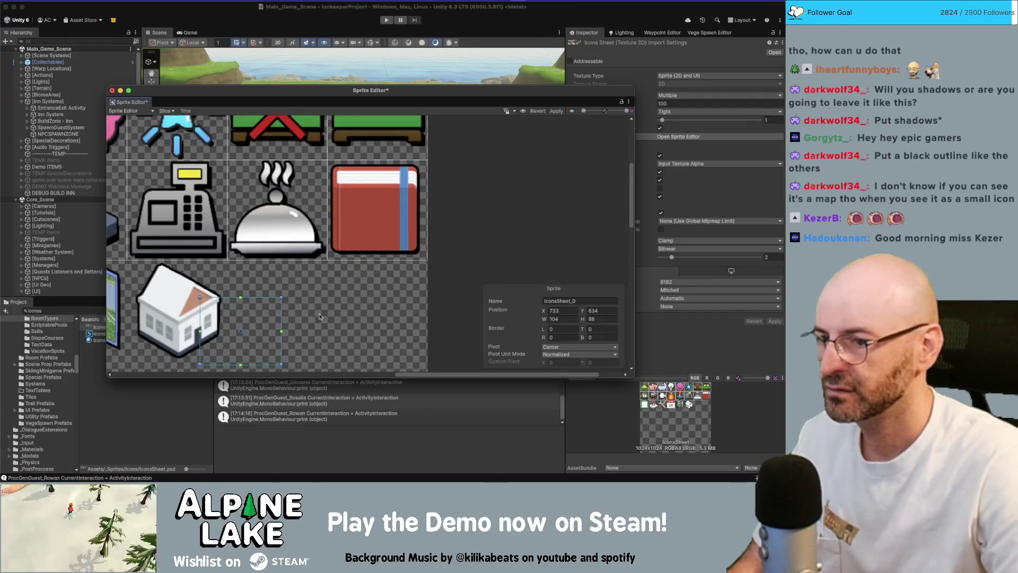
scroll(371, 318, left, 3)
scroll(371, 318, down, 2)
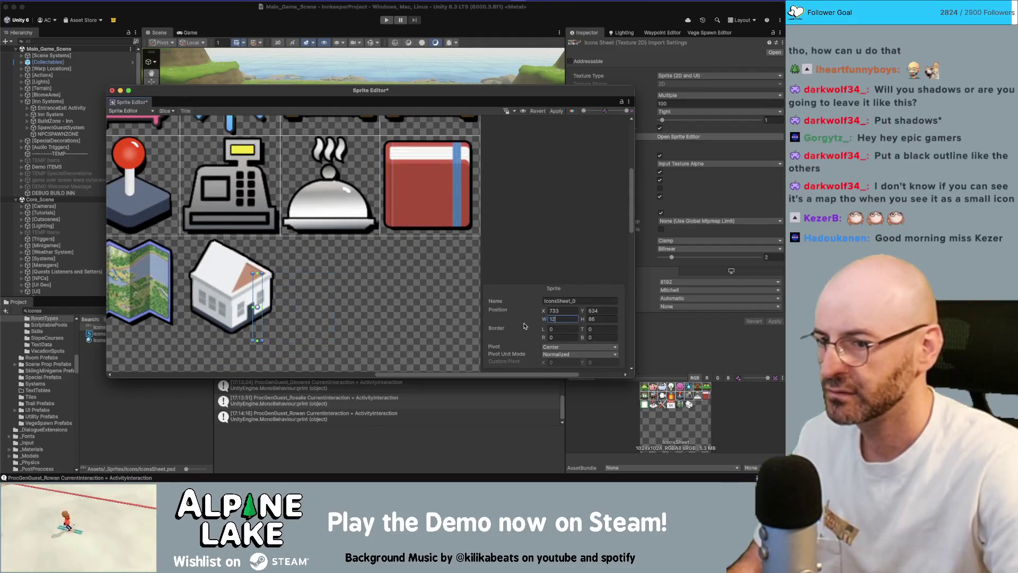
text(8)
key(Tab)
text(12)
drag(333, 286, 258, 279)
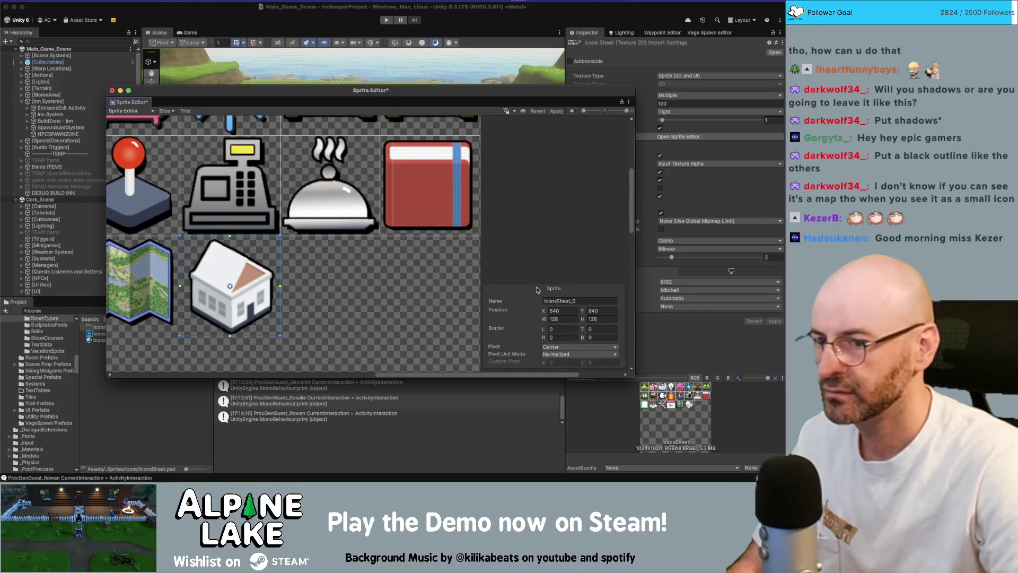
click(578, 301)
text(houseIcon)
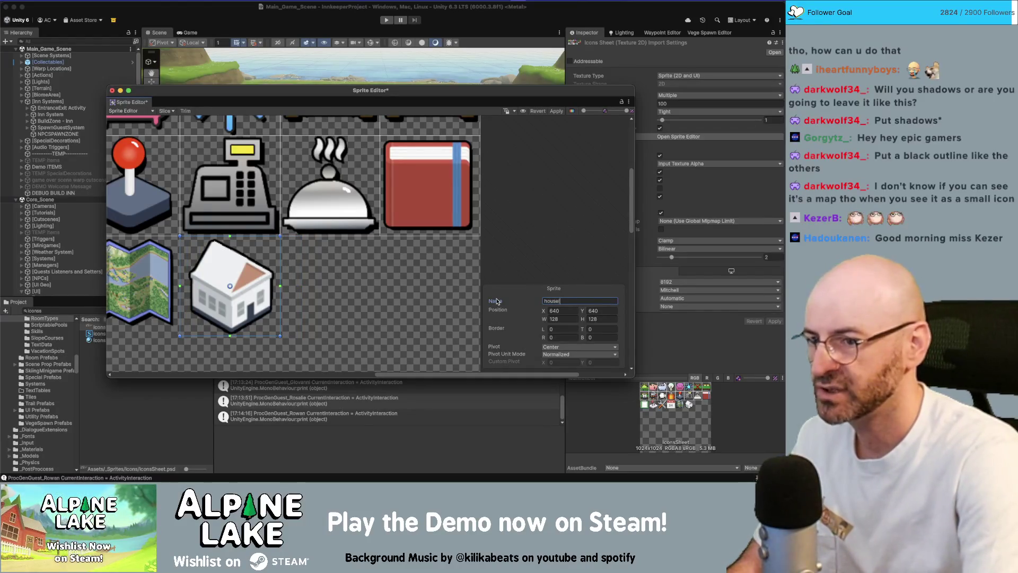
scroll(307, 256, left, 5)
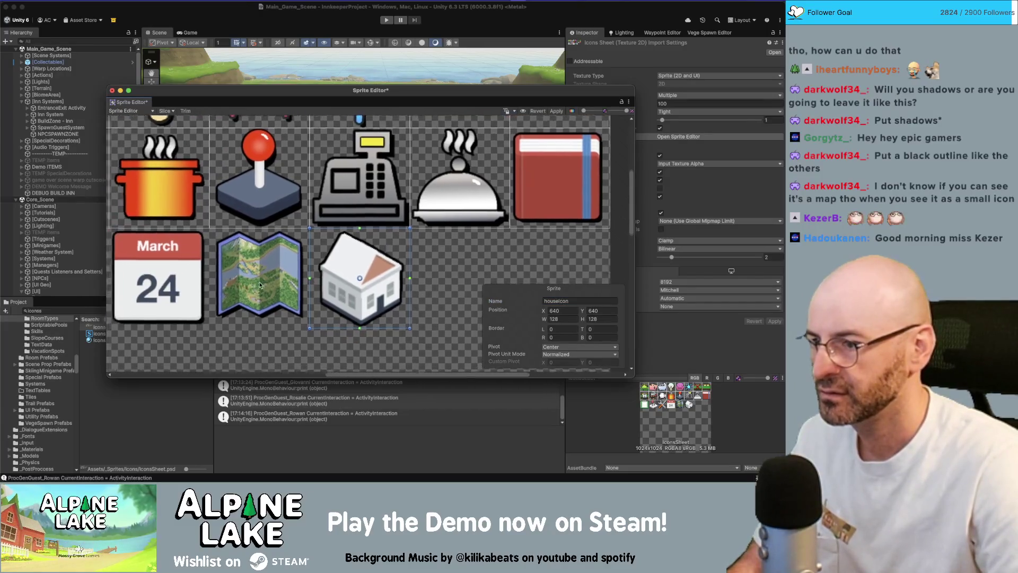
scroll(307, 257, right, 2)
drag(365, 255, 371, 256)
drag(339, 319, 227, 223)
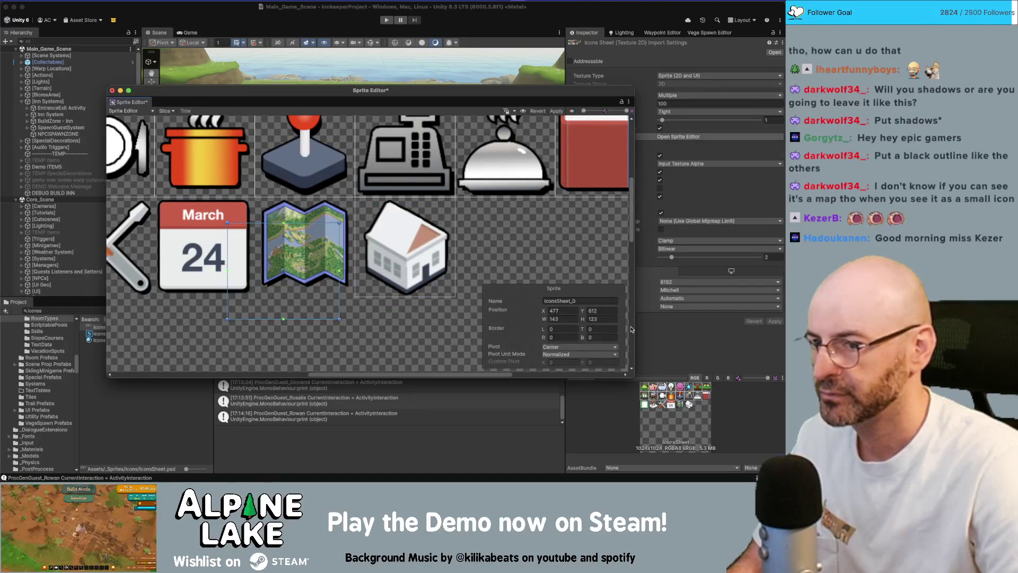
Name the map sprite mapIcon and fit it over the map icon.
text(1)
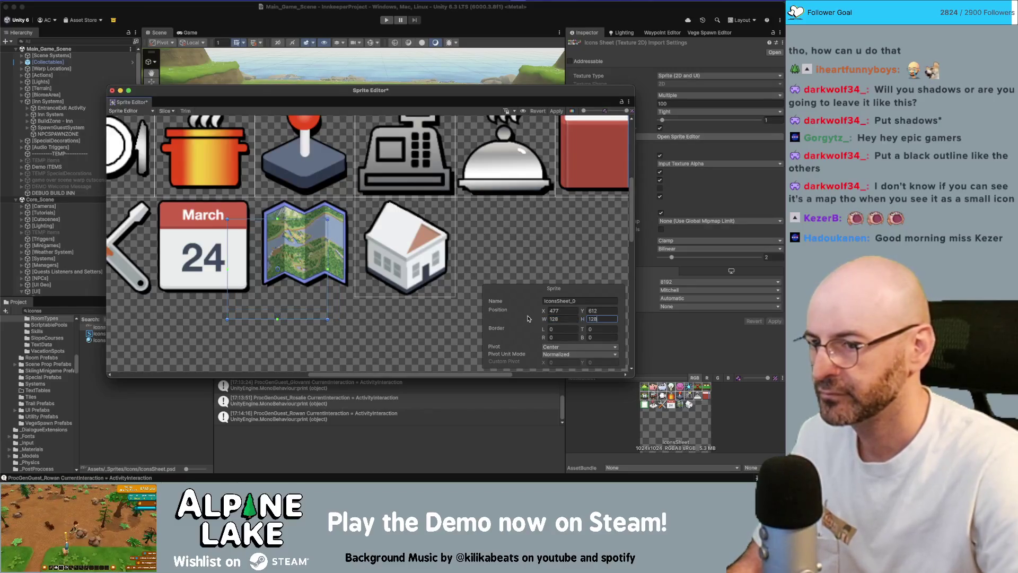
text(mapIcon)
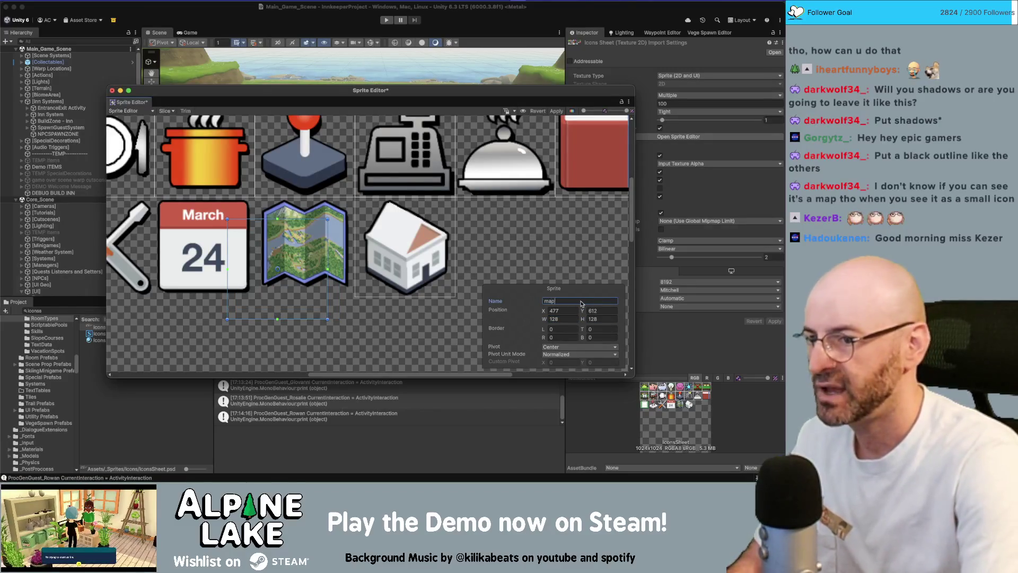
drag(274, 247, 298, 227)
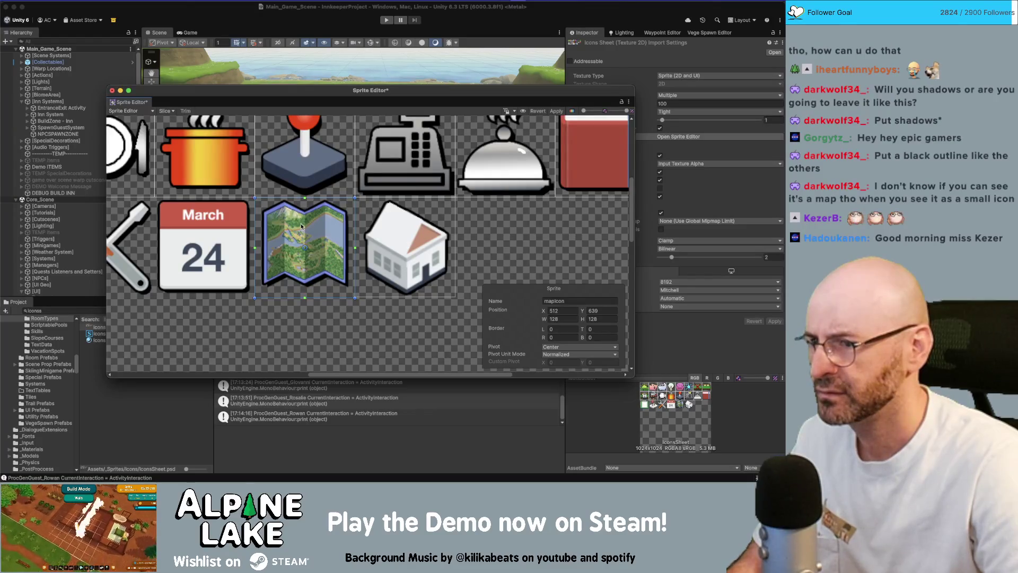
scroll(435, 255, left, 5)
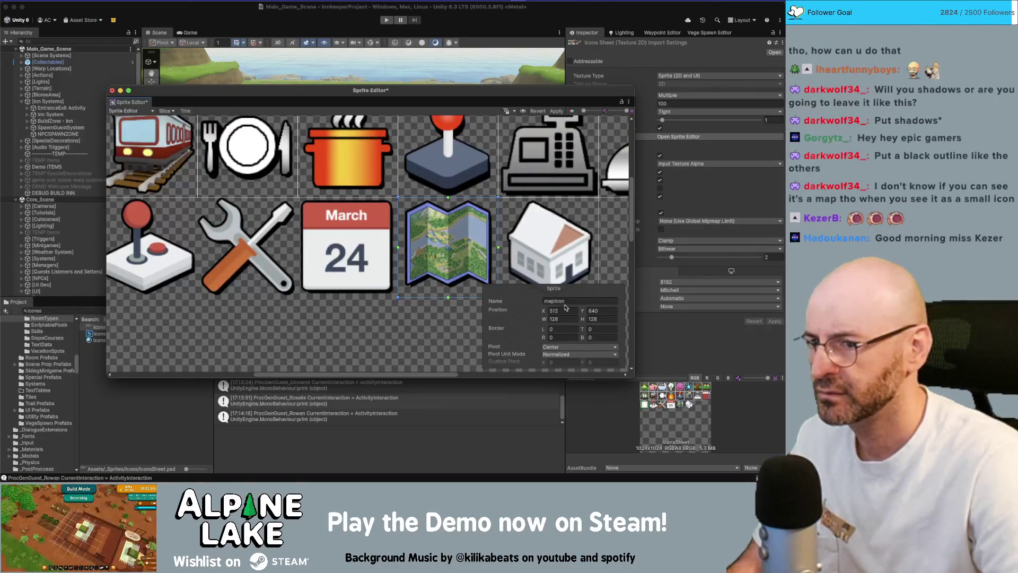
Draw a 128-wide sprite over the calendar and name it calendarIcon.
mouse_move(380, 340)
mouse_down()
mouse_move(280, 288)
mouse_move(253, 230)
mouse_up()
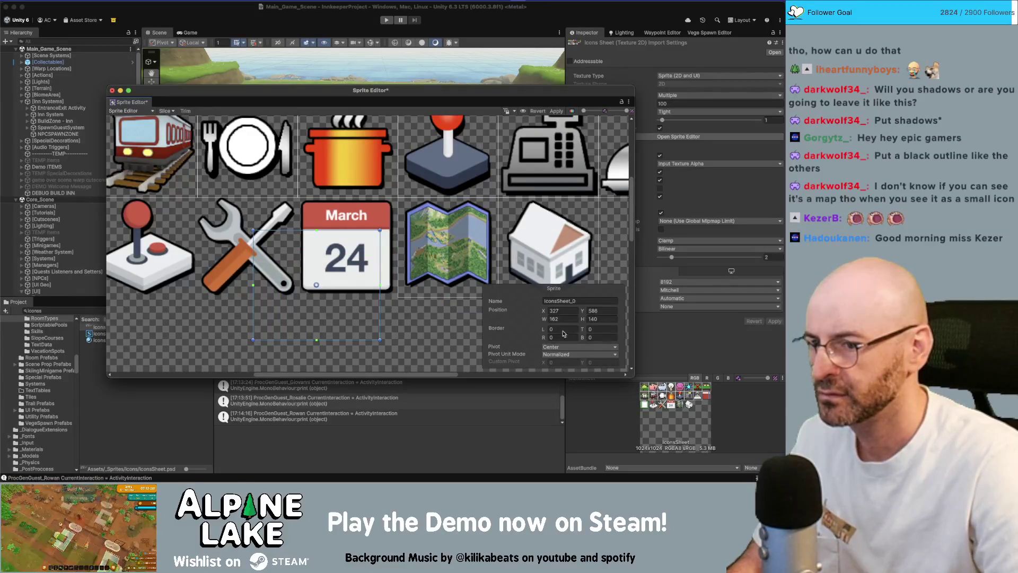
text(128)
key(Tab)
text(1)
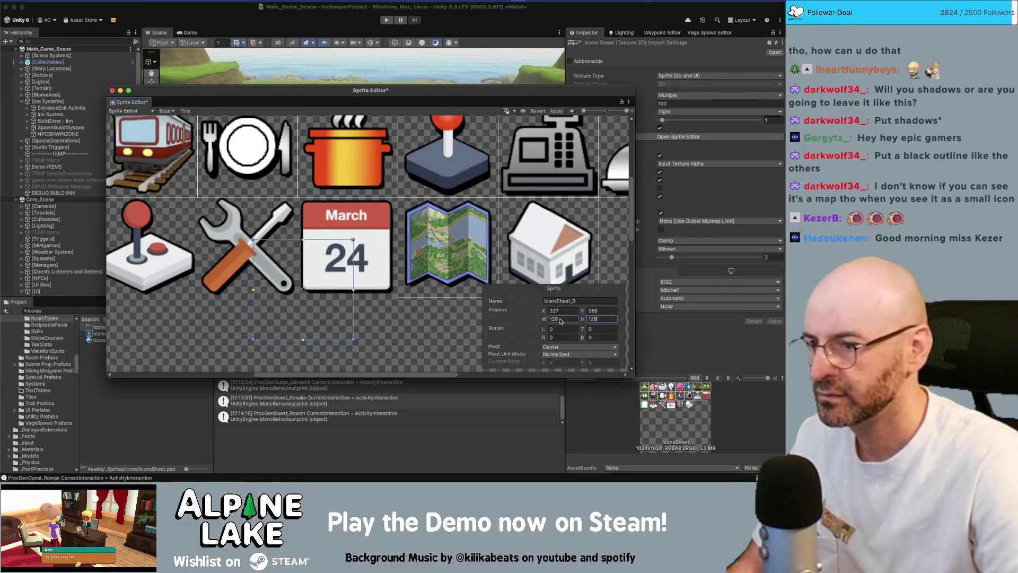
text(cale)
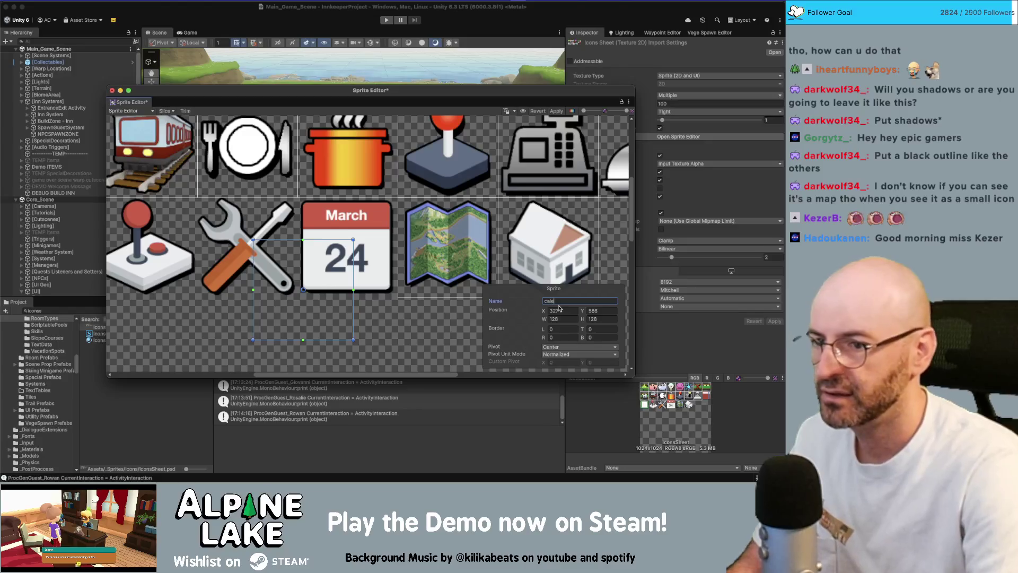
text(ndarIcon)
drag(310, 272, 349, 229)
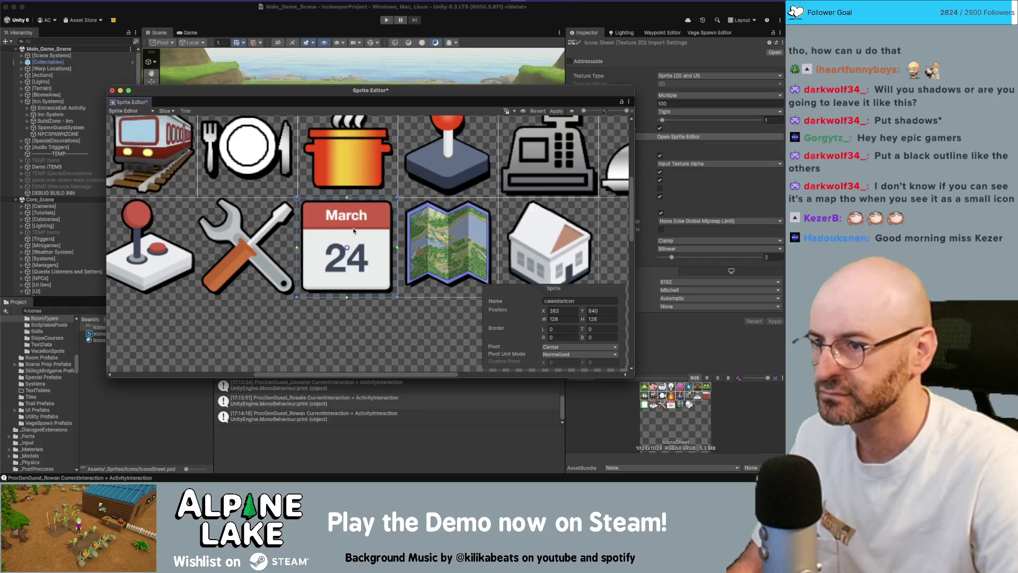
Name the sprite near the wrench settingsIcon, size it 128 × 128, and fit it over the wrench.
scroll(268, 251, left, 3)
click(270, 253)
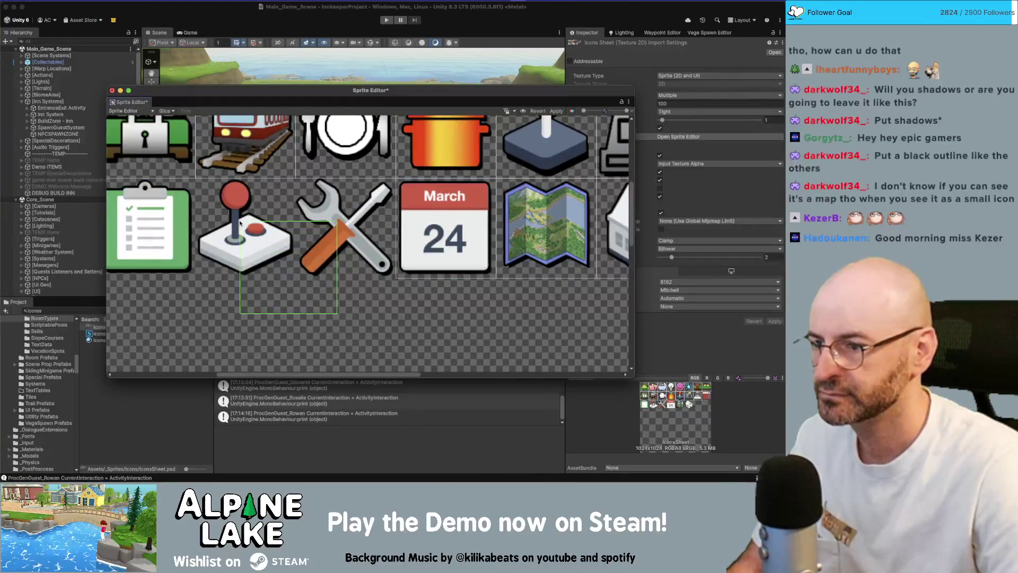
click(573, 301)
text(setti)
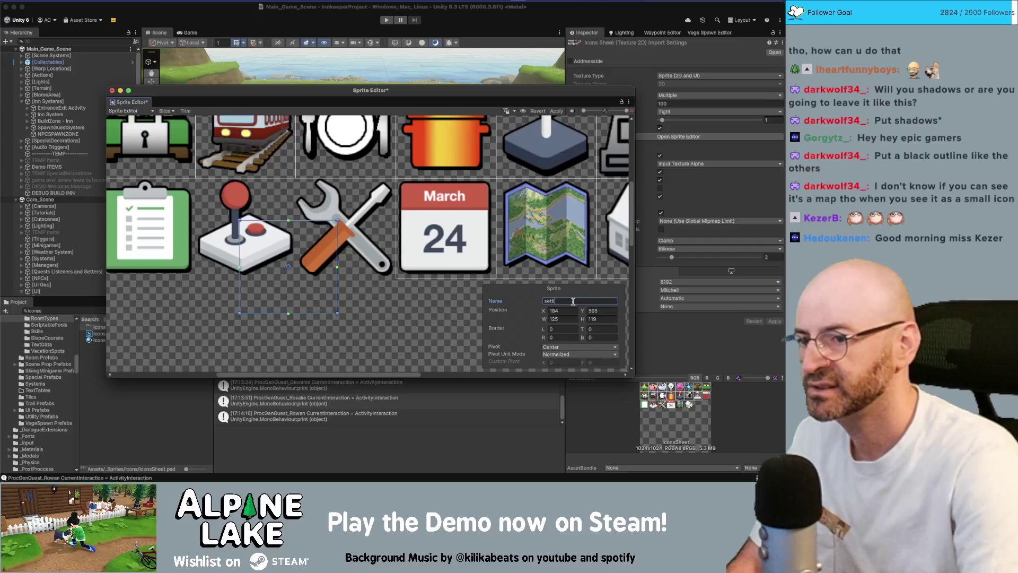
text(ngsIcon)
key(Tab)
key(Tab)
key(Tab)
text(128)
key(Tab)
text(128)
drag(273, 228, 324, 198)
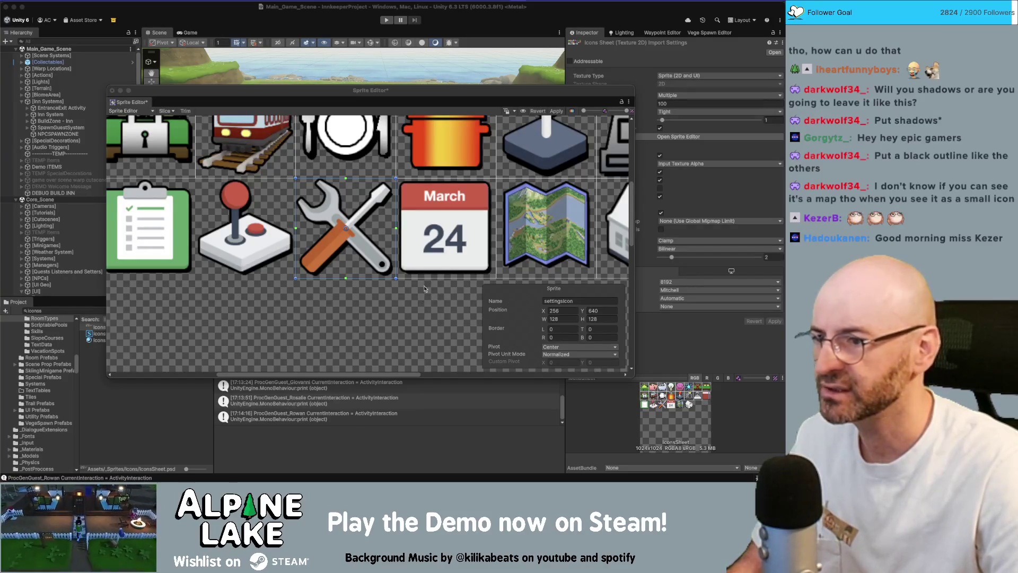
scroll(324, 297, left, 3)
scroll(364, 286, down, 2)
Draw a new 128×128 sprite rect and position it over the clipboard icon.
click(315, 261)
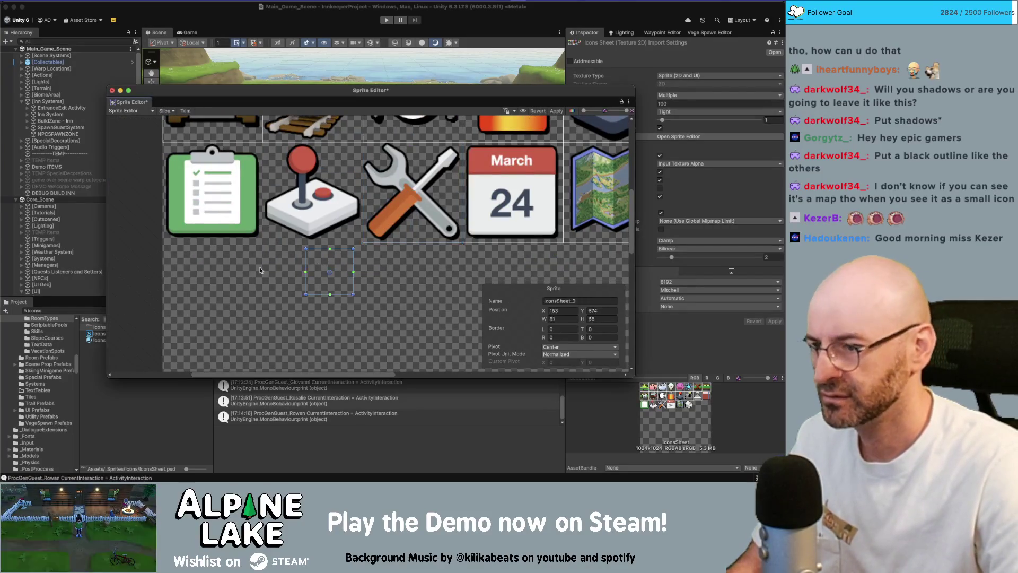
drag(260, 268, 340, 322)
drag(221, 282, 215, 282)
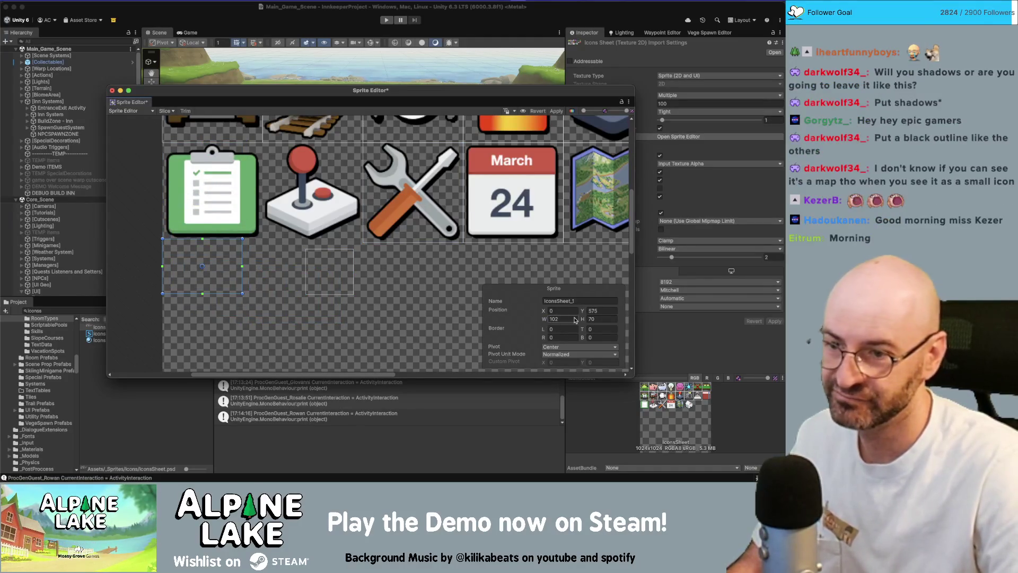
key(BackSpace)
key(BackSpace)
text(28)
key(Tab)
text(449)
key(BackSpace)
key(BackSpace)
key(BackSpace)
text(128)
drag(221, 210, 208, 165)
Give the second sprite rect a height of 128 and move it onto the joystick icon.
click(329, 253)
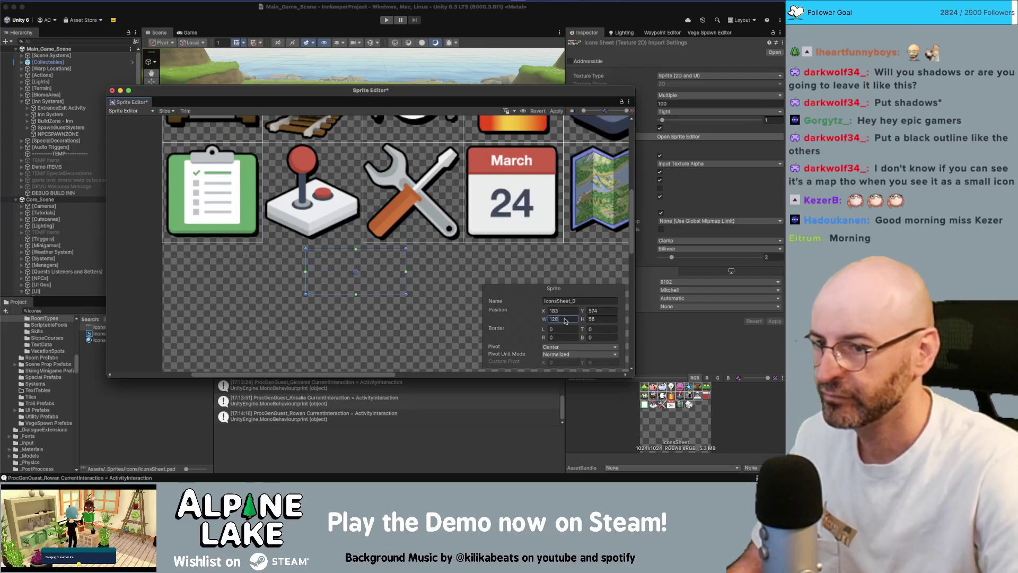
key(Tab)
text(128)
drag(311, 176, 305, 172)
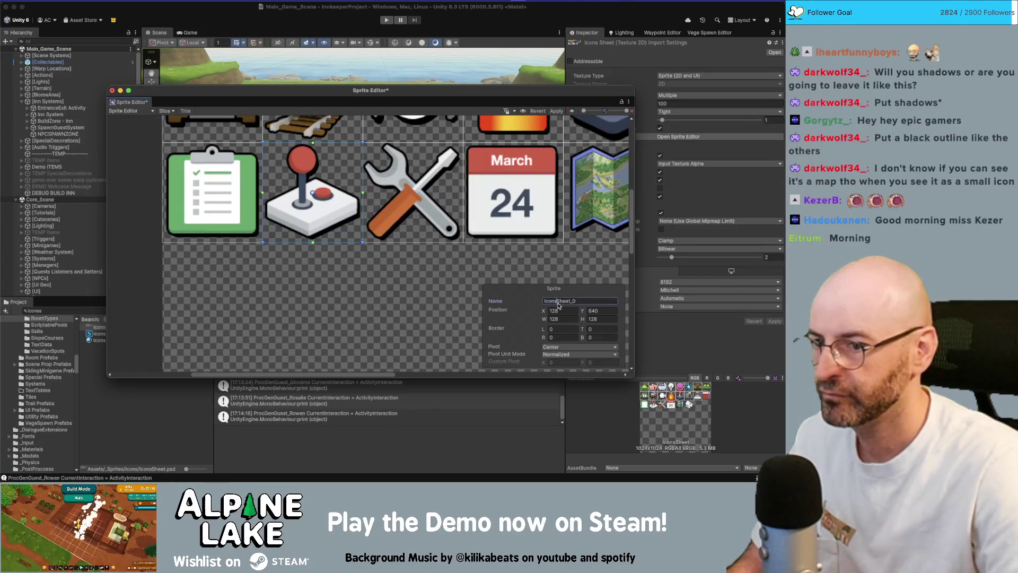
Name the joystick sprite arcadeIcon and the clipboard sprite clipboardIcon, then apply the slicing.
text(arcadeIcon2)
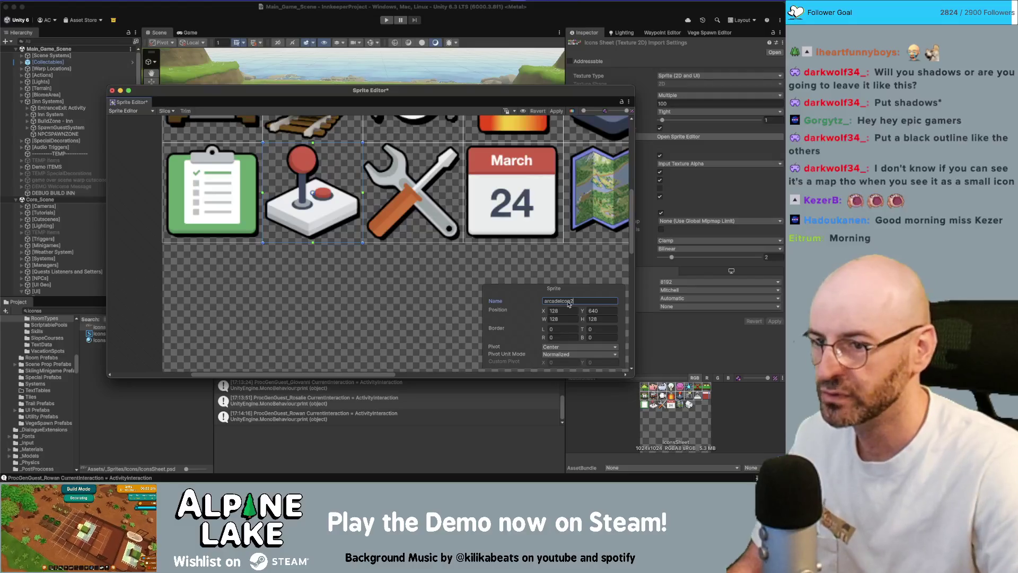
key(Return)
click(548, 303)
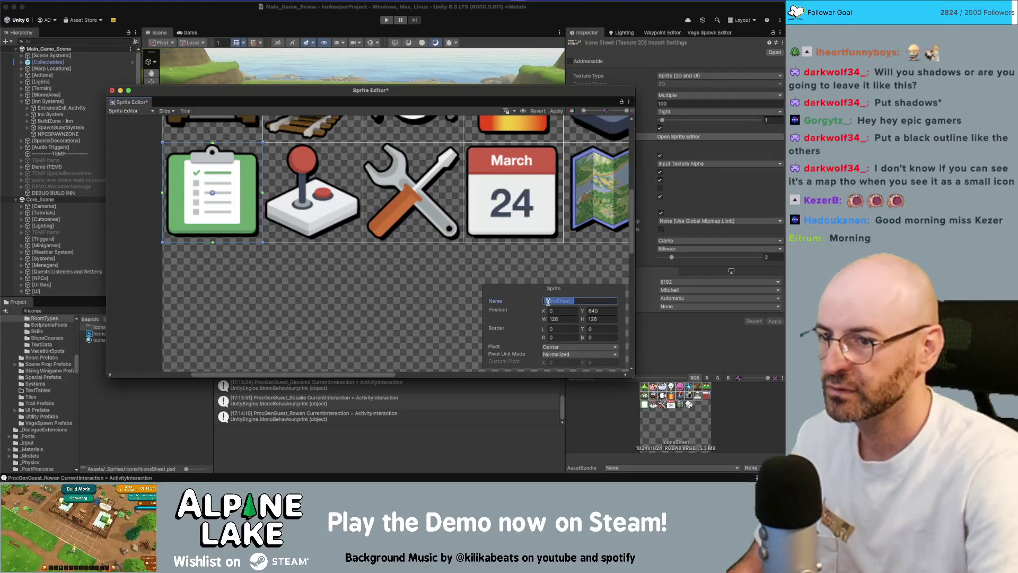
text(clipboardIco)
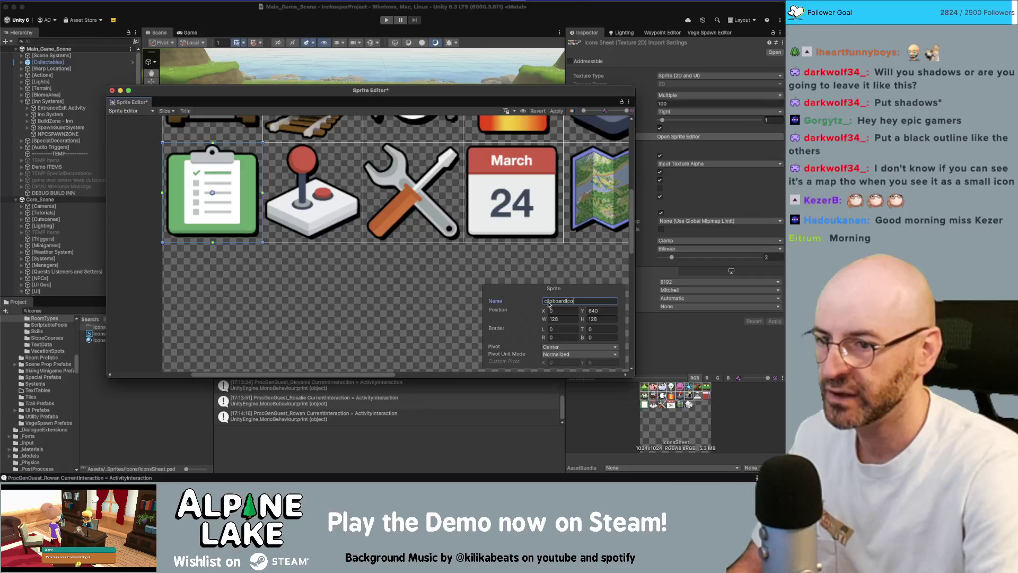
text(n)
click(458, 295)
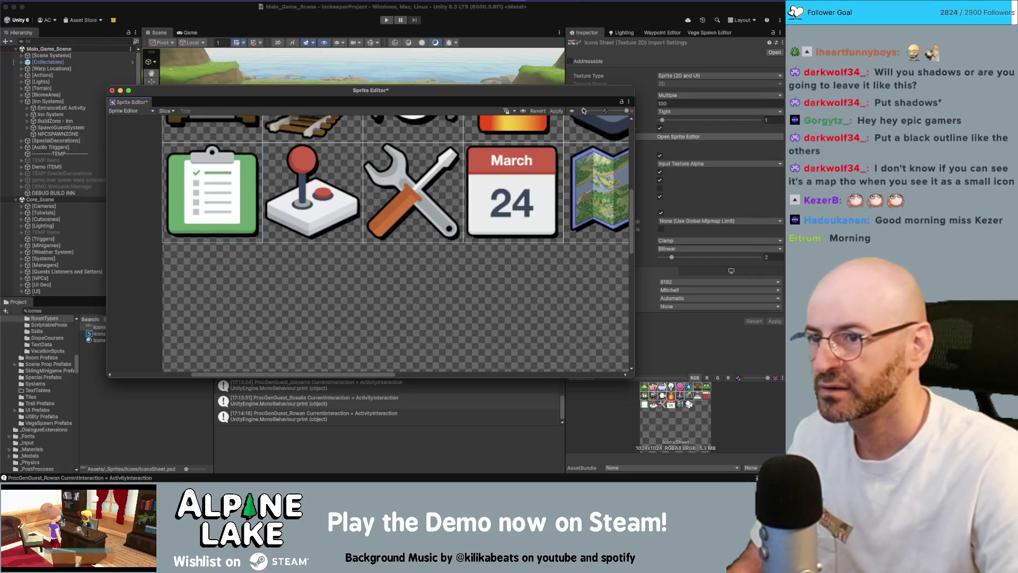
click(557, 111)
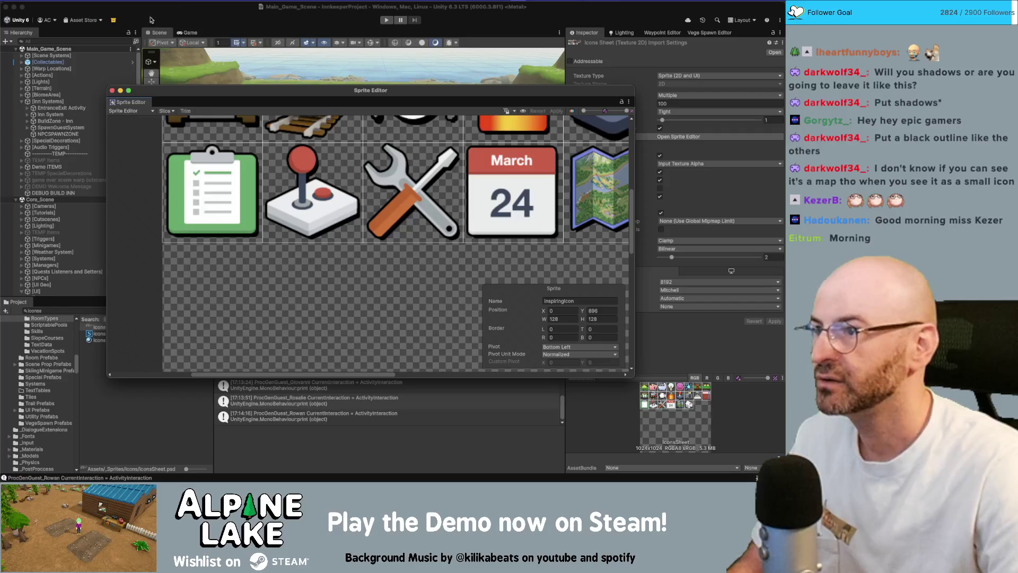
Close the Sprite Editor and show the Game view at Full HD 1920x1080 with 1x scale.
click(112, 92)
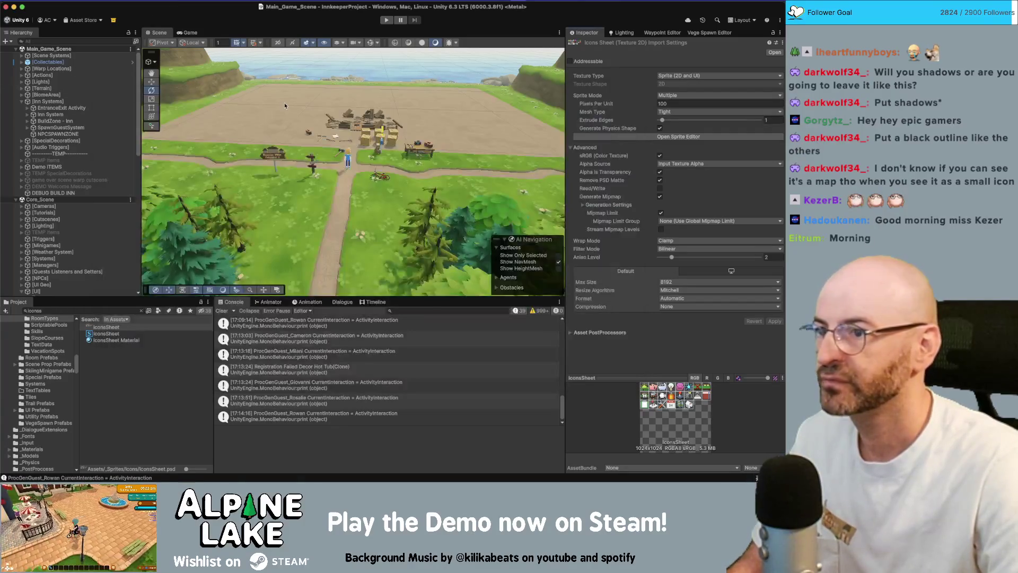
click(189, 32)
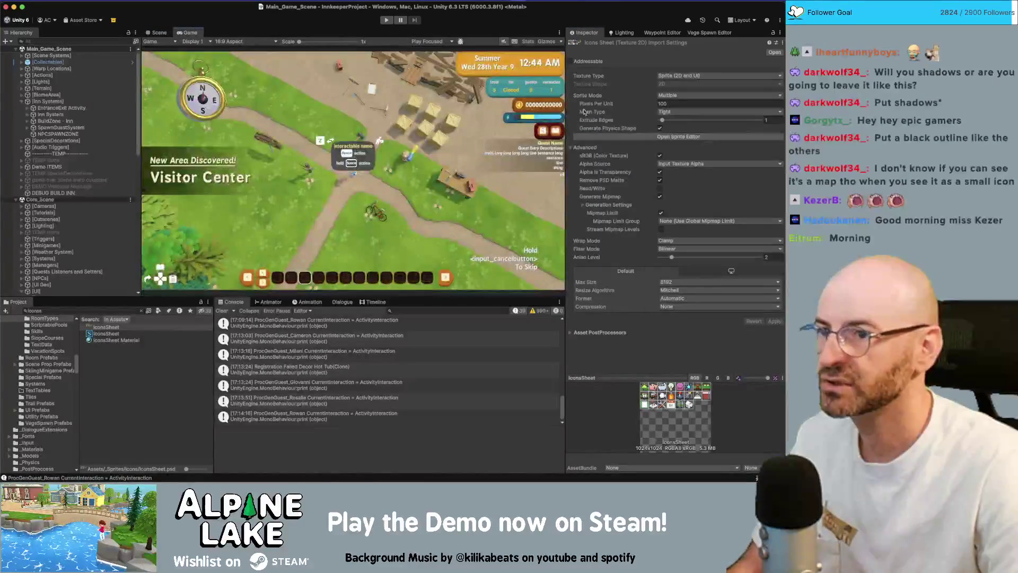
scroll(546, 133, up, 5)
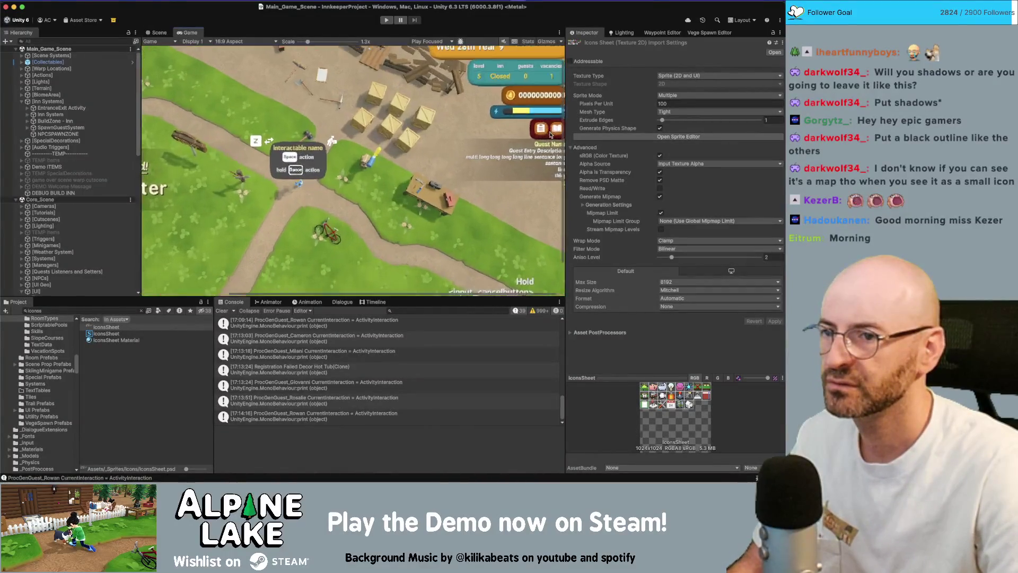
click(245, 42)
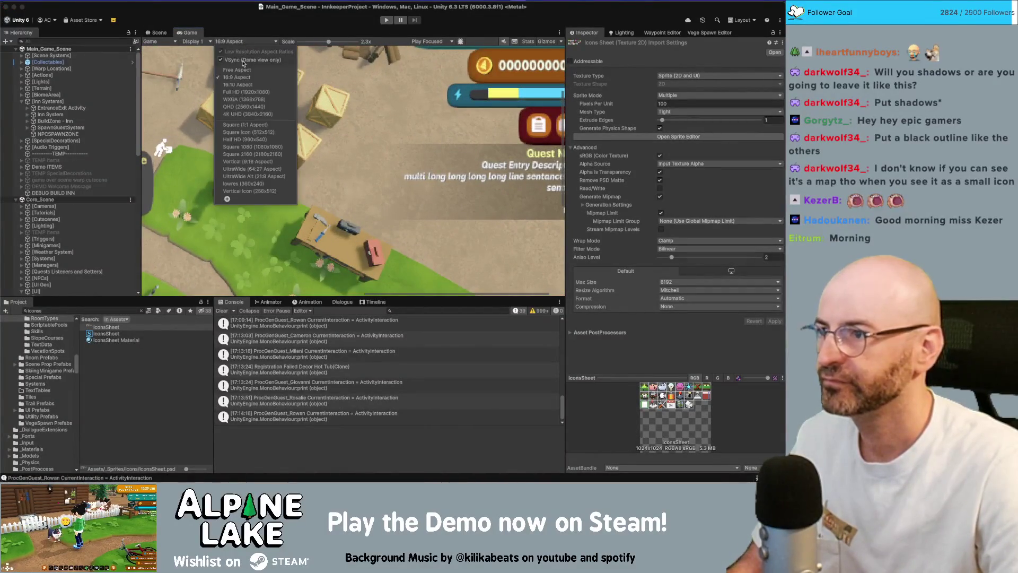
click(241, 91)
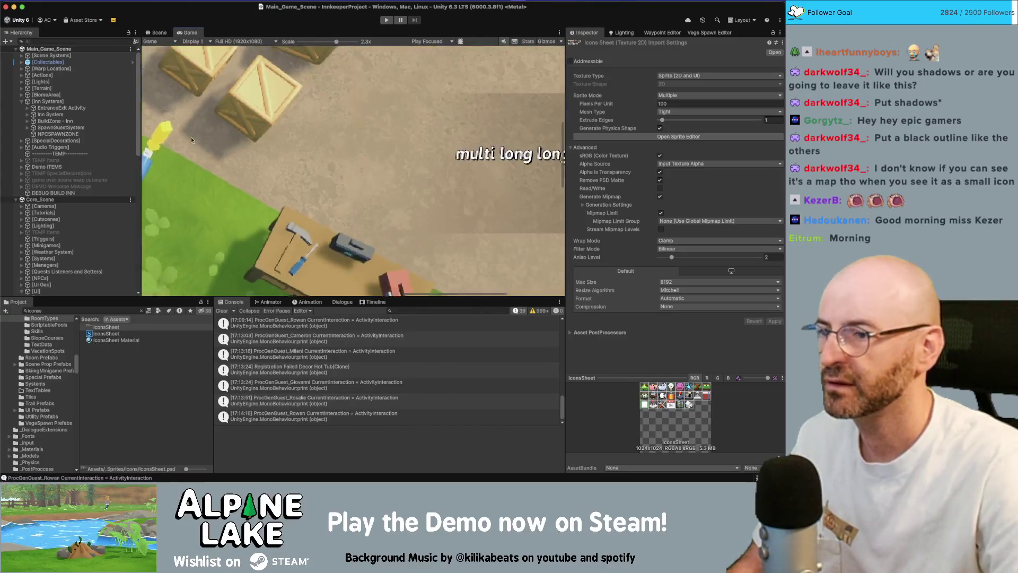
scroll(339, 156, down, 2)
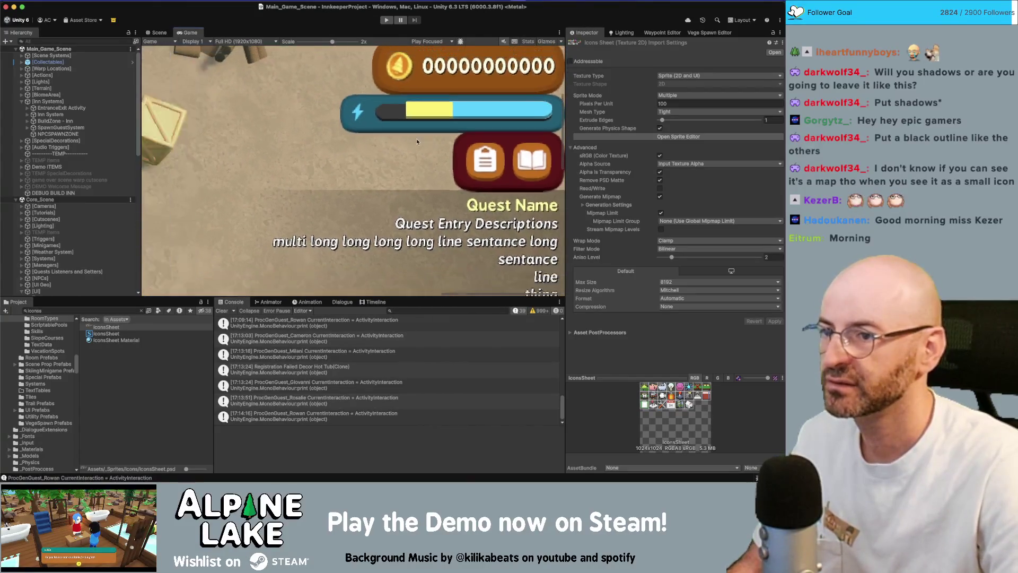
drag(328, 45, 315, 44)
scroll(416, 109, down, 3)
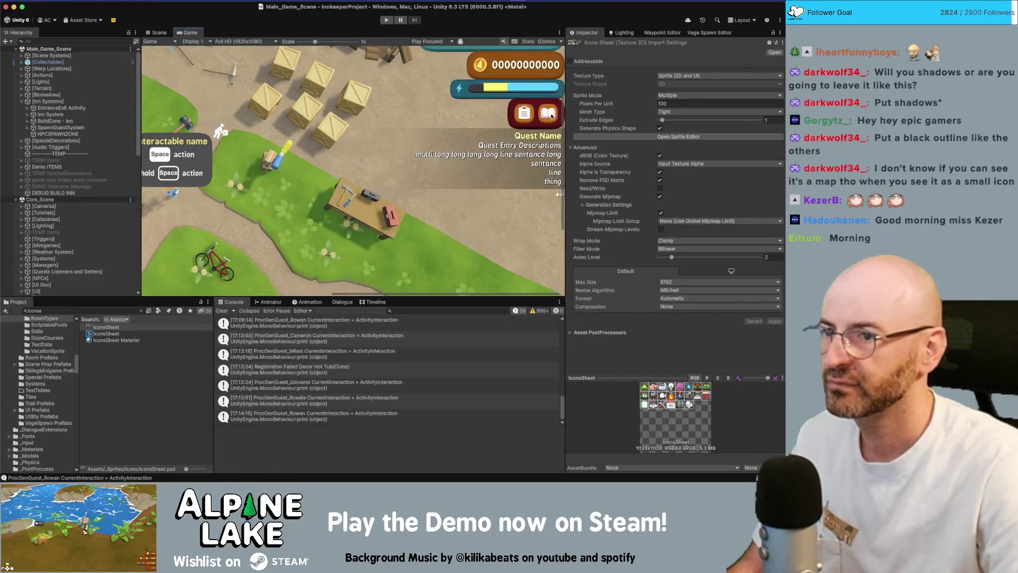
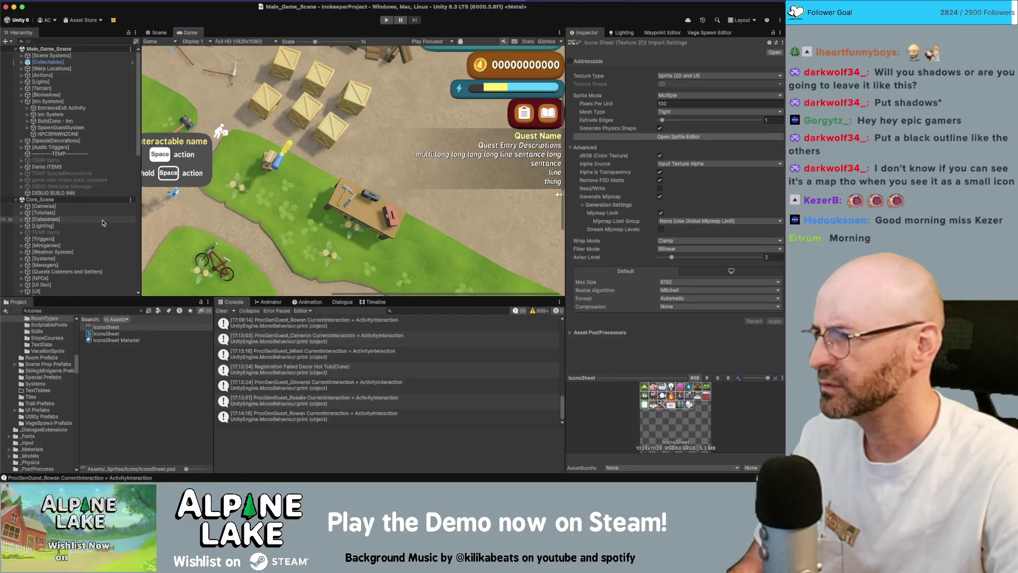
Select Time Canvas > Panel > Menus Image > Inn Manager Button > Icon in the Hierarchy.
click(84, 100)
scroll(85, 237, down, 5)
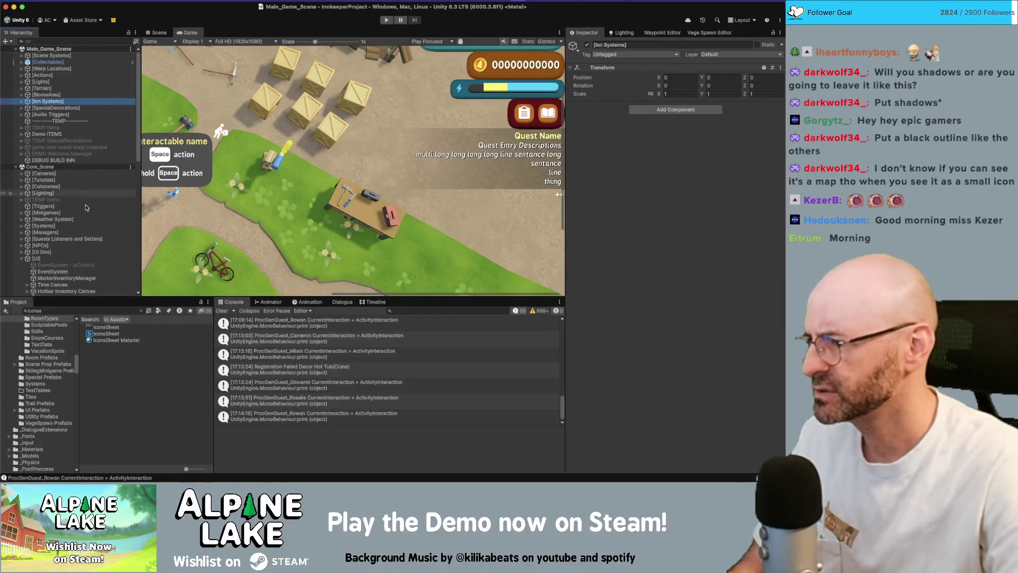
click(100, 204)
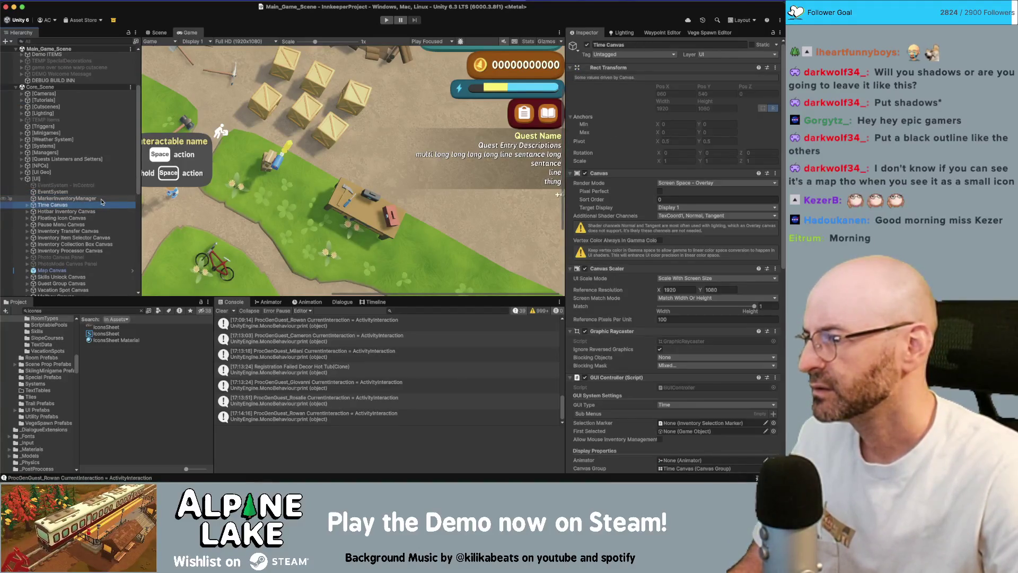
key(Right)
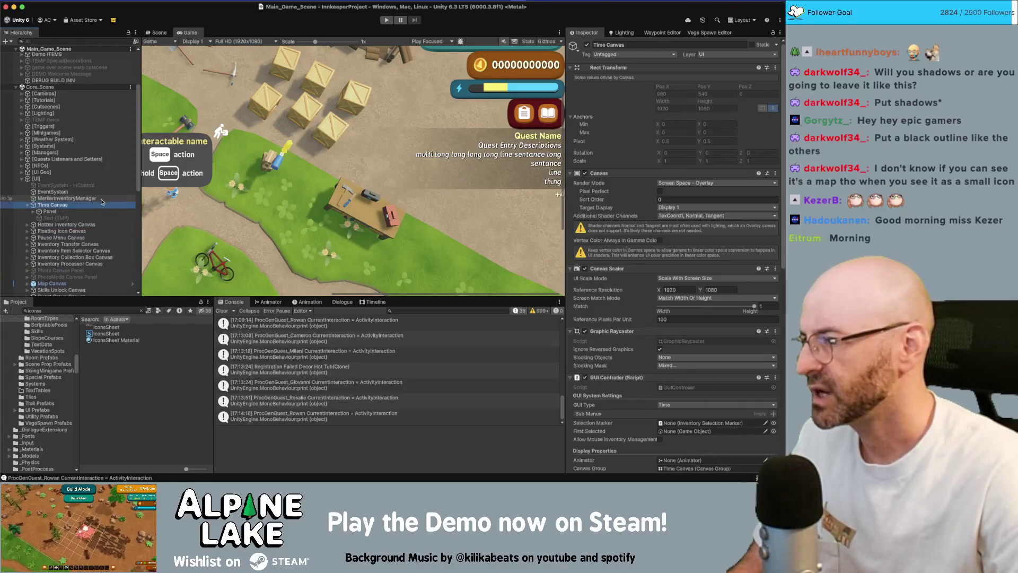
key(Down)
key(Right)
key(Down)
key(Down)
key(Down)
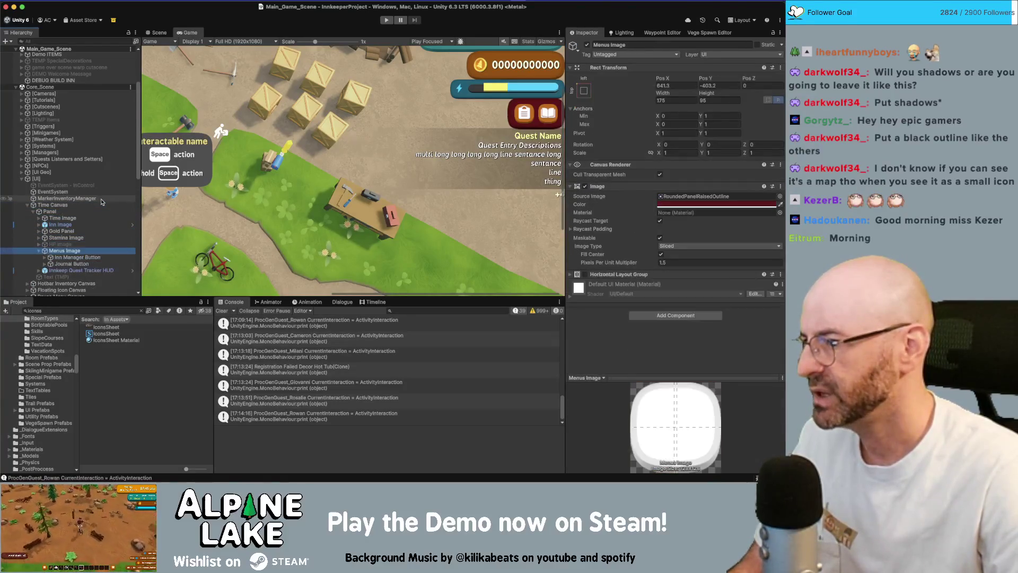
key(Down)
key(Right)
key(Down)
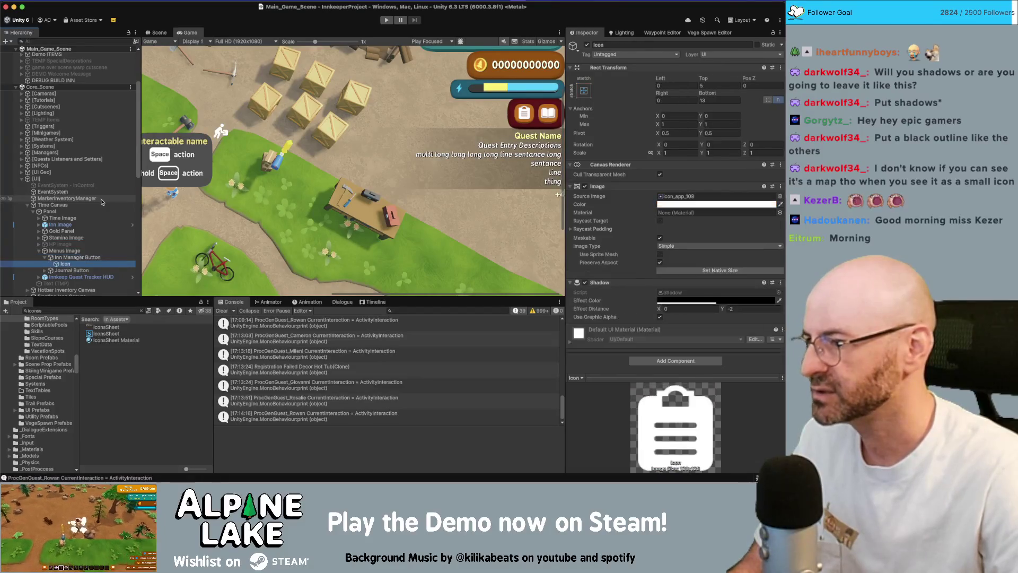
key(Up)
key(Down)
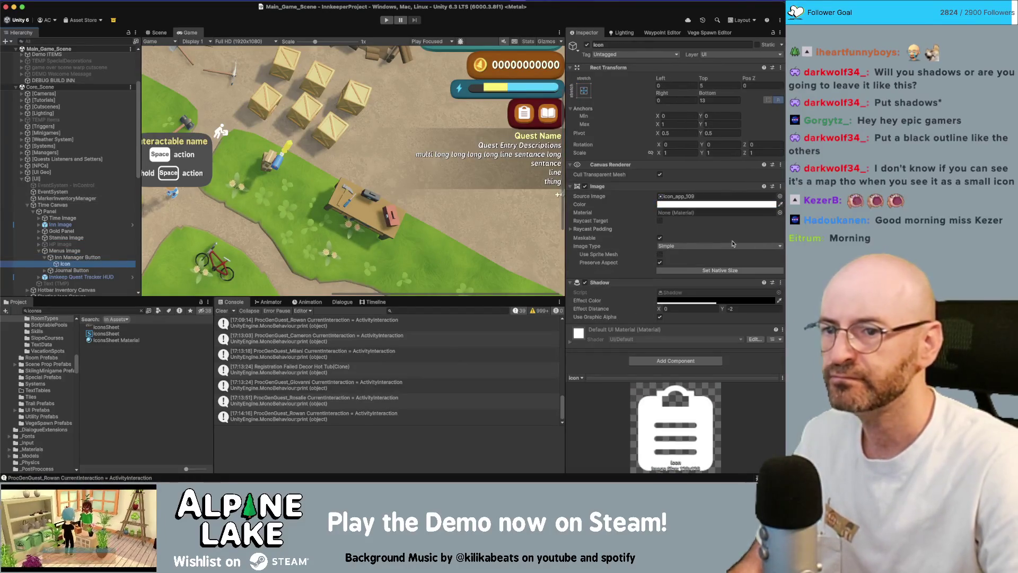
Set the Inn Manager icon's Source Image to clipboardIcon.
click(779, 196)
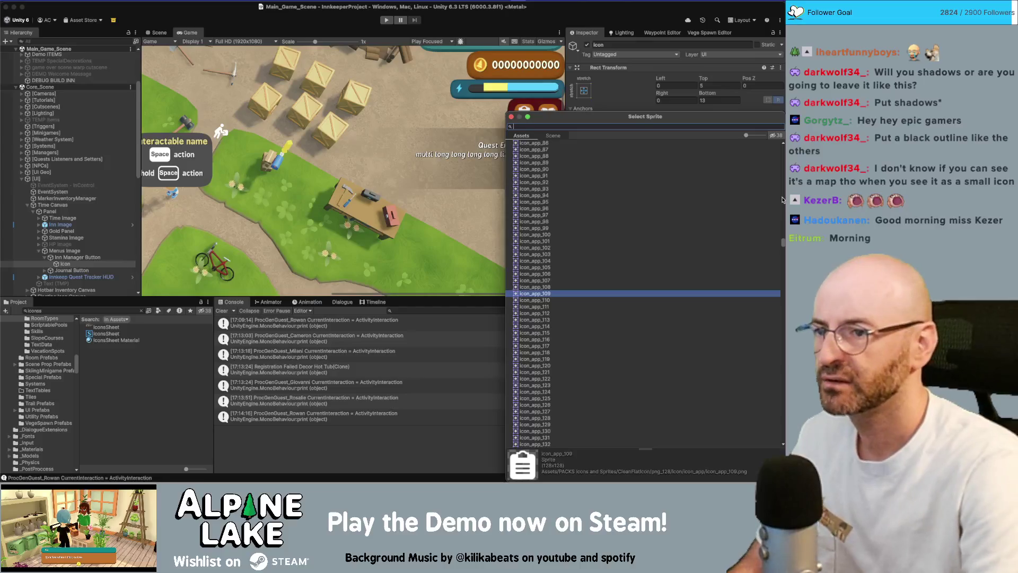
text(clipboard)
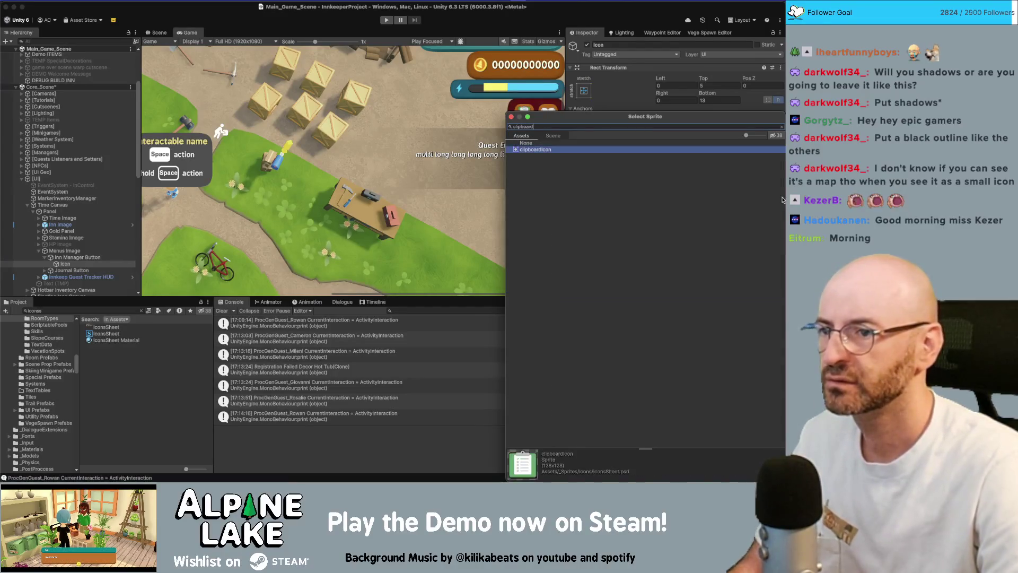
key(Return)
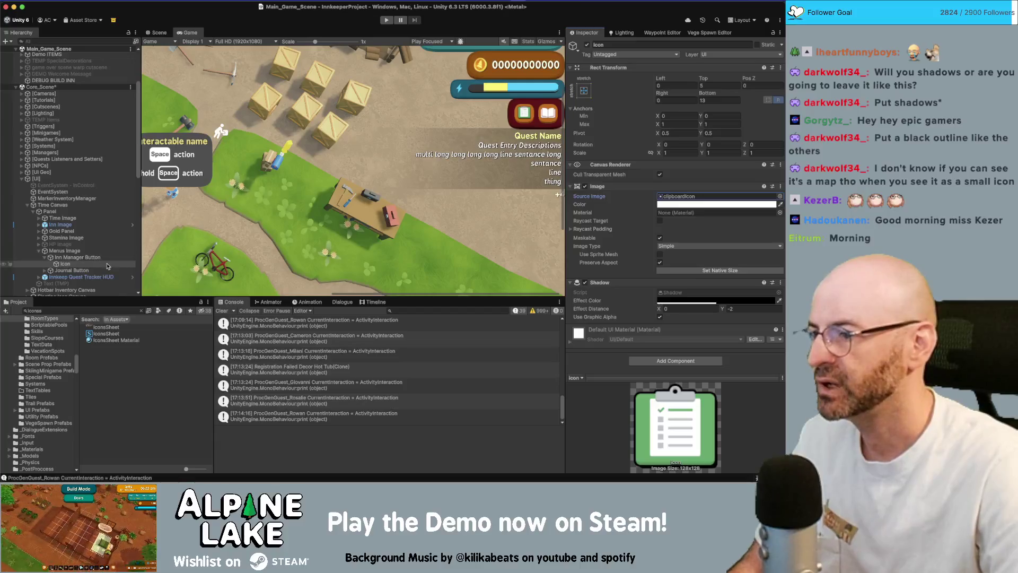
Set the Journal Button's Icon to journalIcon, then maximize the Game view.
click(72, 270)
click(44, 270)
click(64, 277)
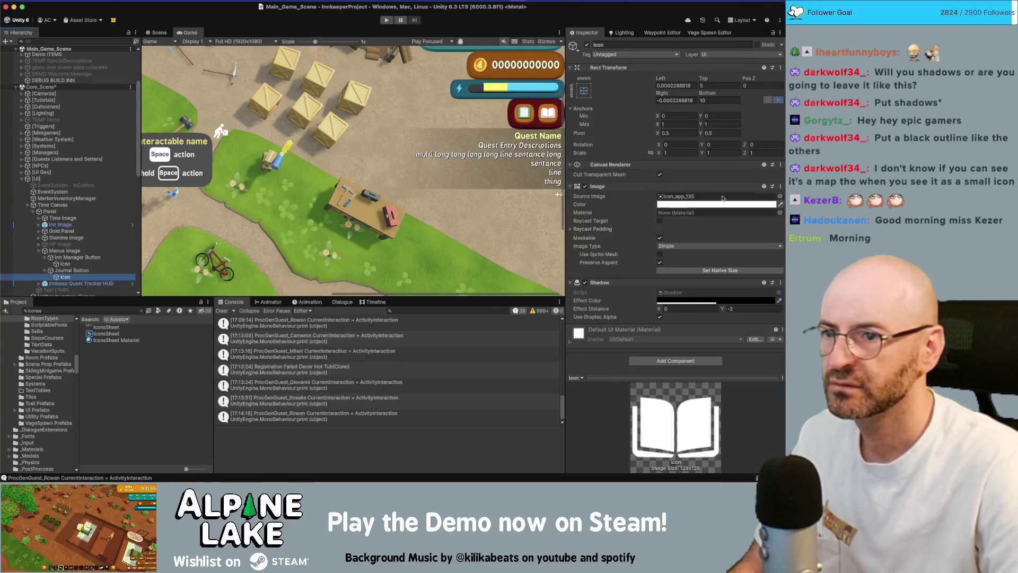
click(779, 196)
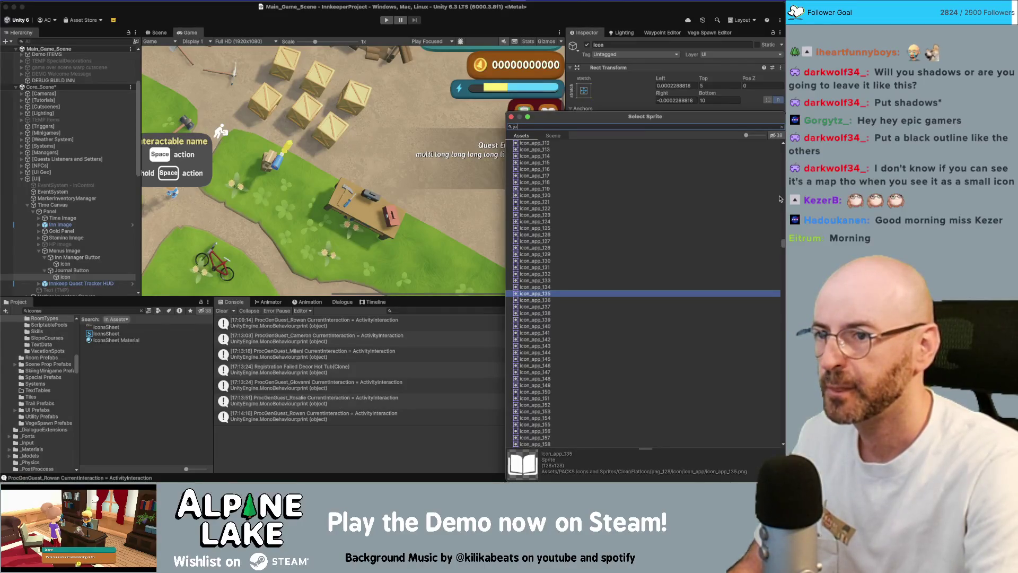
key(Return)
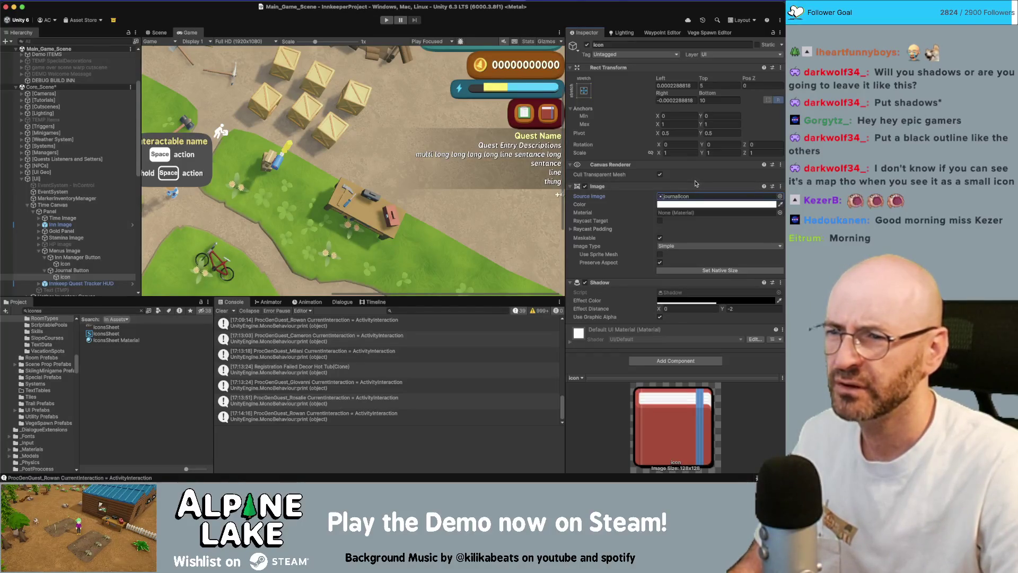
double_click(187, 34)
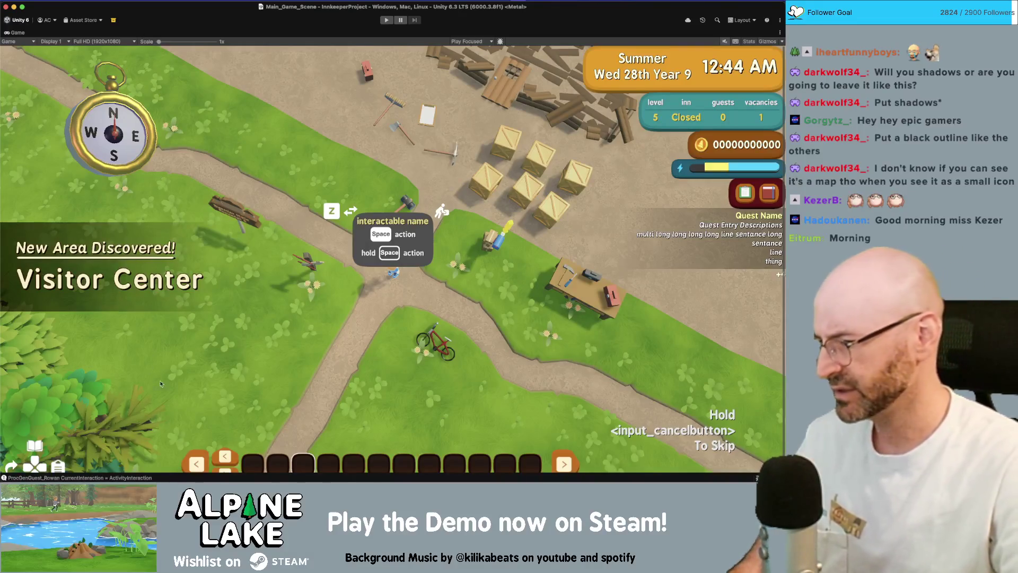
scroll(213, 343, down, 1)
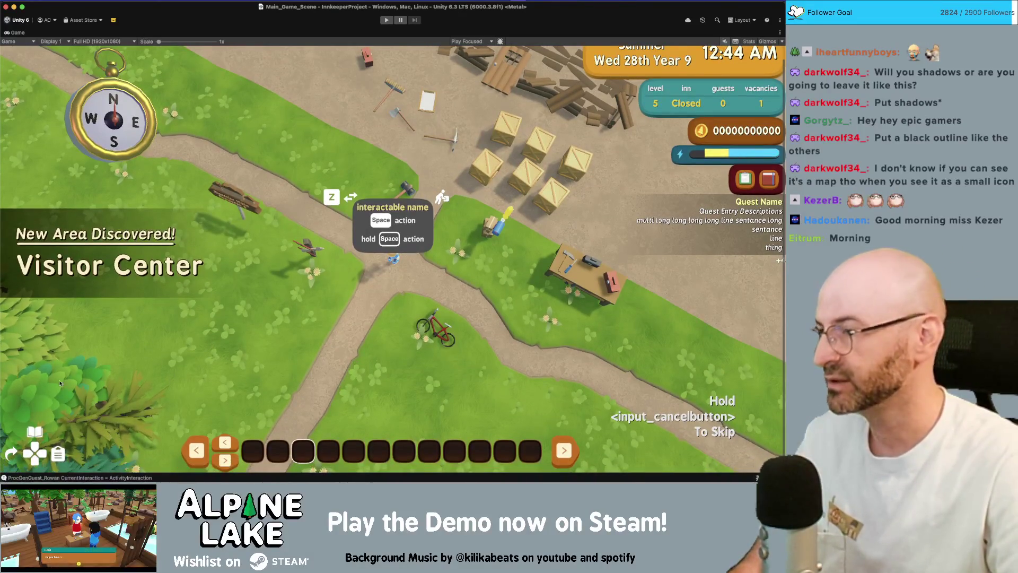
double_click(18, 32)
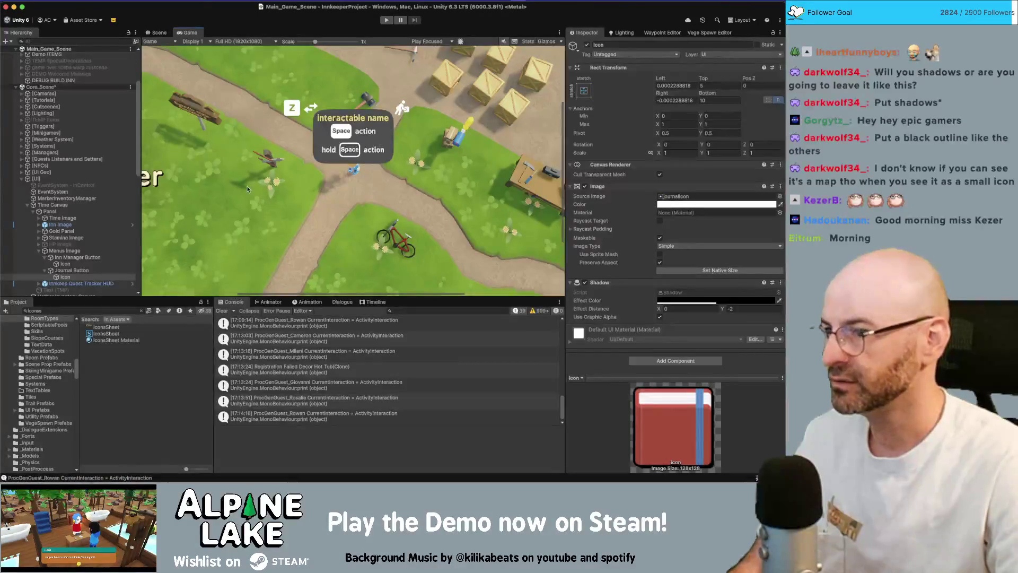
scroll(298, 139, up, 3)
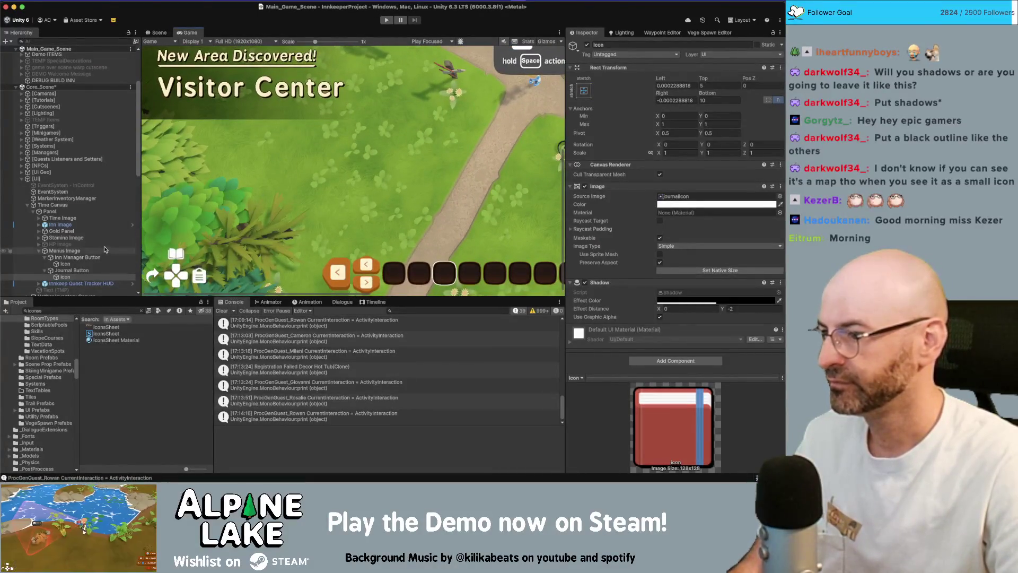
Browse the Hierarchy, expanding Overlay Alert Canvas down to its Overlay Panel.
click(58, 211)
key(Left)
key(Left)
key(Left)
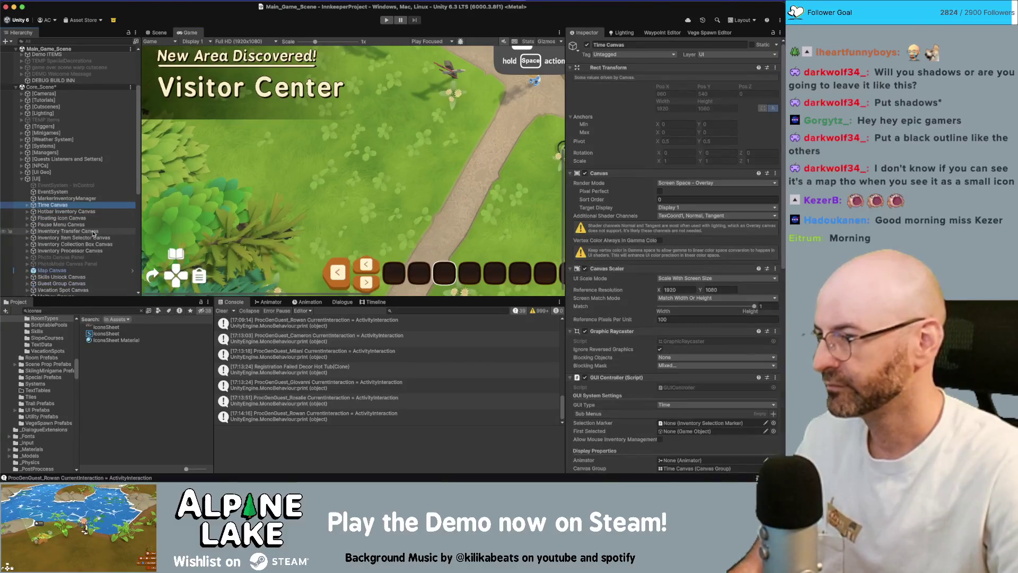
scroll(94, 234, down, 5)
scroll(94, 235, down, 2)
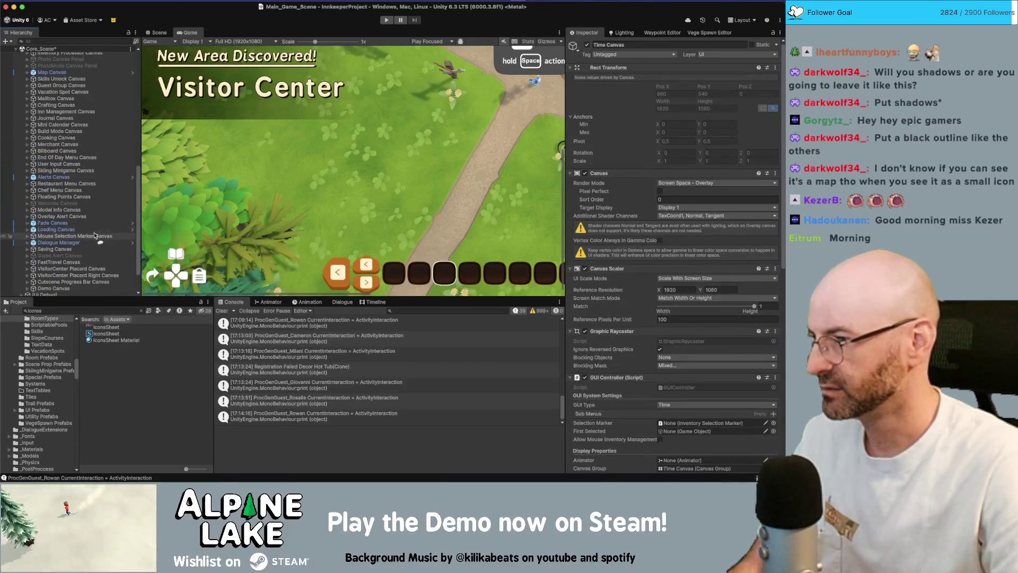
scroll(93, 241, down, 1)
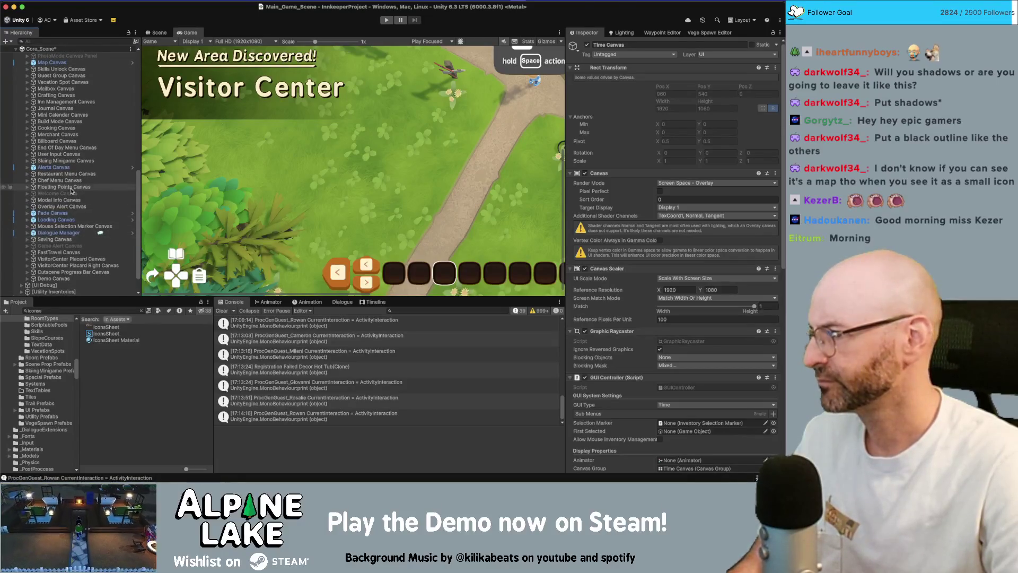
click(114, 207)
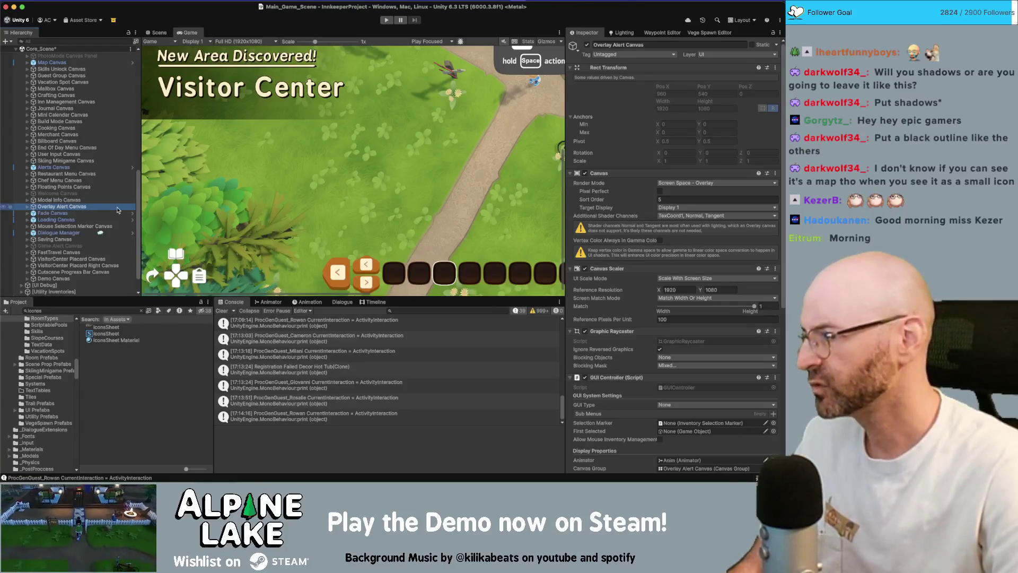
key(Down)
key(Right)
key(Down)
key(Right)
key(Left)
key(Left)
key(Left)
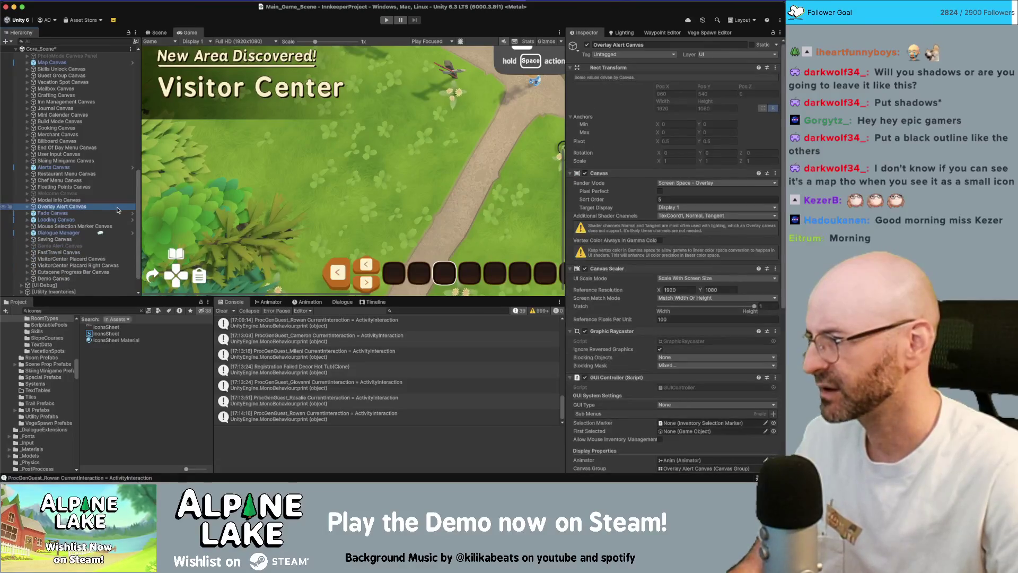
Expand Time Canvas's Panel to review the HUD elements, then collapse it.
scroll(98, 193, up, 10)
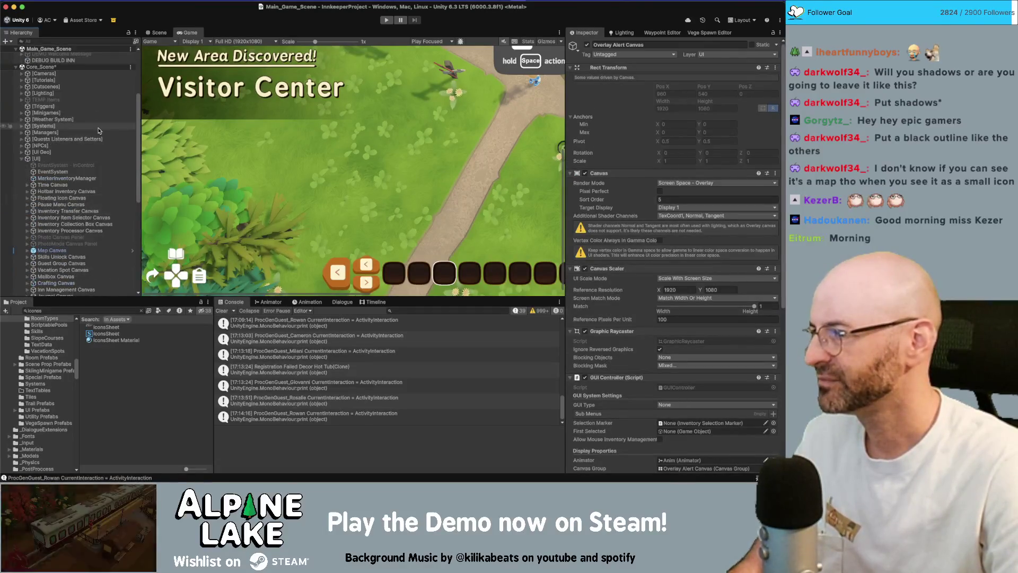
click(90, 184)
key(Right)
key(Down)
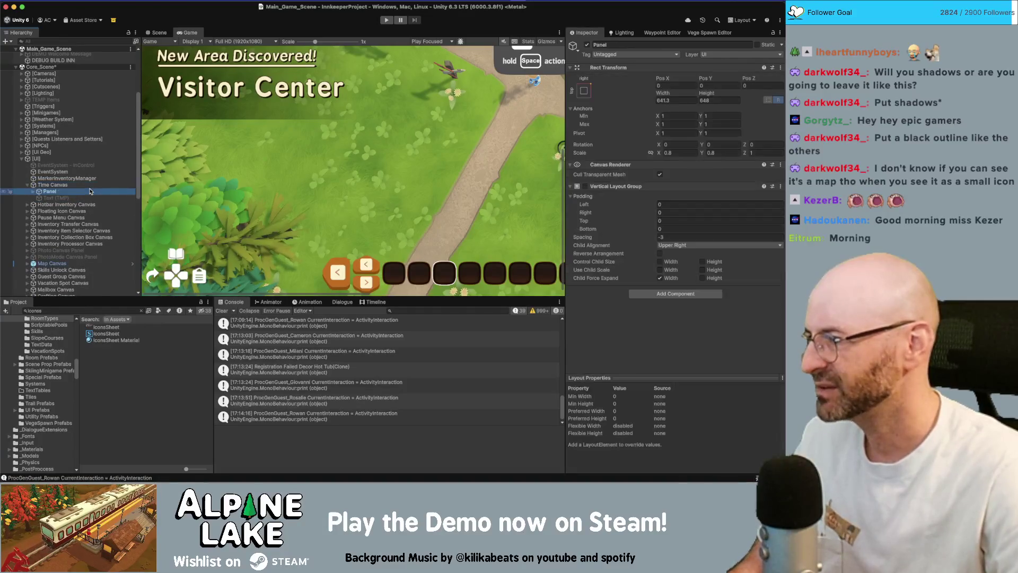
key(Right)
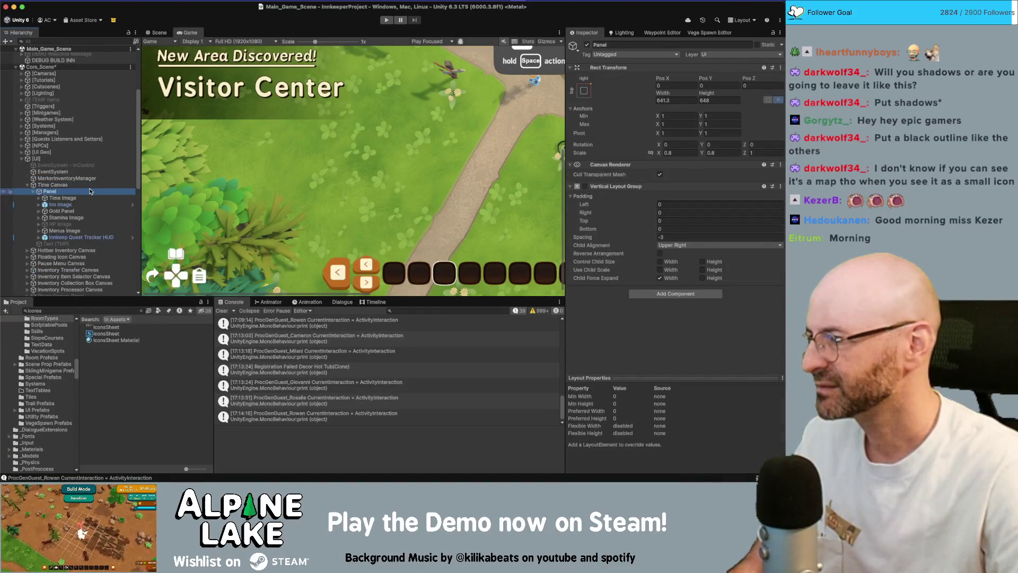
key(Left)
key(Left)
key(Left)
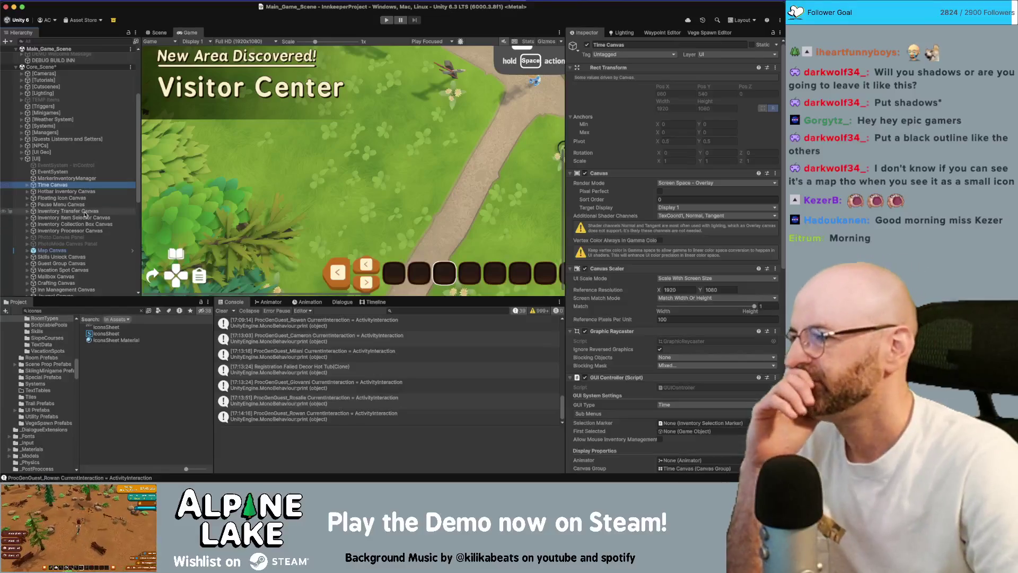
Expand Alerts Canvas to show DPad Input Info Container's children and open the prefab in context.
scroll(85, 214, down, 11)
click(88, 143)
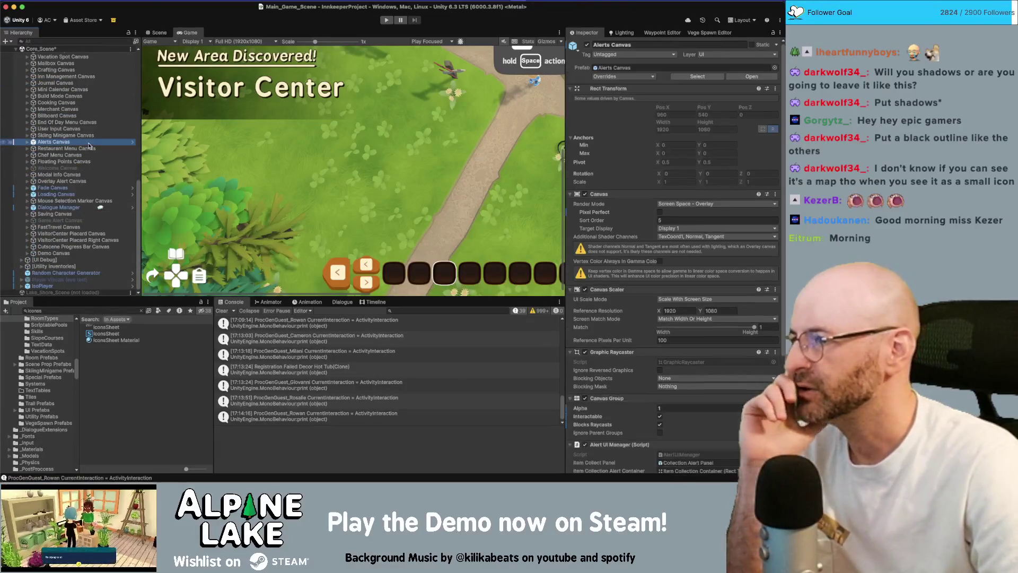
key(Right)
key(Down)
key(Down)
key(Down)
key(Right)
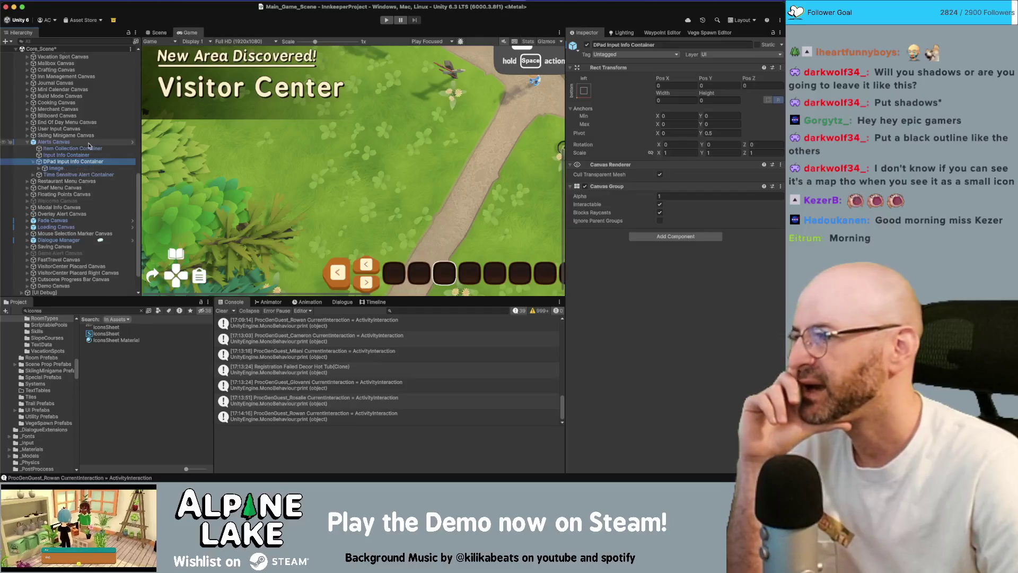
click(133, 142)
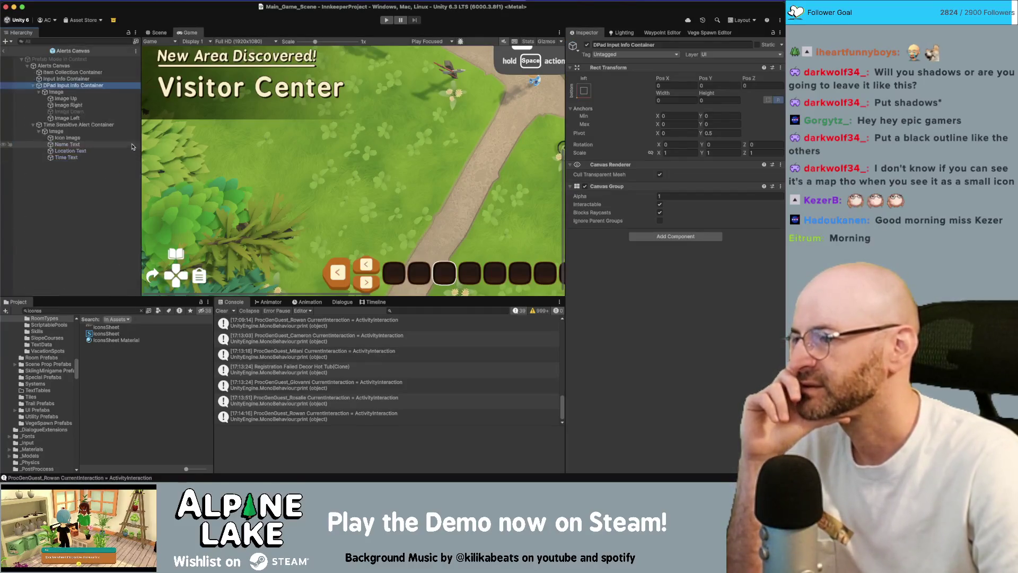
Set Image Up's Source Image to journalIcon.
click(110, 100)
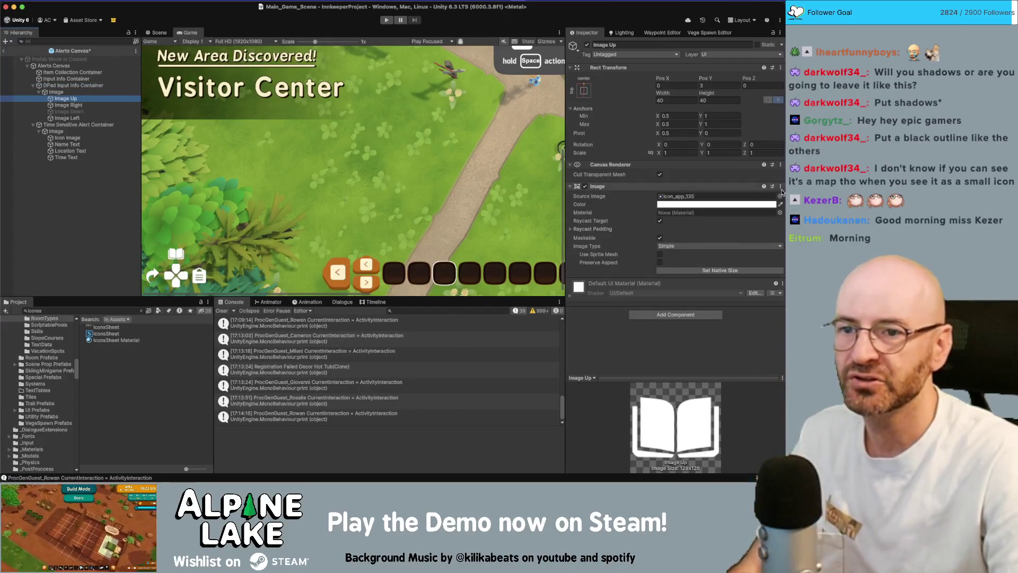
click(780, 197)
text(journal)
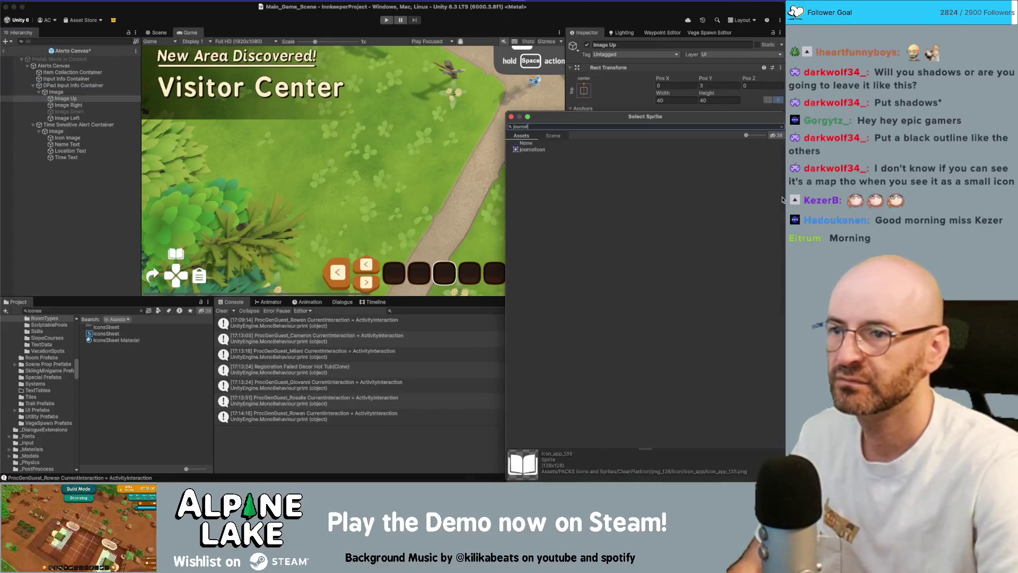
key(Return)
Set Image Right's Source Image to clipboardIcon.
click(68, 105)
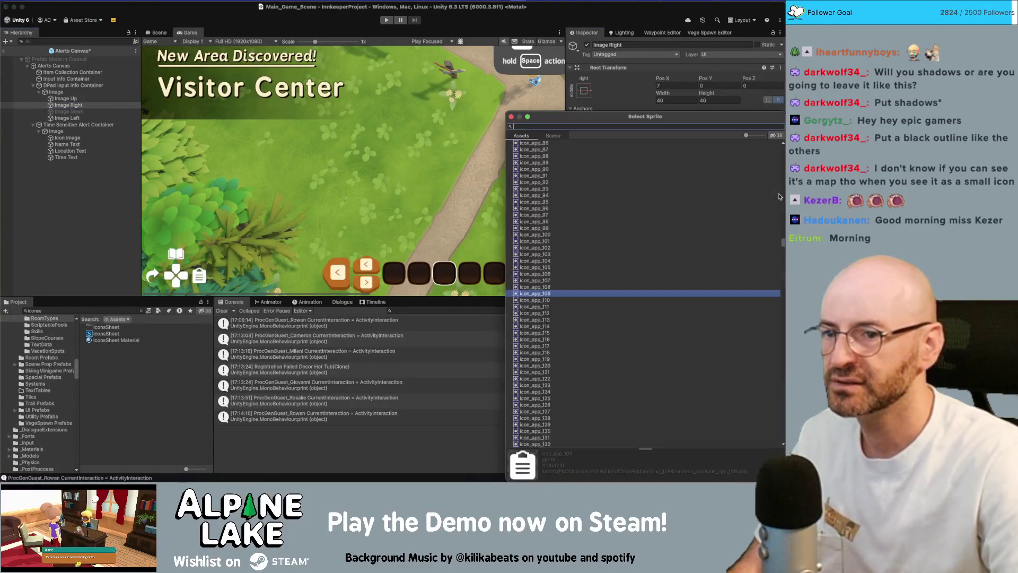
click(779, 197)
text(lipboard)
key(Return)
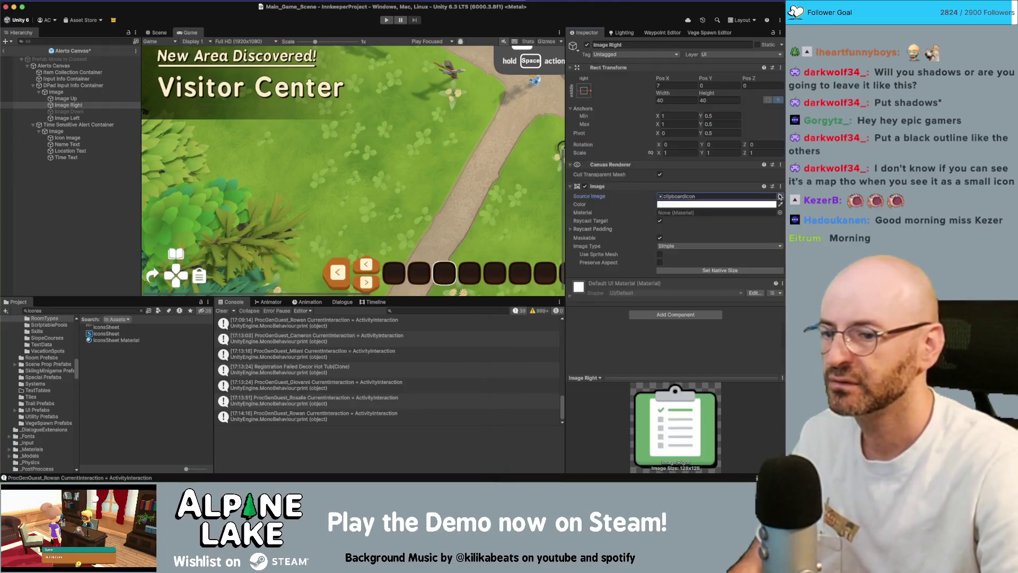
Check Image Left and the Icon Image's clock sprite, then exit prefab mode to Core_Scene.
click(68, 117)
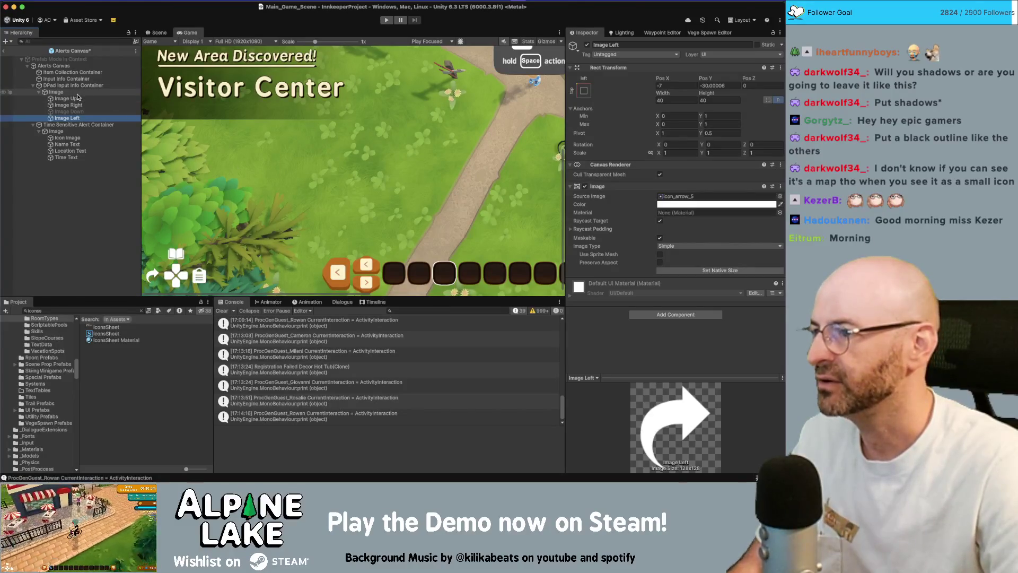
click(85, 182)
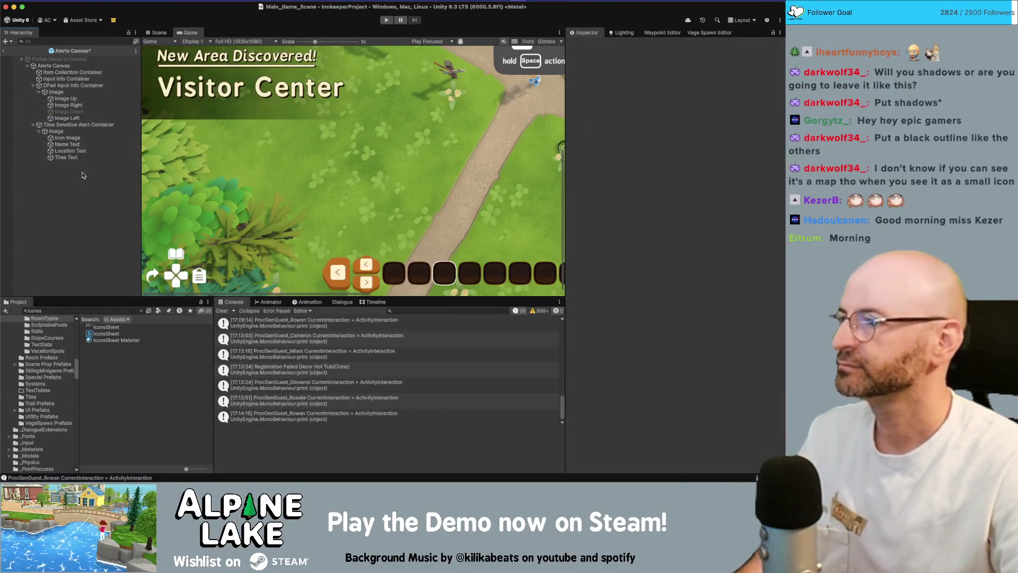
click(68, 138)
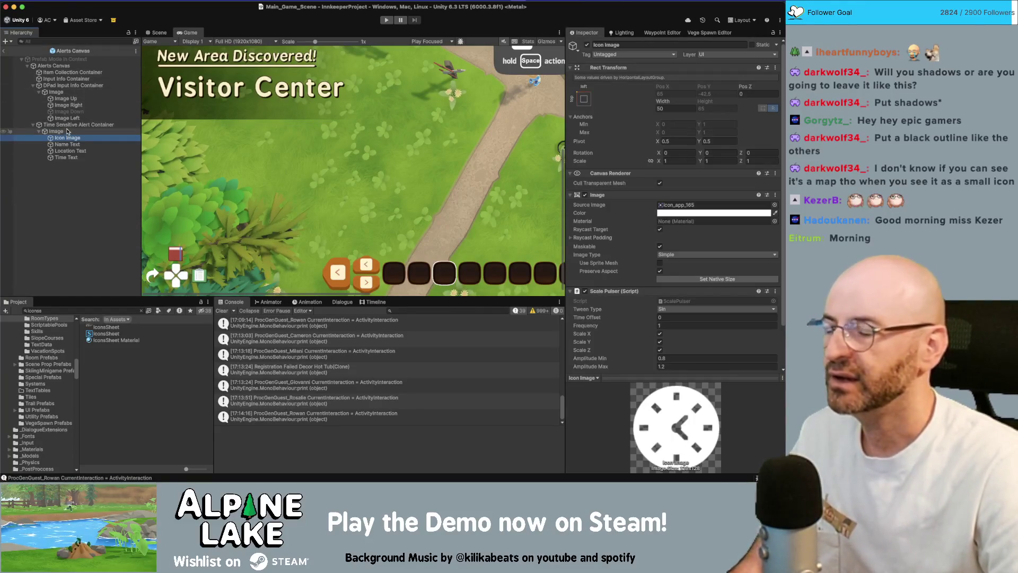
click(4, 51)
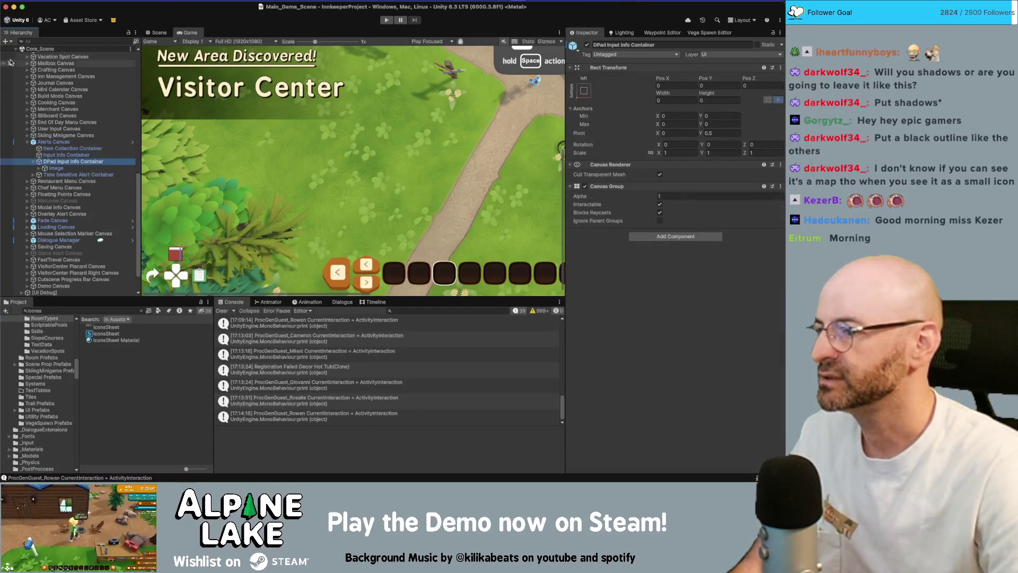
scroll(228, 169, down, 3)
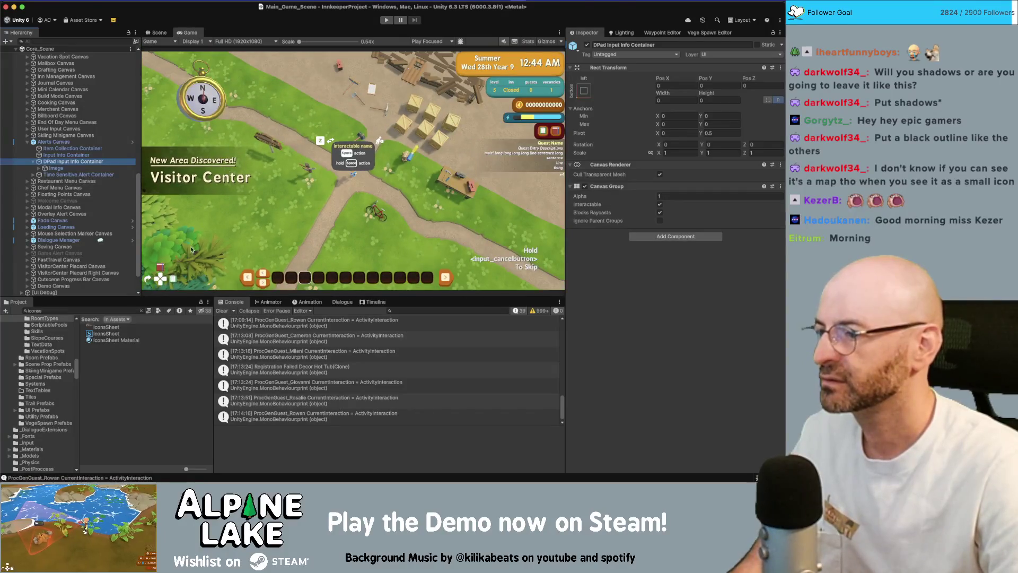
scroll(225, 170, up, 10)
scroll(185, 194, down, 10)
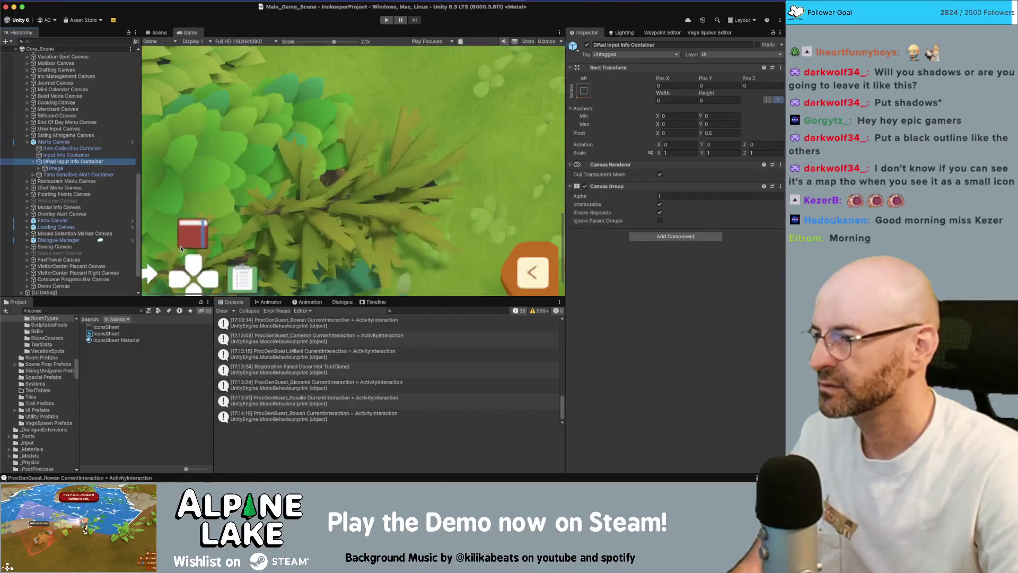
click(97, 310)
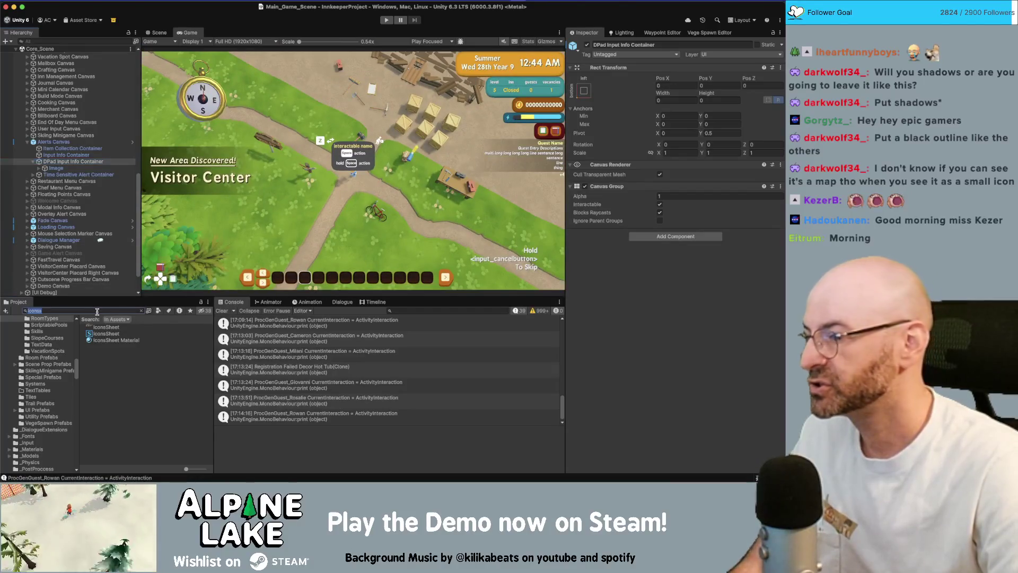
Search the Project for 'tutorial' and inspect Modal Panel Clipboard tutorial's sprite choices.
text(journal)
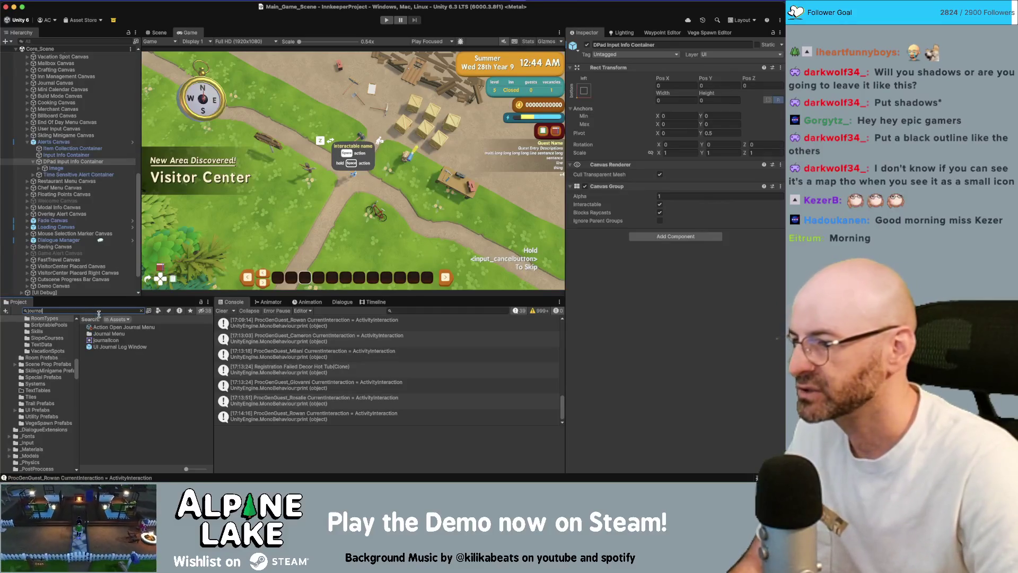
key(BackSpace)
key(BackSpace)
key(BackSpace)
text(tutoria)
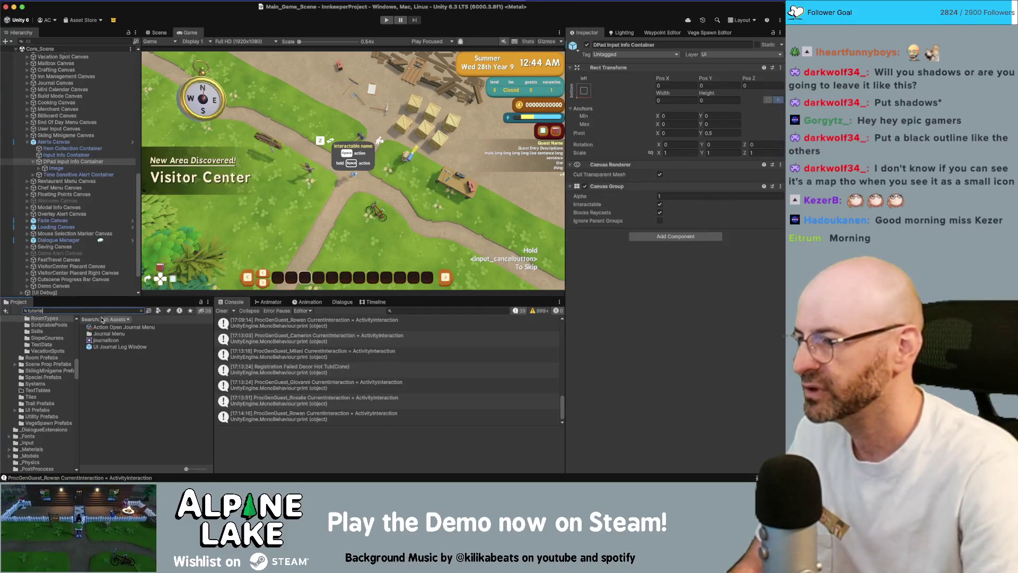
text(l qyuest)
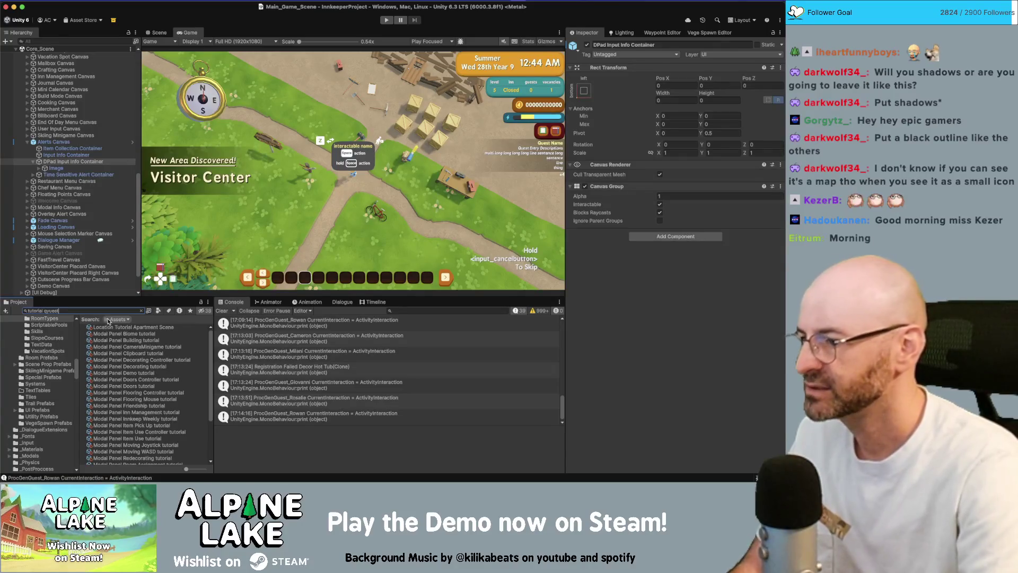
key(BackSpace)
key(BackSpace)
key(BackSpace)
key(BackSpace)
key(BackSpace)
key(BackSpace)
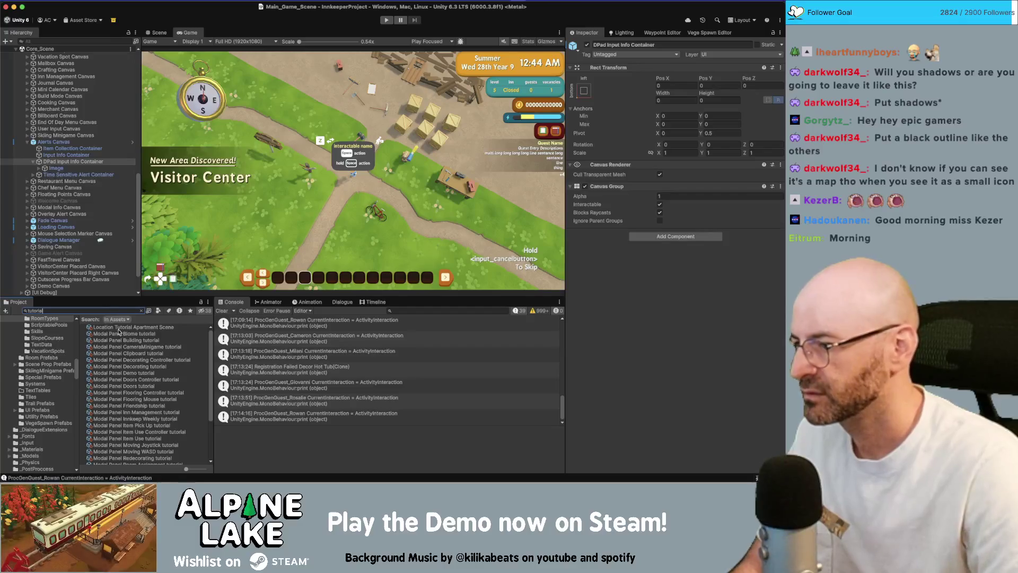
click(127, 353)
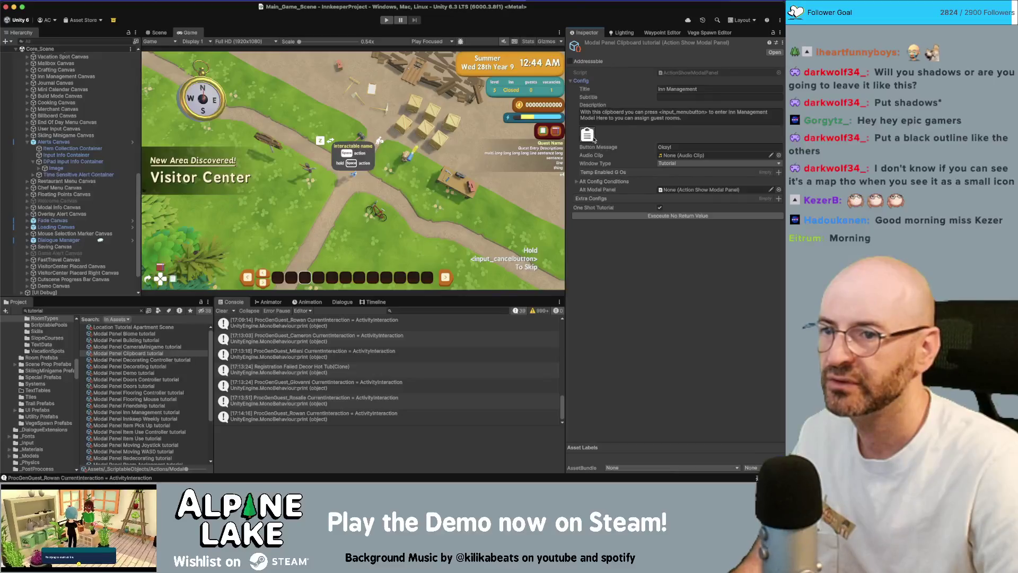
click(592, 139)
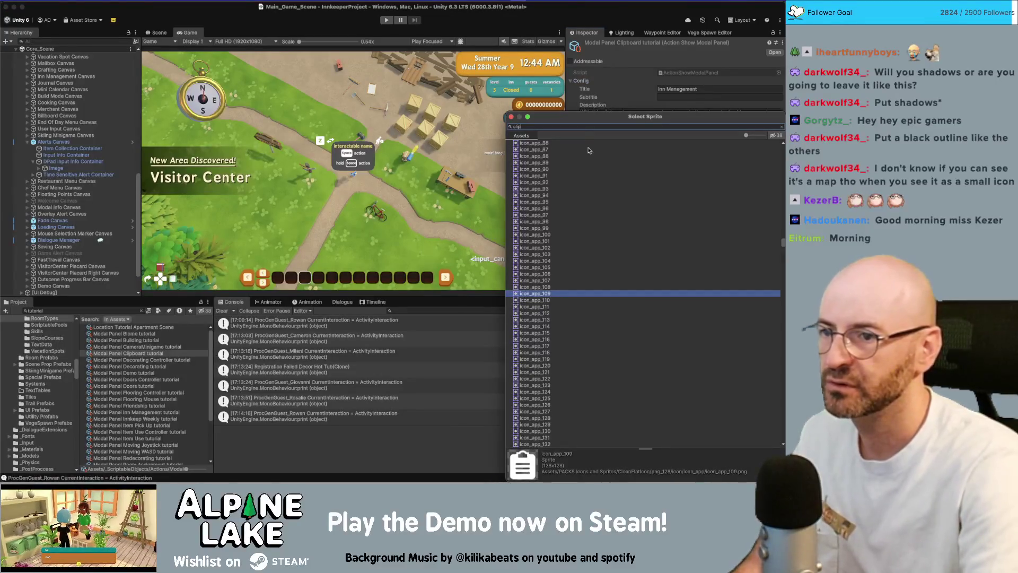
key(Escape)
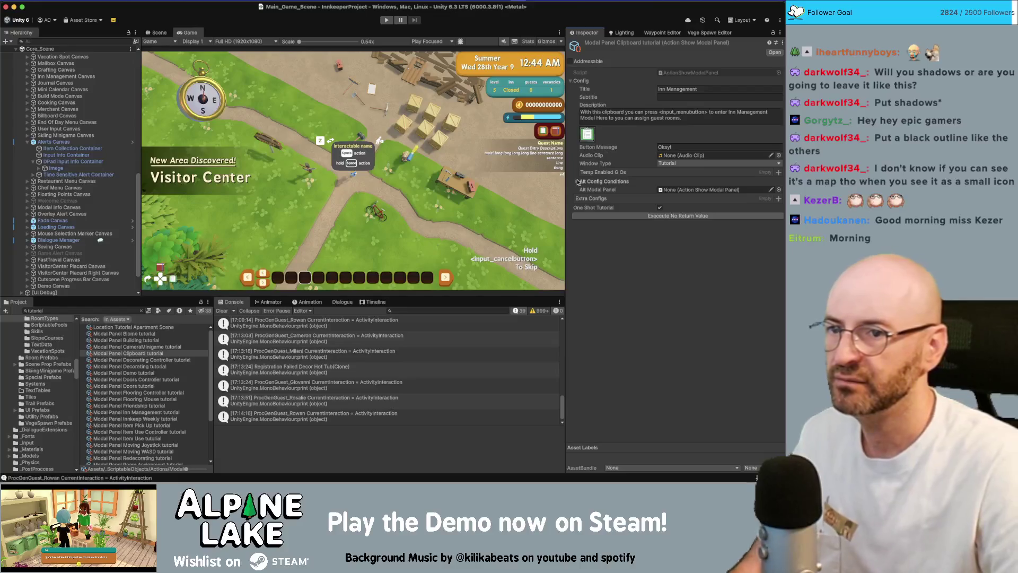
Search the Project for 'quest' to list assets like Basic Standard Quest Tracker HUD.
click(125, 312)
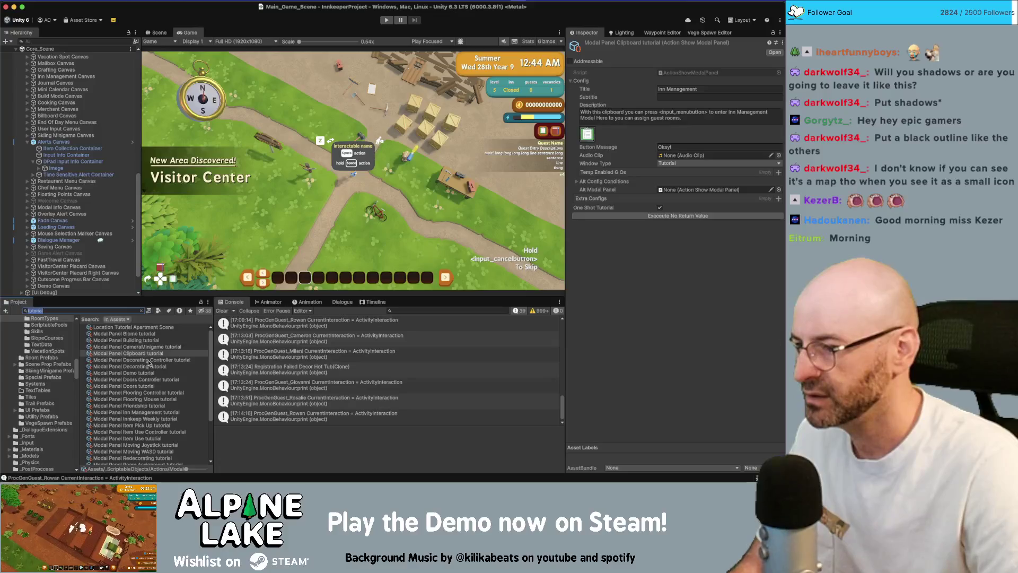
text(d)
key(BackSpace)
text(tu)
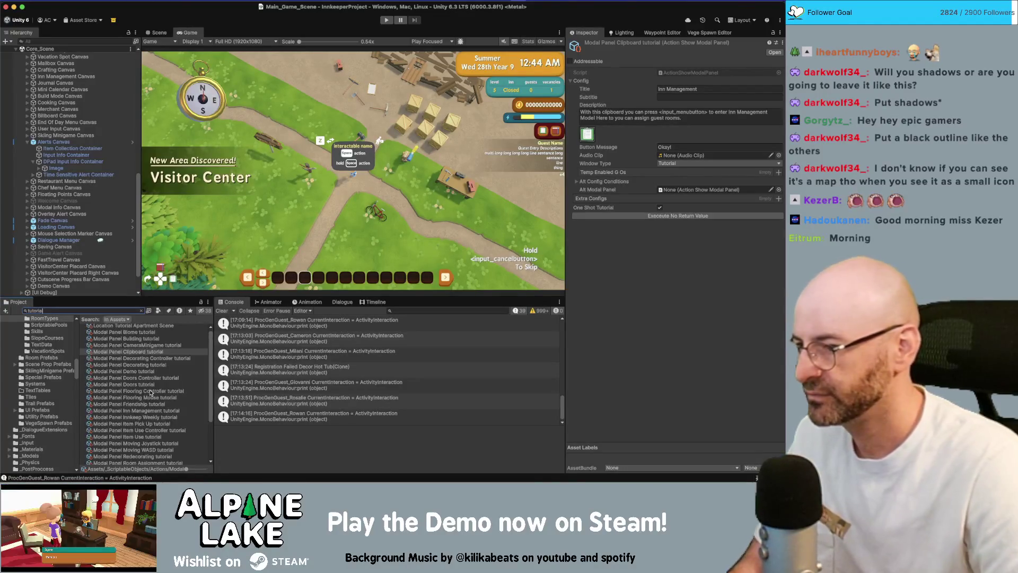
scroll(140, 371, down, 5)
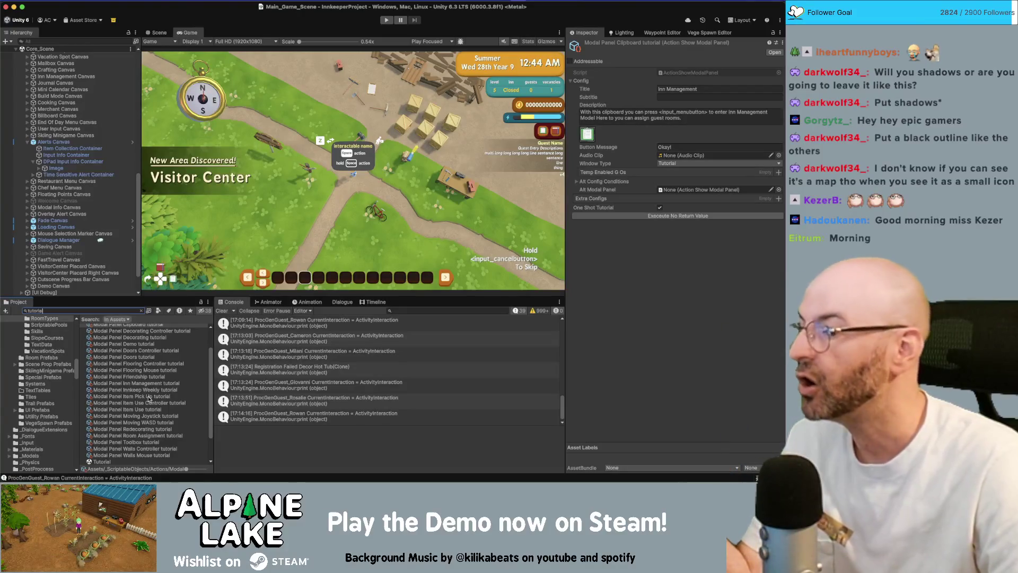
click(109, 312)
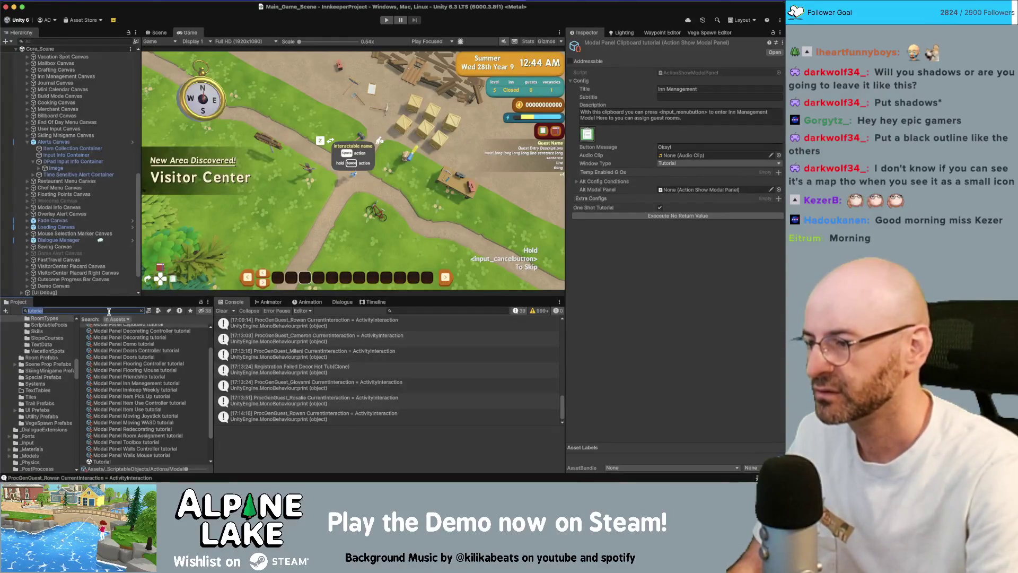
text(questlist)
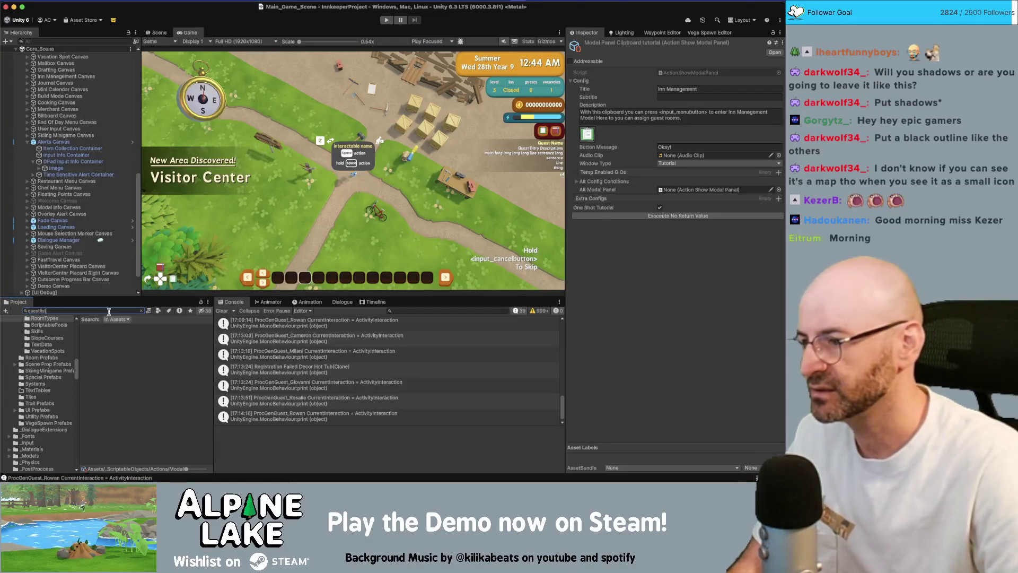
key(BackSpace)
key(BackSpace)
key(BackSpace)
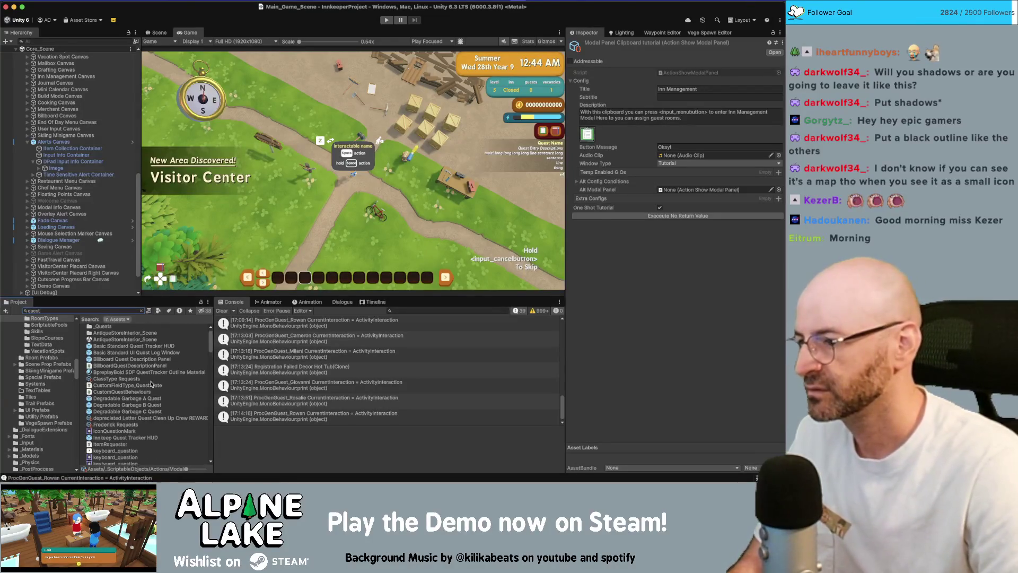
scroll(151, 383, down, 10)
Open QuestCompletionListener in Rider and add an 'm_Image = m_Journal' line after the Neat! message.
double_click(122, 363)
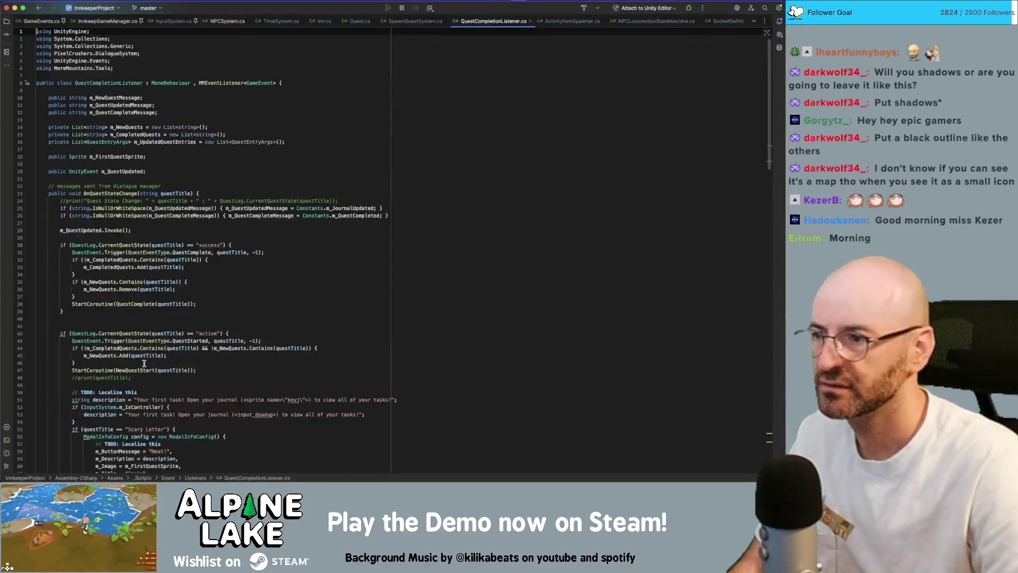
scroll(159, 339, down, 5)
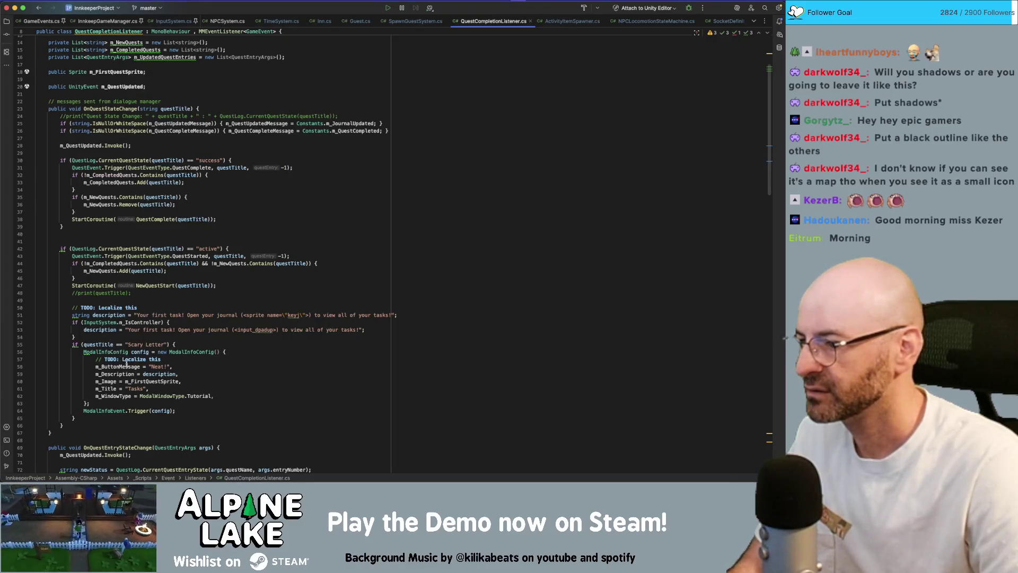
click(248, 380)
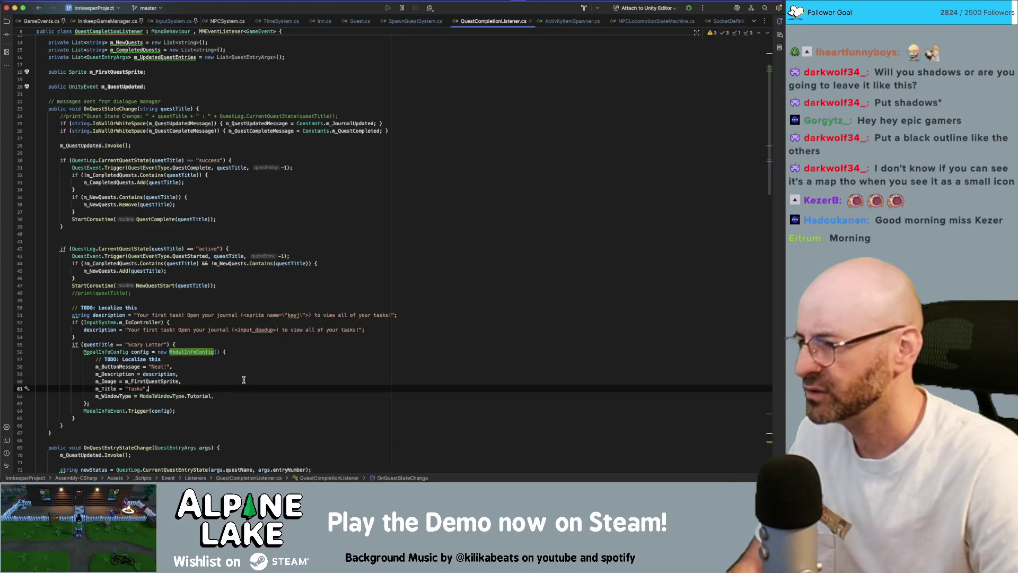
key(Up)
key(Up)
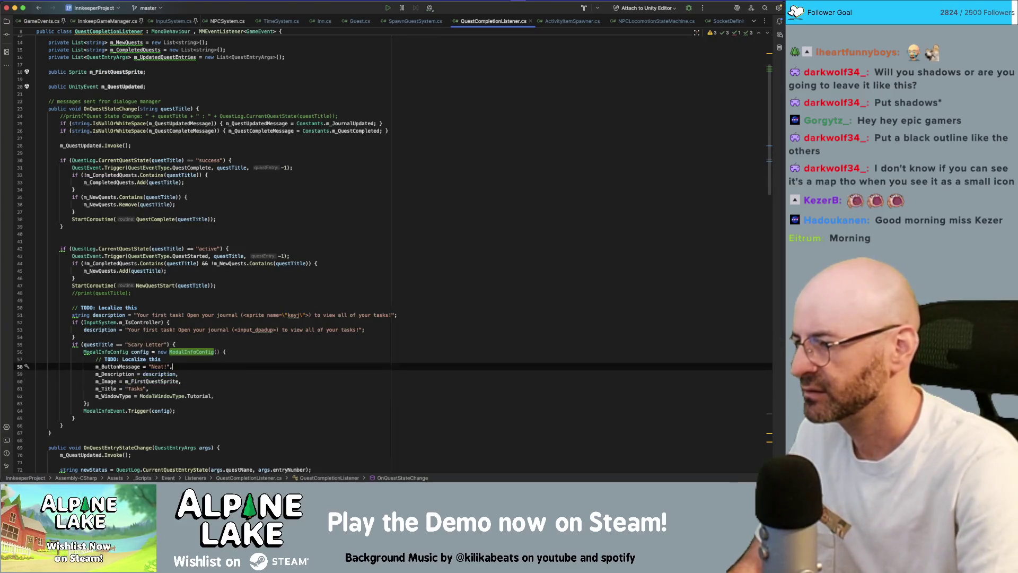
key(Return)
text(m_I)
key(Return)
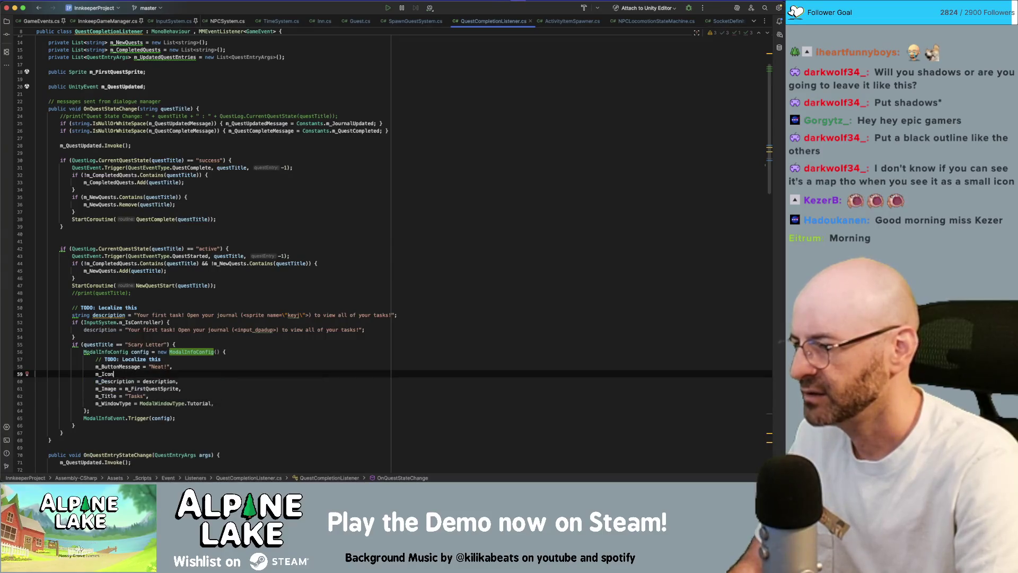
text(,)
key(BackSpace)
text(= )
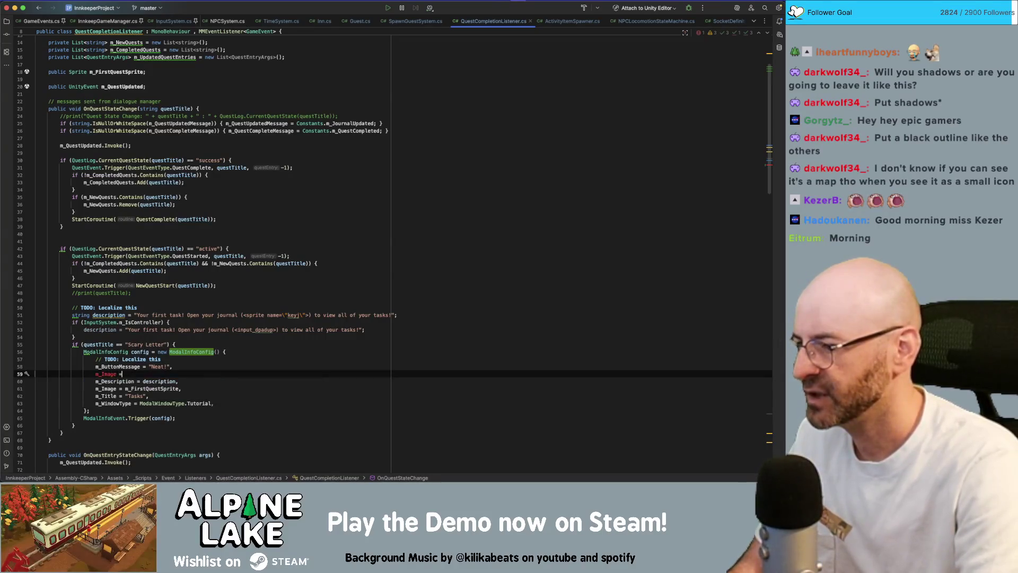
text(m_)
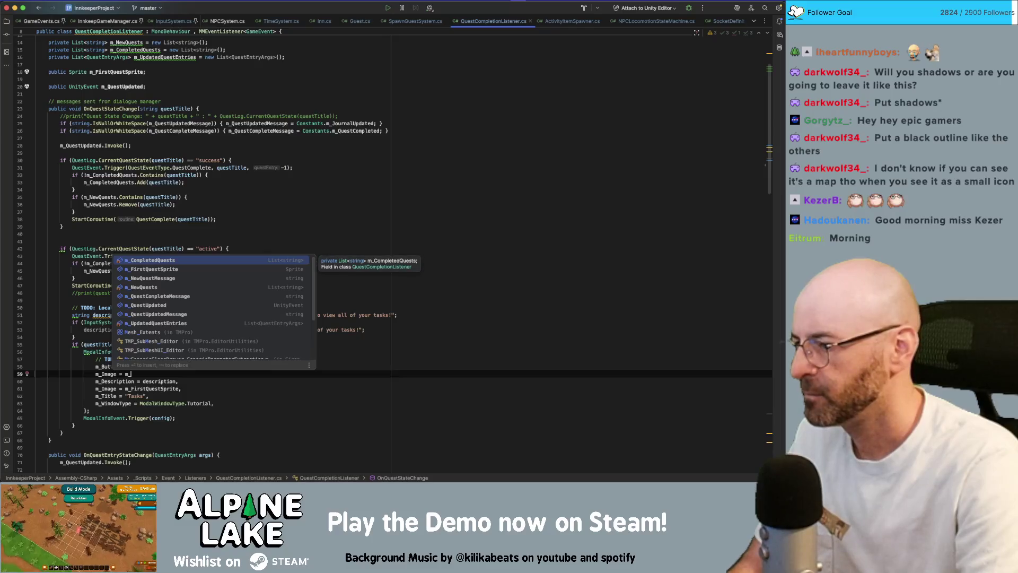
text(JournalImage,)
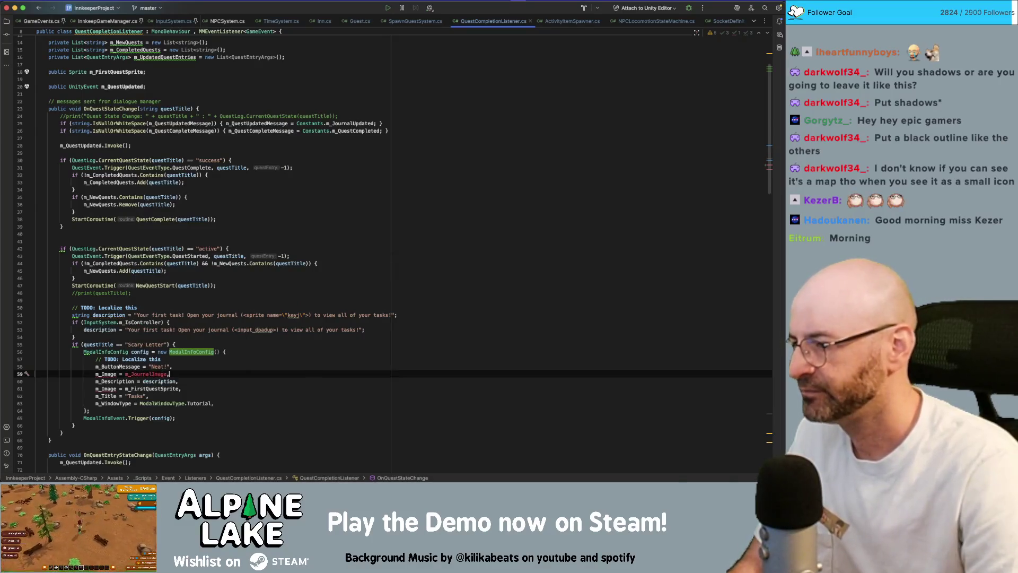
Find m_FirstQuestSprite's usage, delete the redundant m_JournalImage line, and return to Unity.
scroll(236, 265, up, 5)
click(232, 208)
click(194, 194)
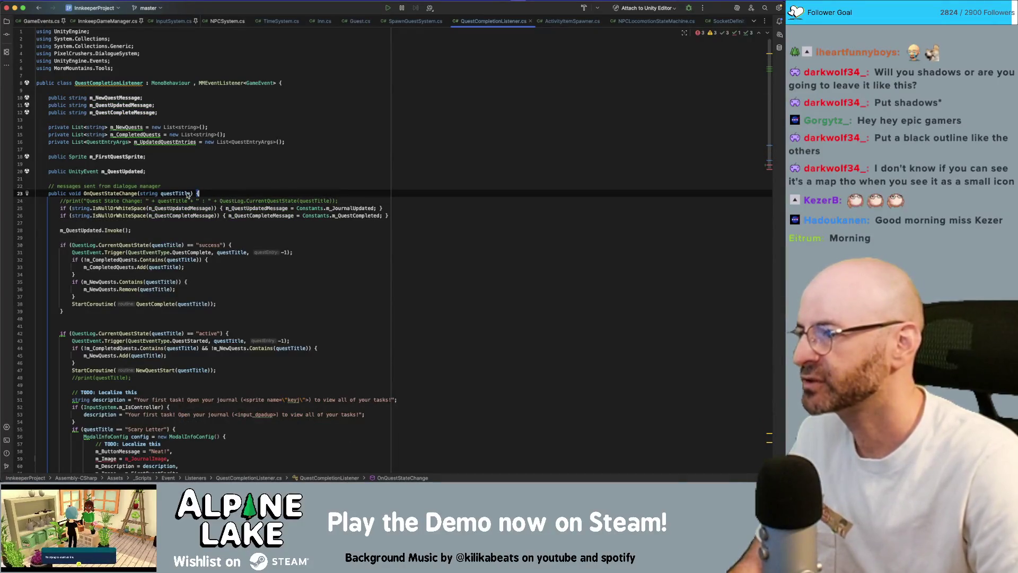
double_click(132, 157)
key(super+f)
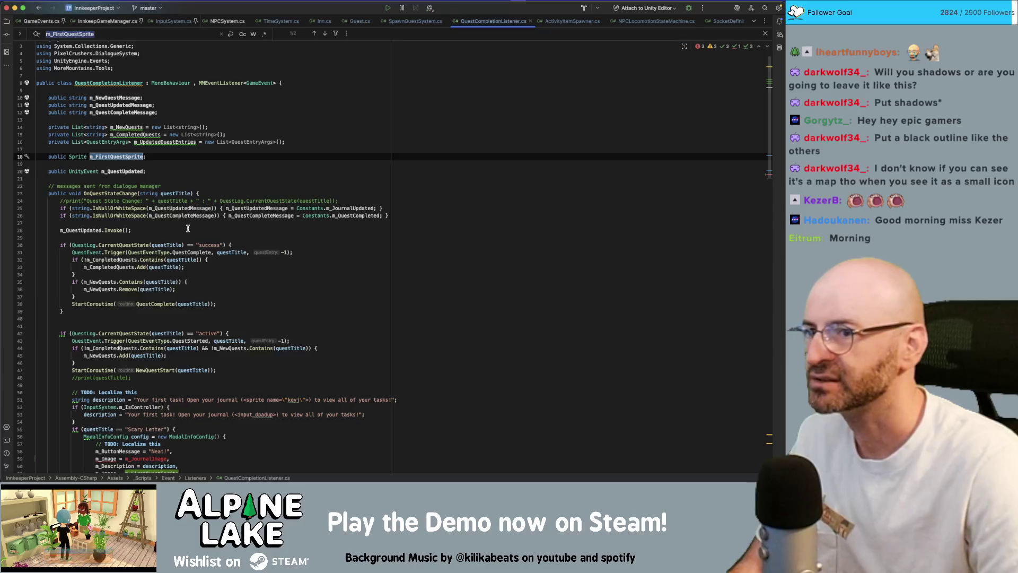
key(Return)
click(169, 173)
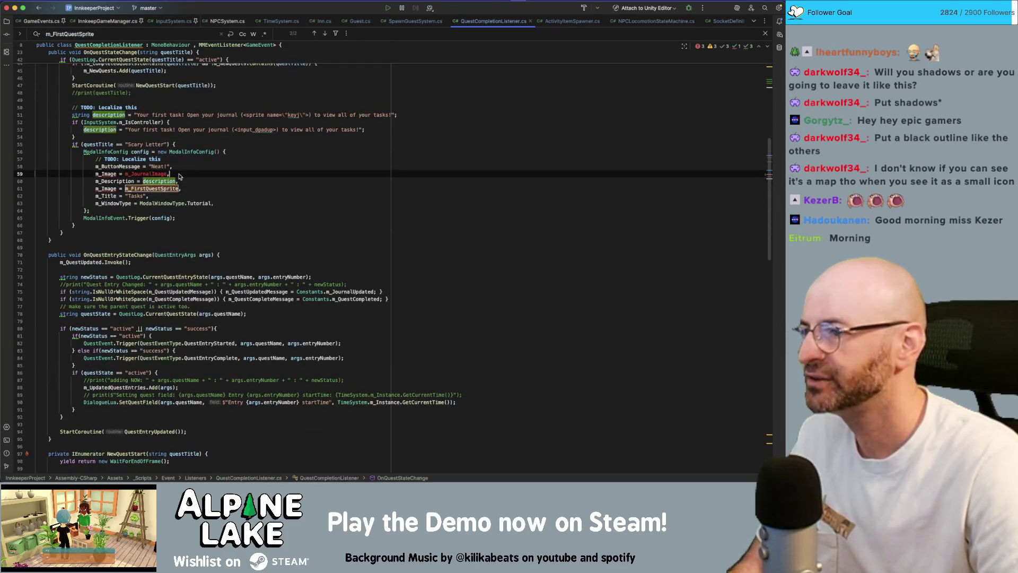
key(shift+Up)
key(BackSpace)
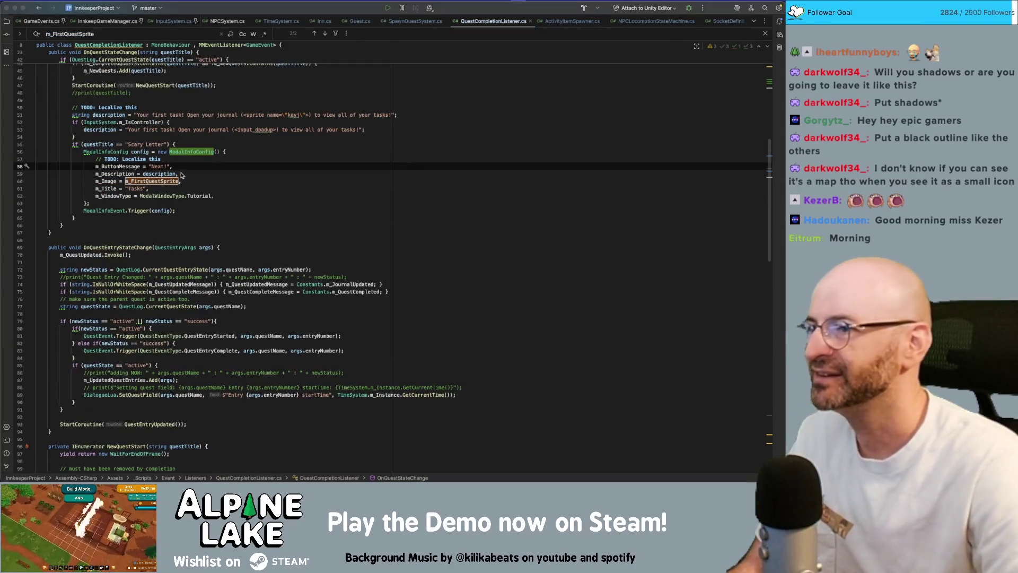
key(super+Tab)
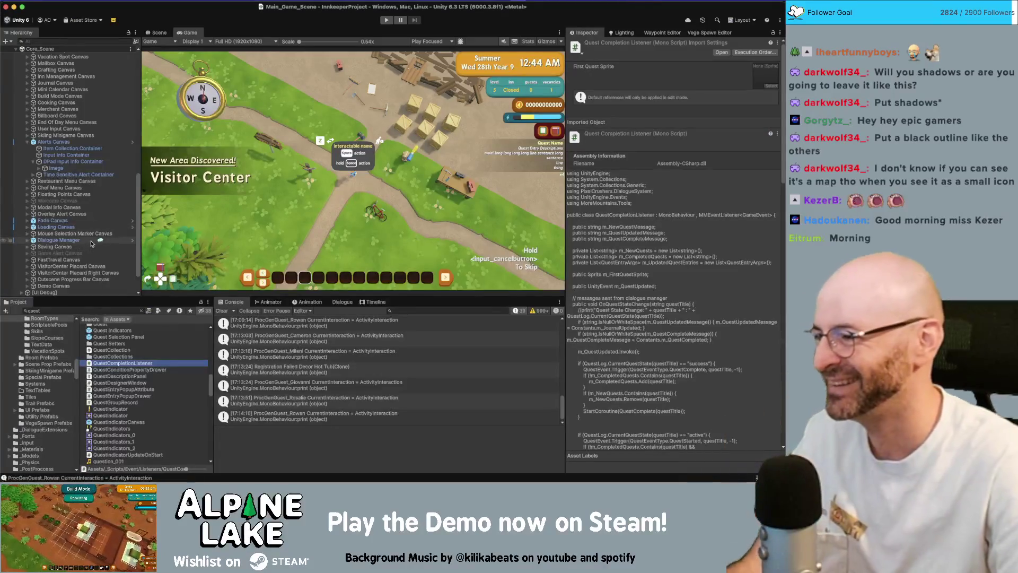
Select Dialogue Manager and assign JournalIcon to the Quest Completion Listener's First Quest Sprite.
scroll(80, 138, down, 2)
click(83, 116)
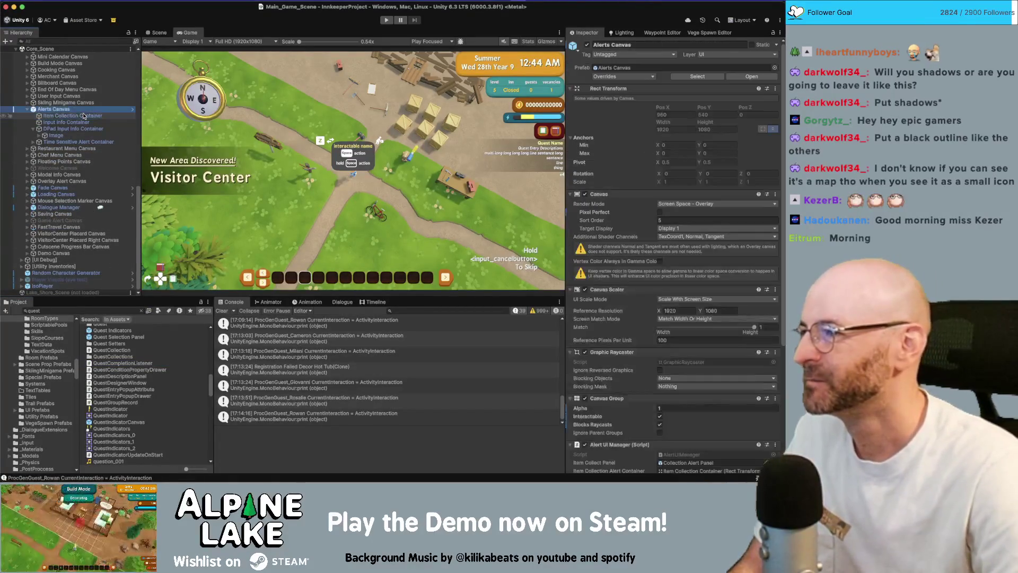
key(Left)
key(Left)
scroll(72, 262, up, 5)
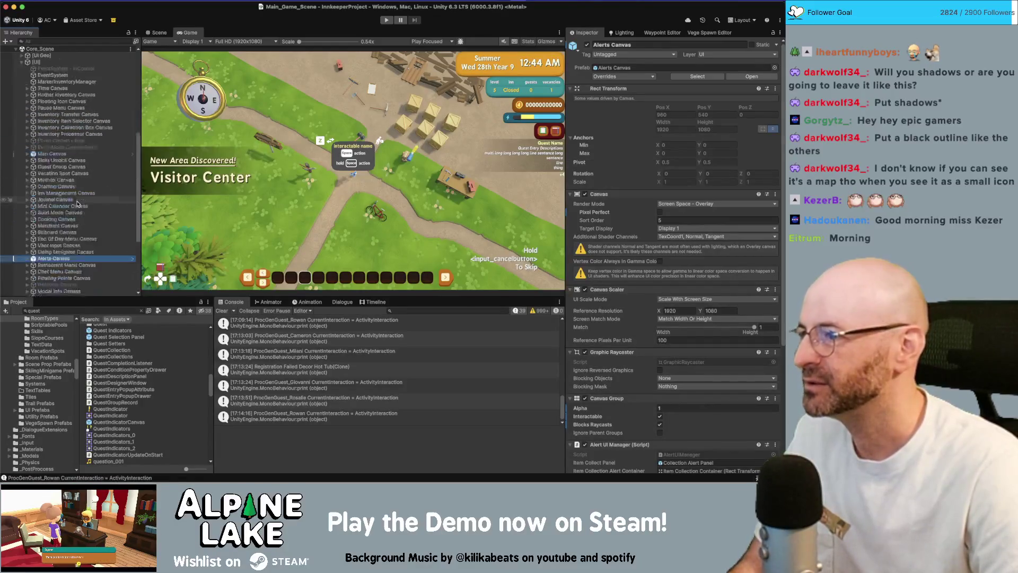
scroll(79, 252, down, 5)
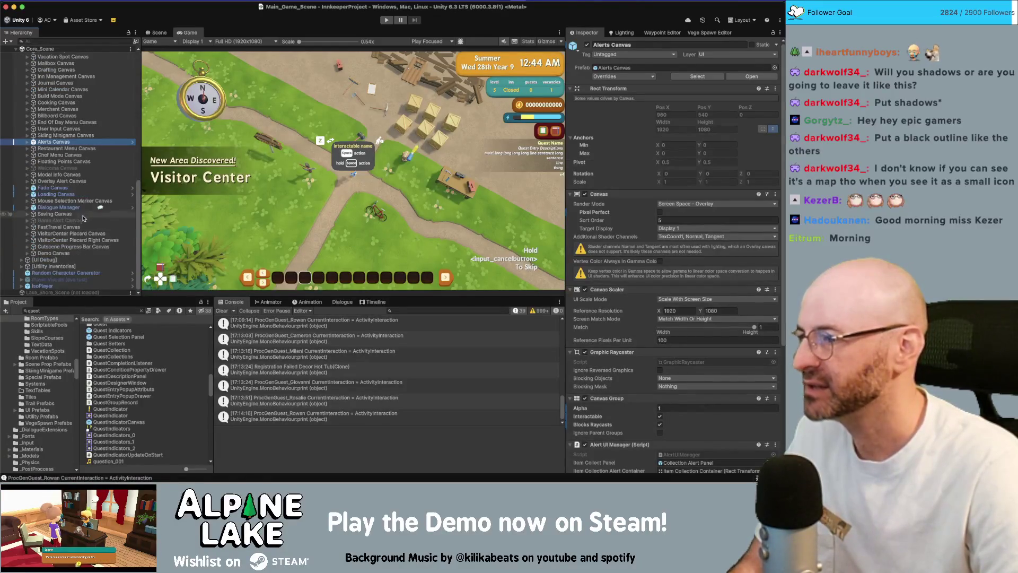
click(81, 208)
key(Right)
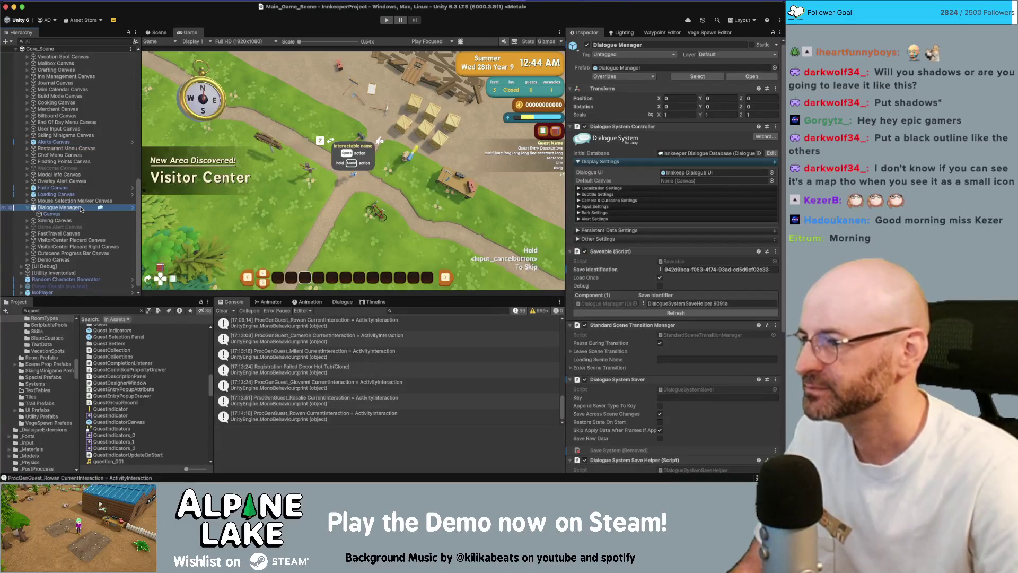
key(Left)
scroll(614, 255, down, 8)
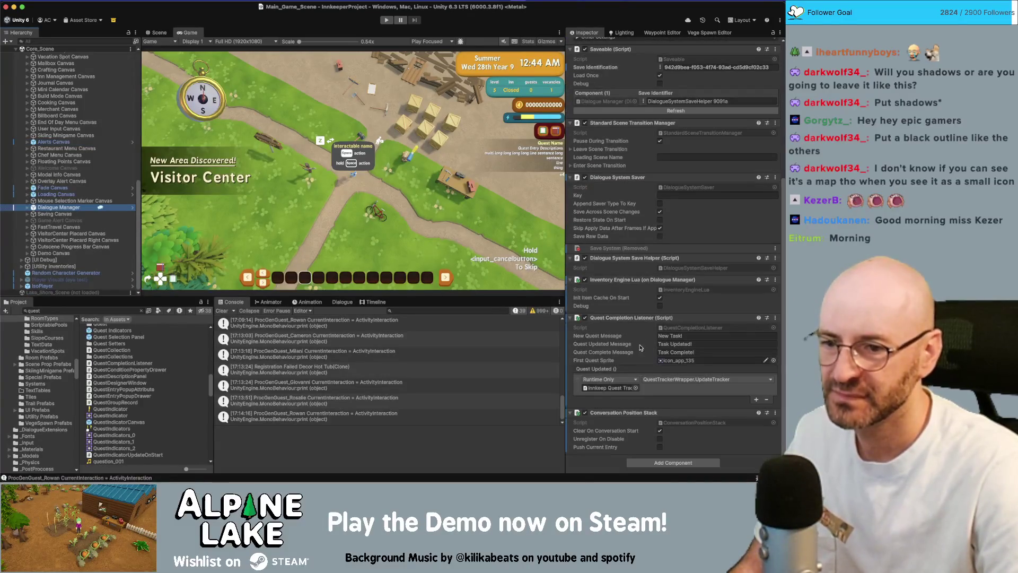
click(774, 360)
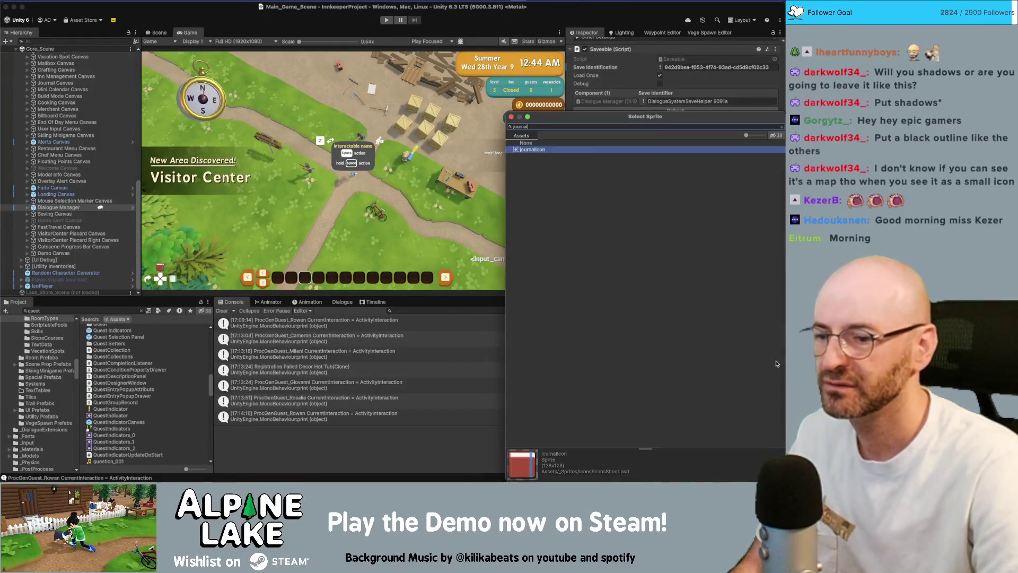
key(Down)
key(Return)
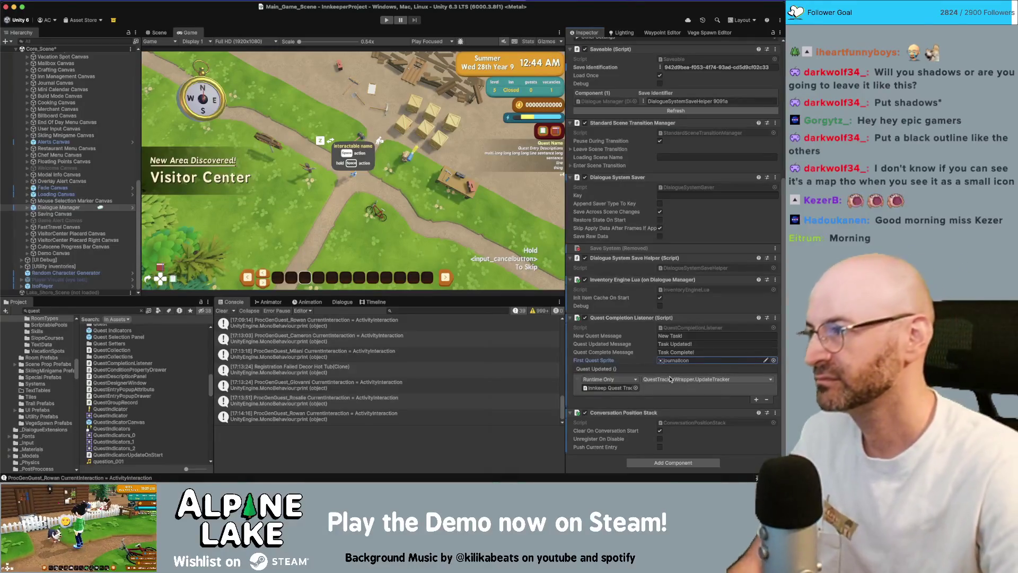
Glance at the IconsSheet.psd icon sheet in Photoshop, then return to Unity.
click(251, 20)
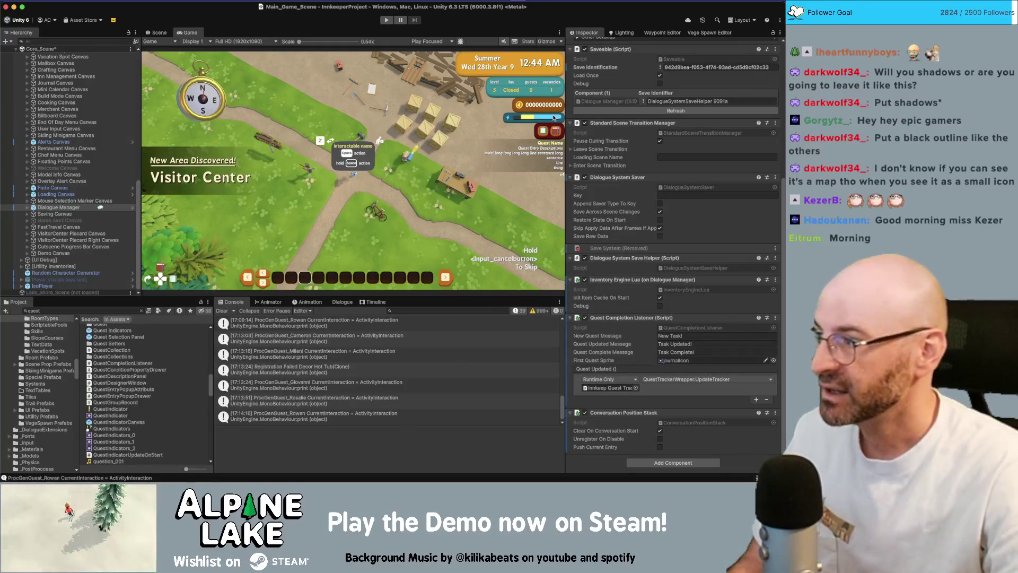
key(super+Tab)
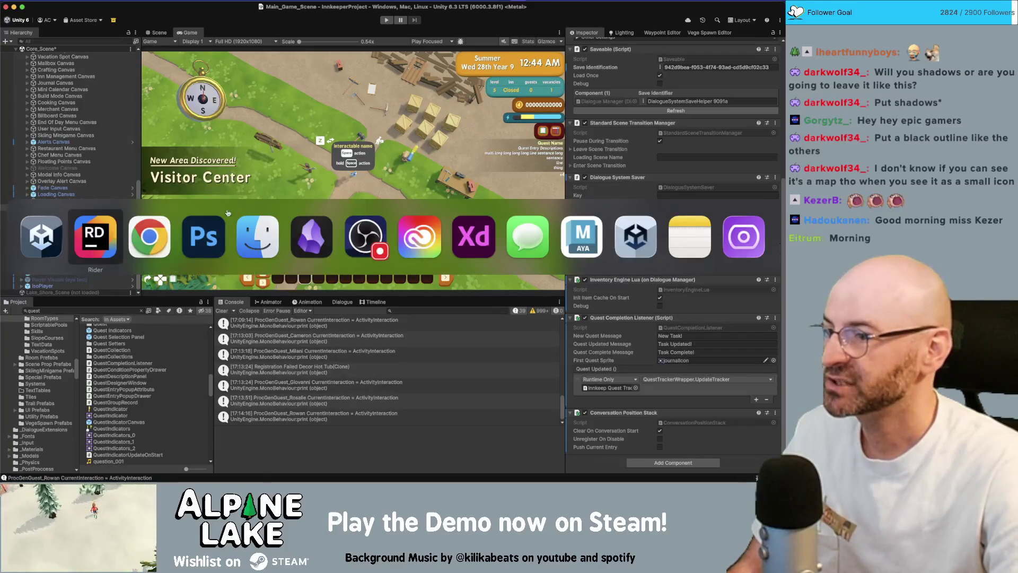
key(Tab)
key(Tab)
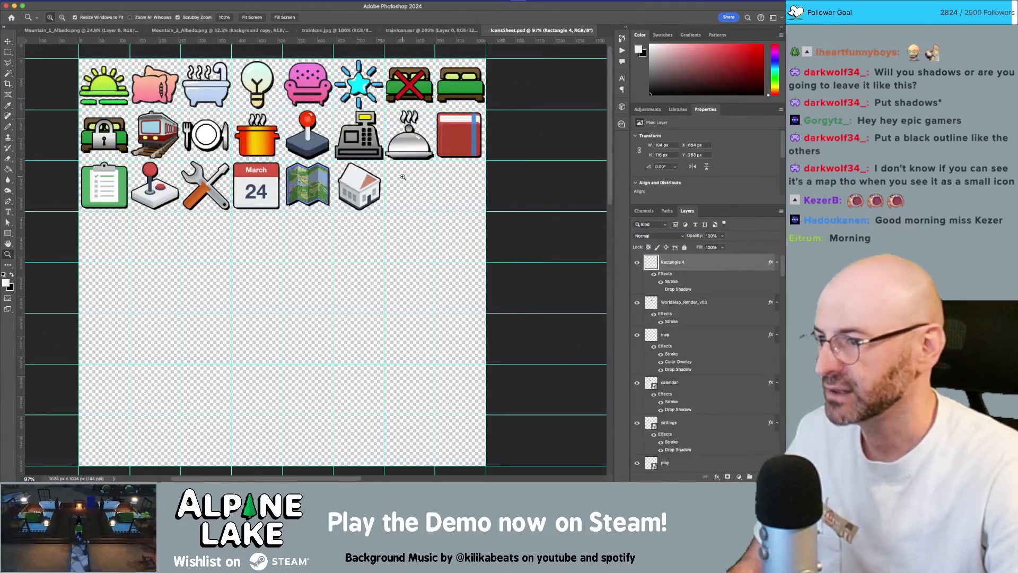
key(super+Tab)
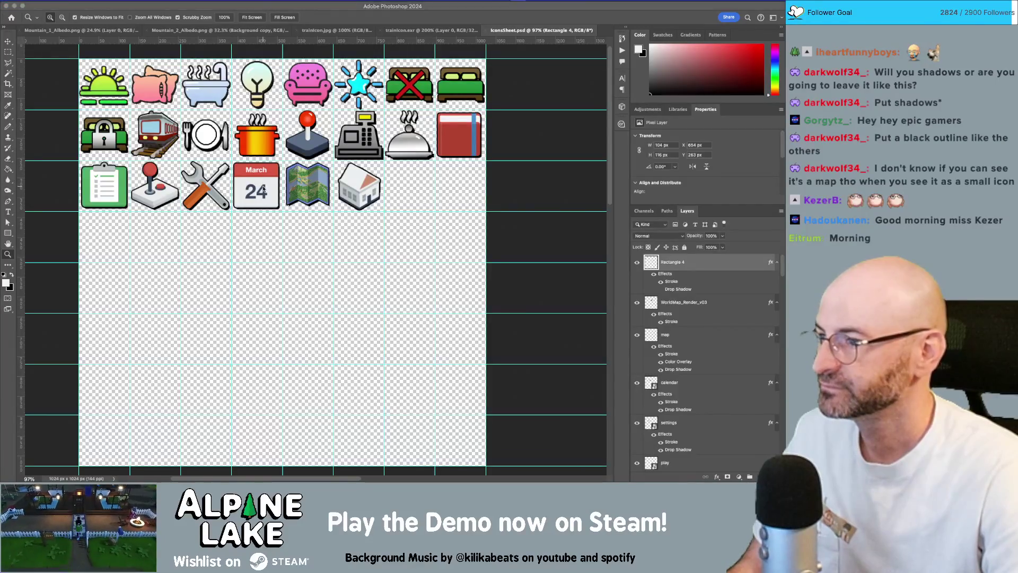
Search the Project for the arcade room and give Room Arcade the next arcade icon sprite.
click(90, 311)
text(aroade room)
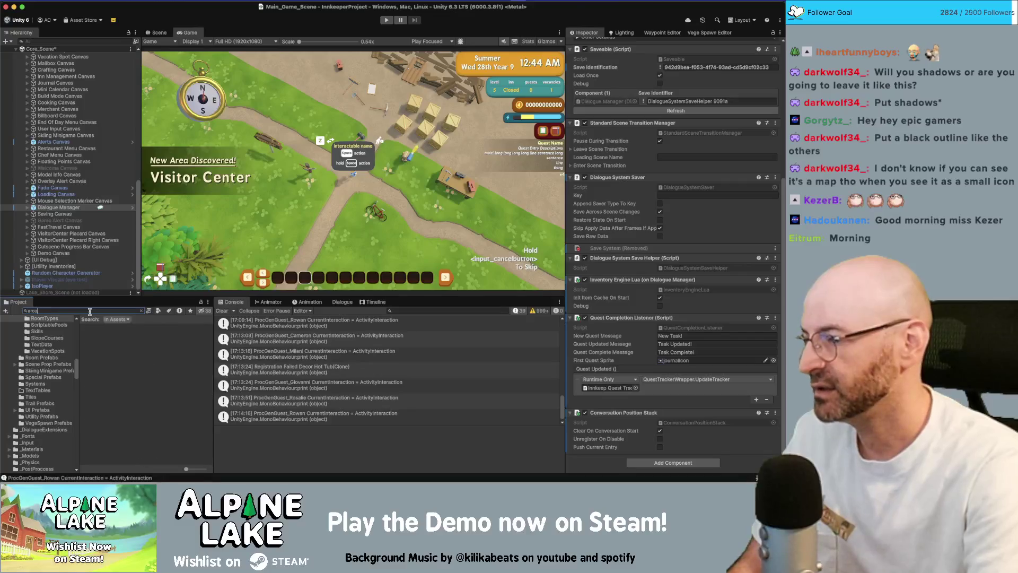
click(103, 327)
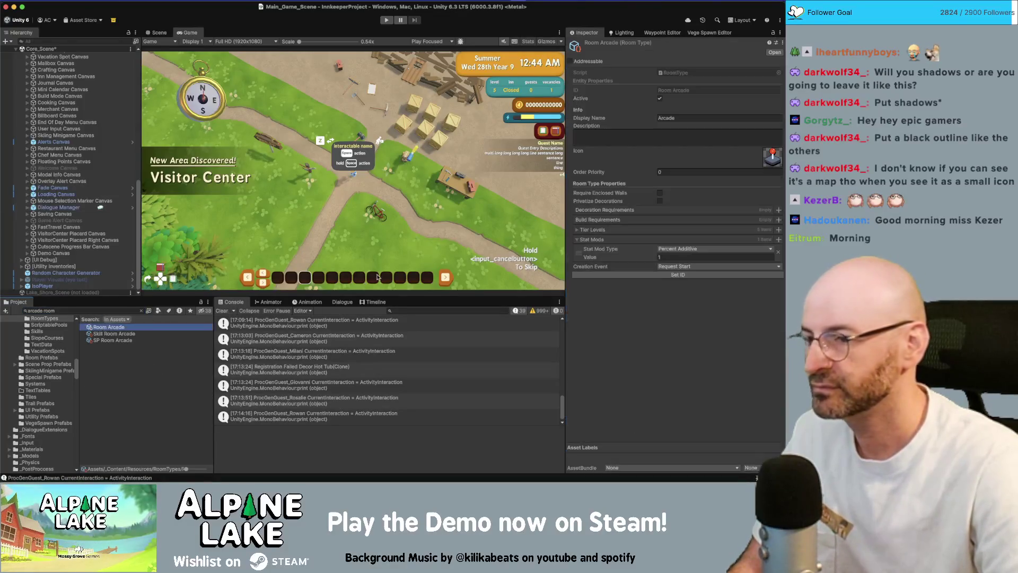
click(772, 166)
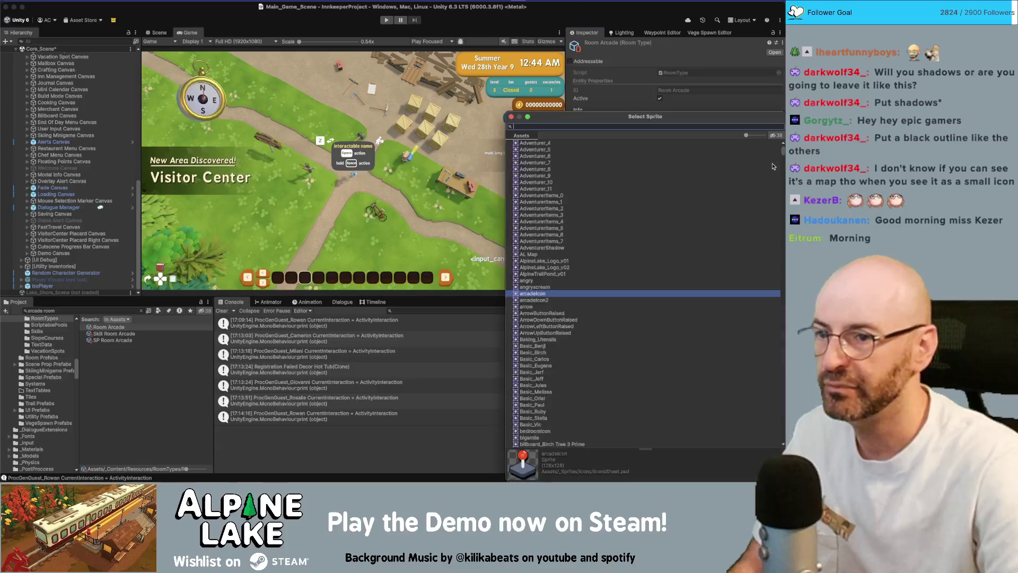
key(Down)
key(Return)
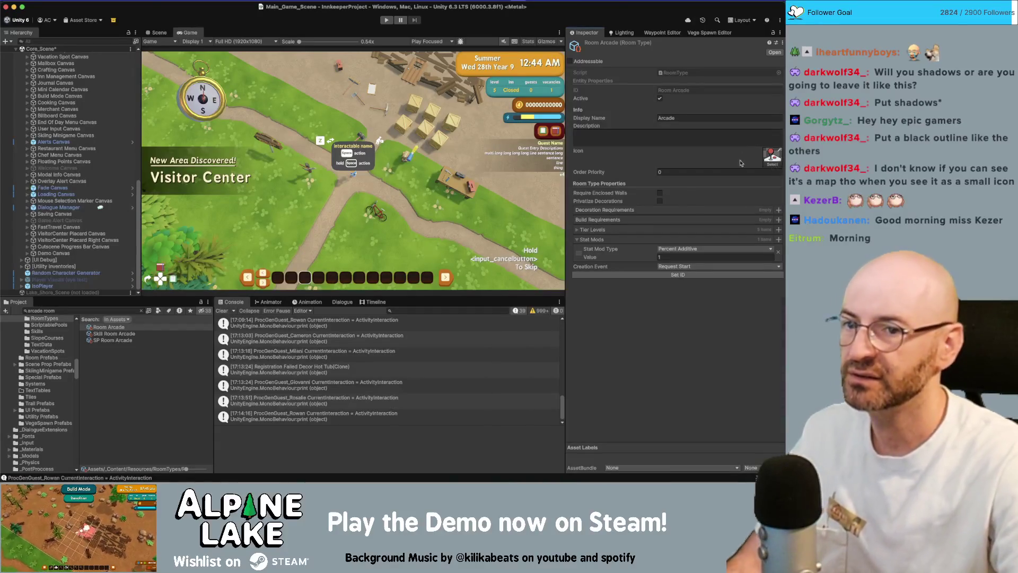
click(143, 398)
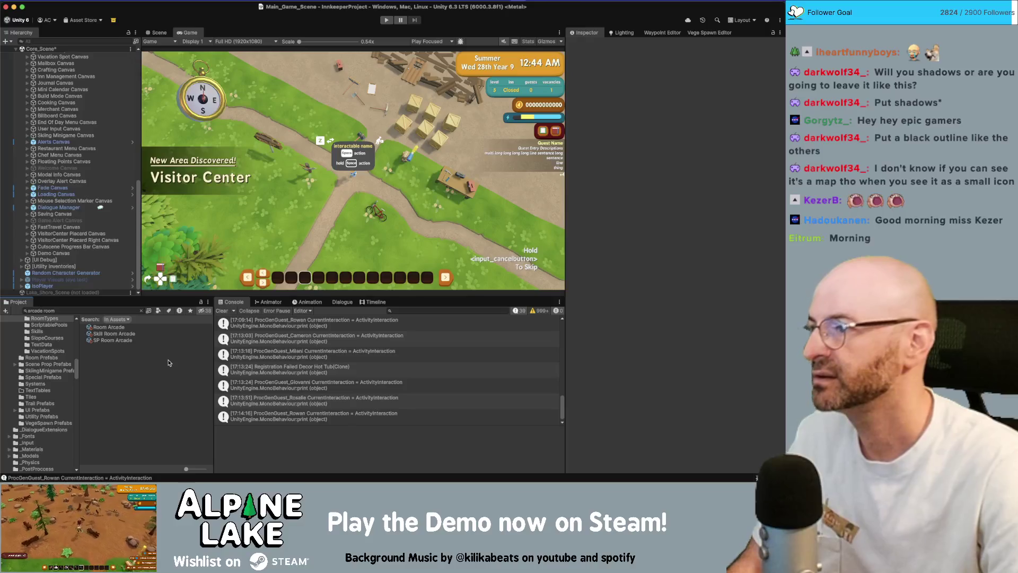
Save Core_Scene, then switch to Photos and drag the corgi photo window into place.
key(ctrl+s)
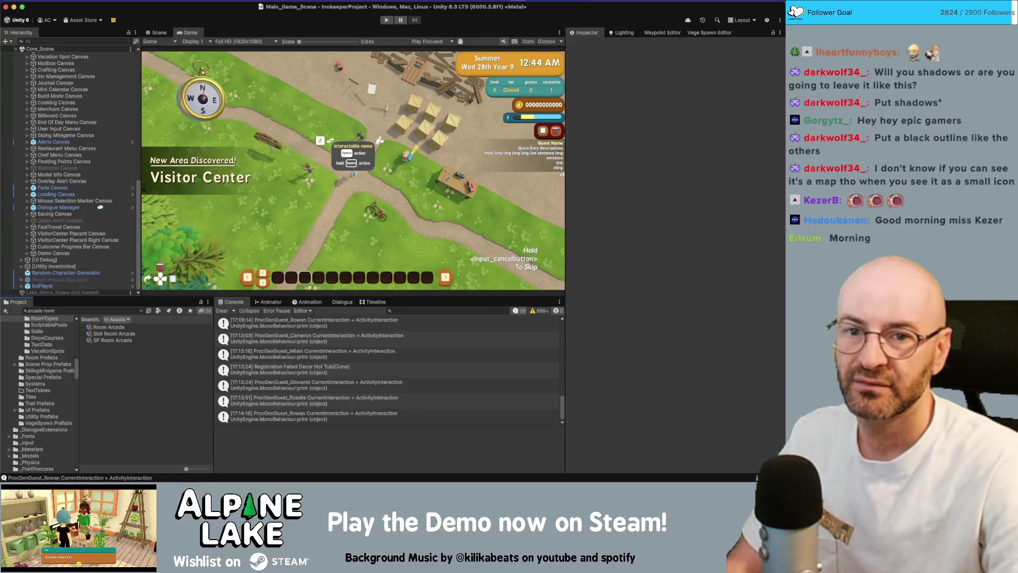
key(super+Tab)
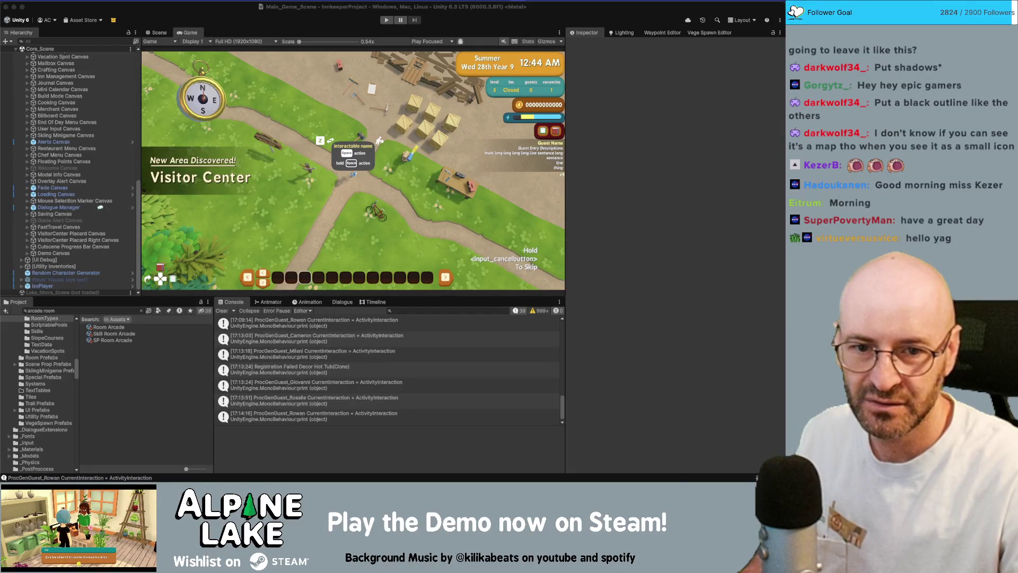
drag(742, 59, 548, 58)
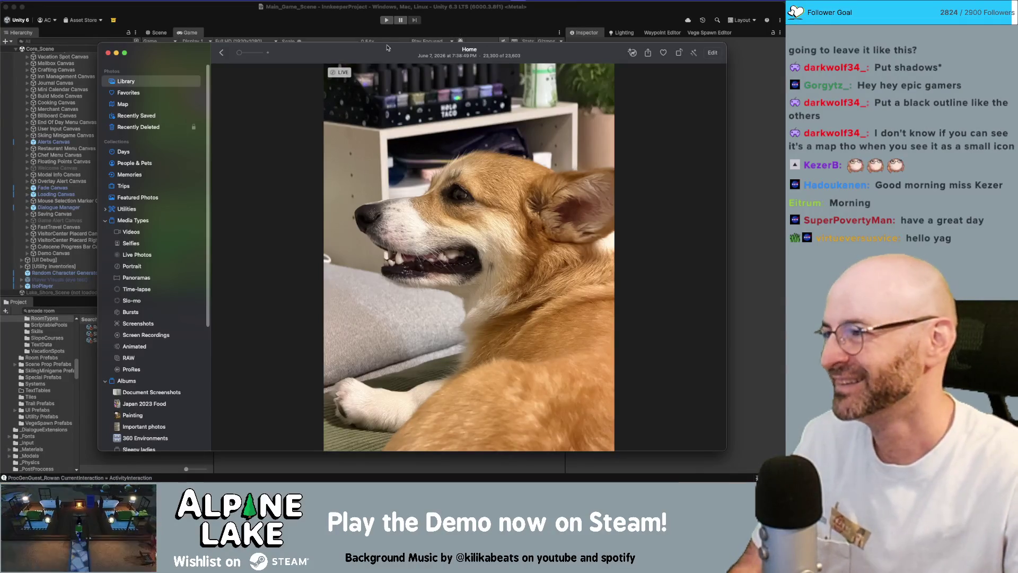
drag(361, 52, 356, 39)
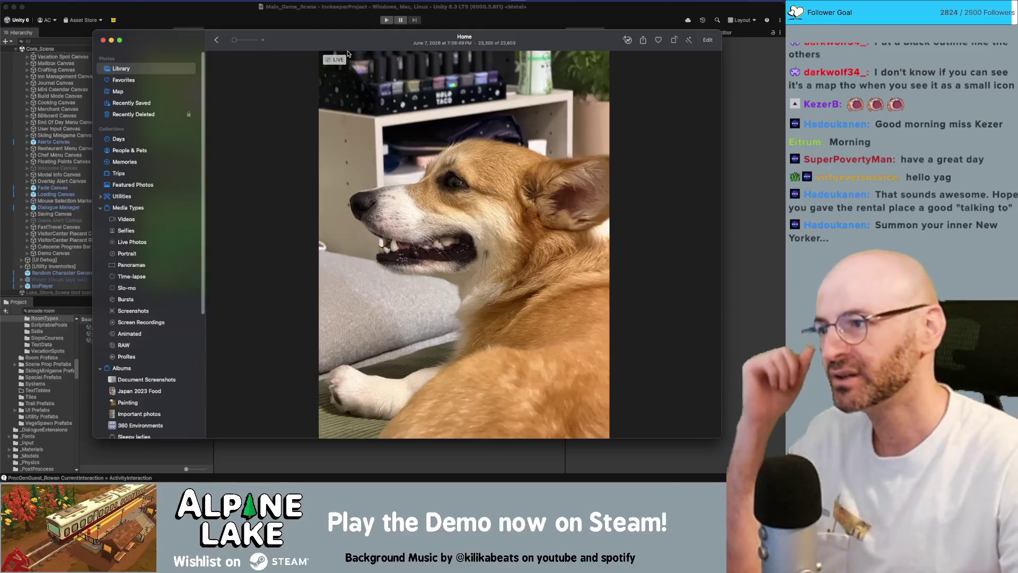
drag(348, 45, 323, 37)
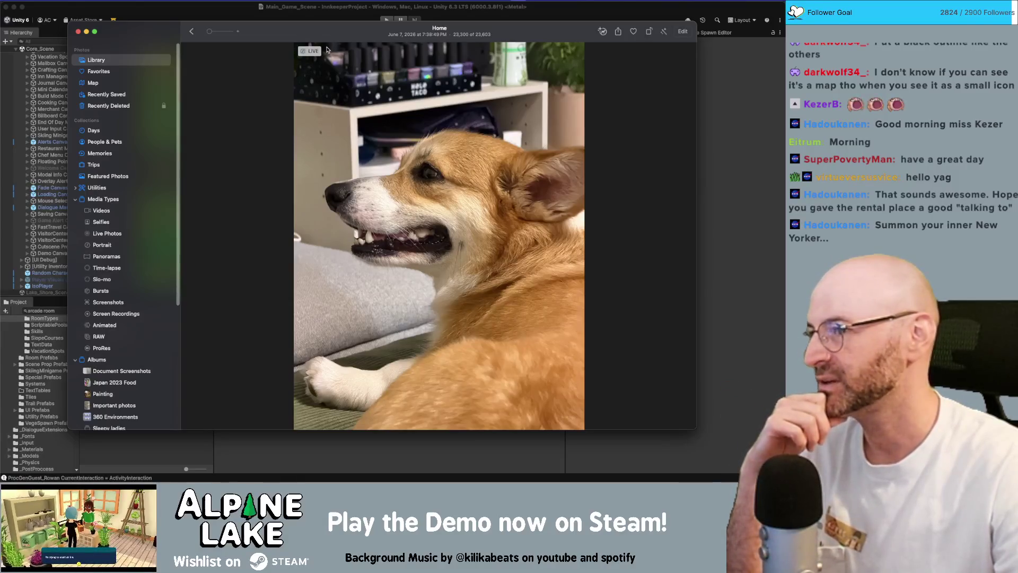
drag(324, 37, 254, 32)
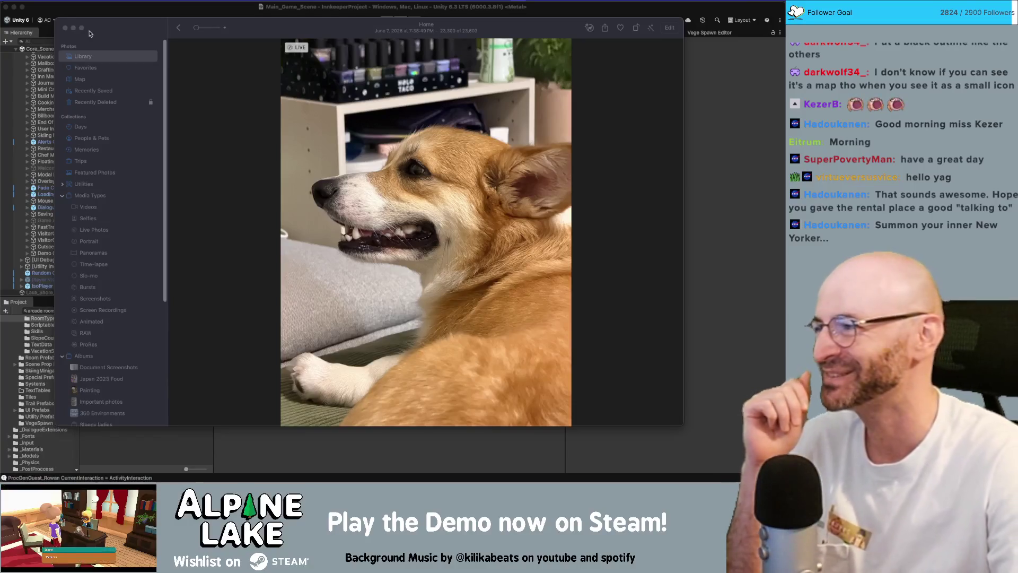
mouse_move(246, 37)
mouse_down()
mouse_move(231, 36)
mouse_move(247, 37)
mouse_up()
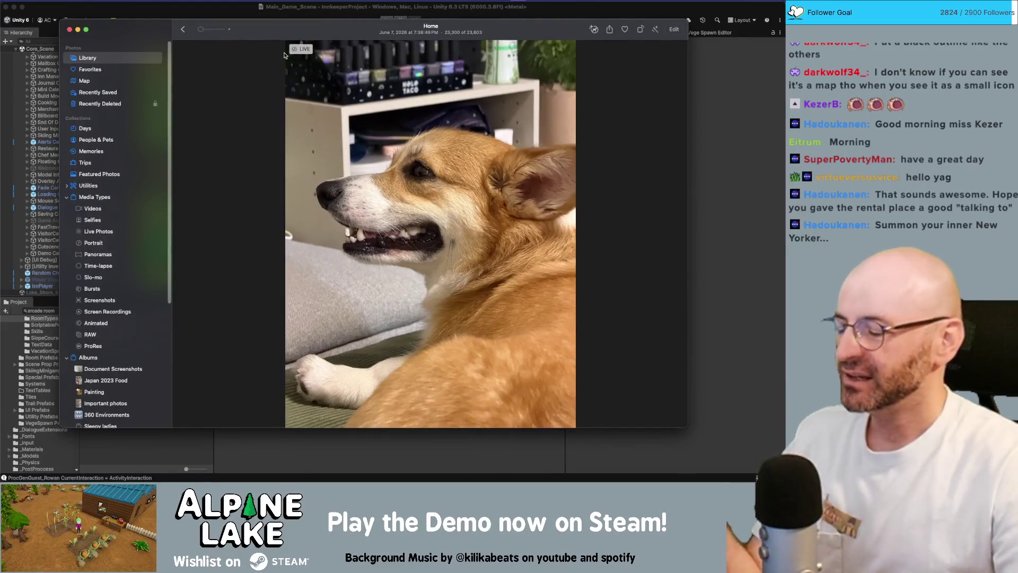
key(super+Tab)
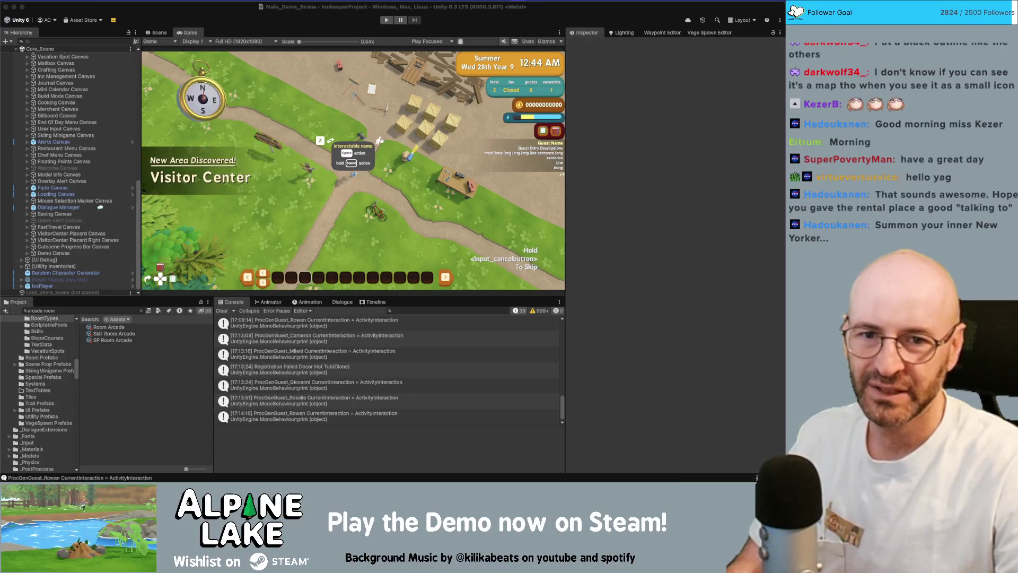
Bring Photos back over Unity, showing the corgi on the green couch, and nudge its window.
key(super+Tab)
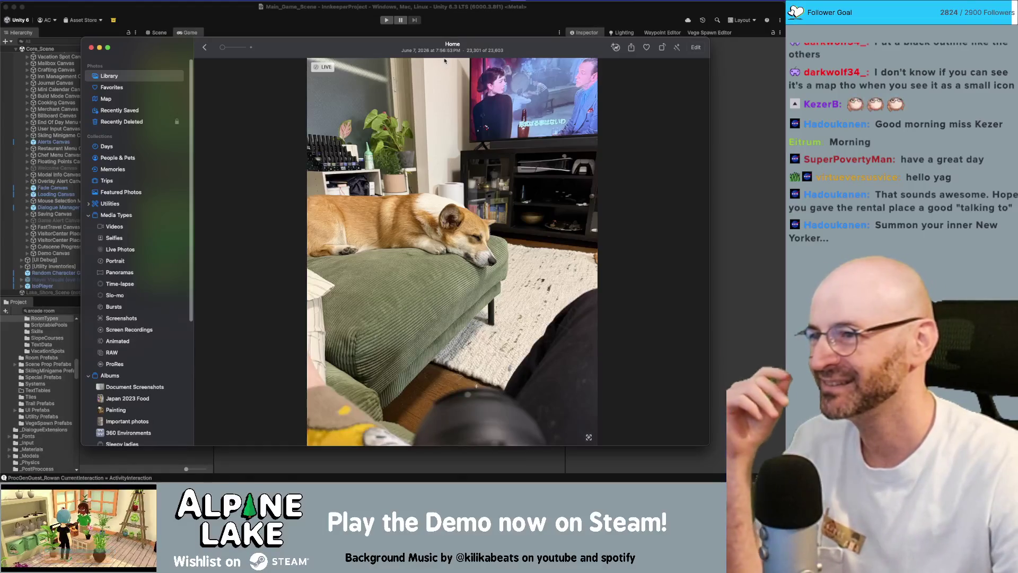
drag(380, 52, 376, 40)
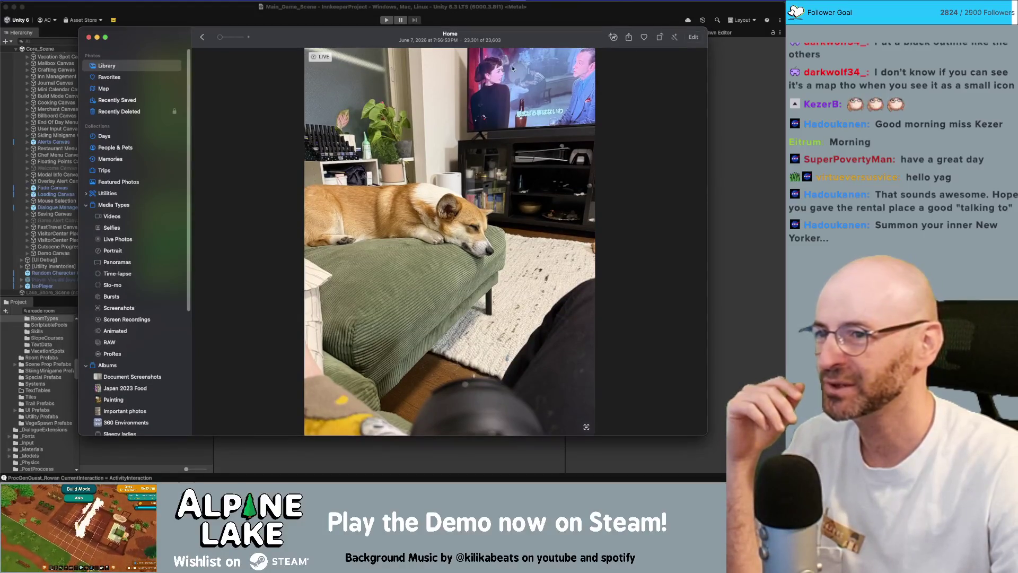
Drag the Photos window to the right screen edge, revealing the running game at the Visitor Center.
drag(315, 38, 1017, 37)
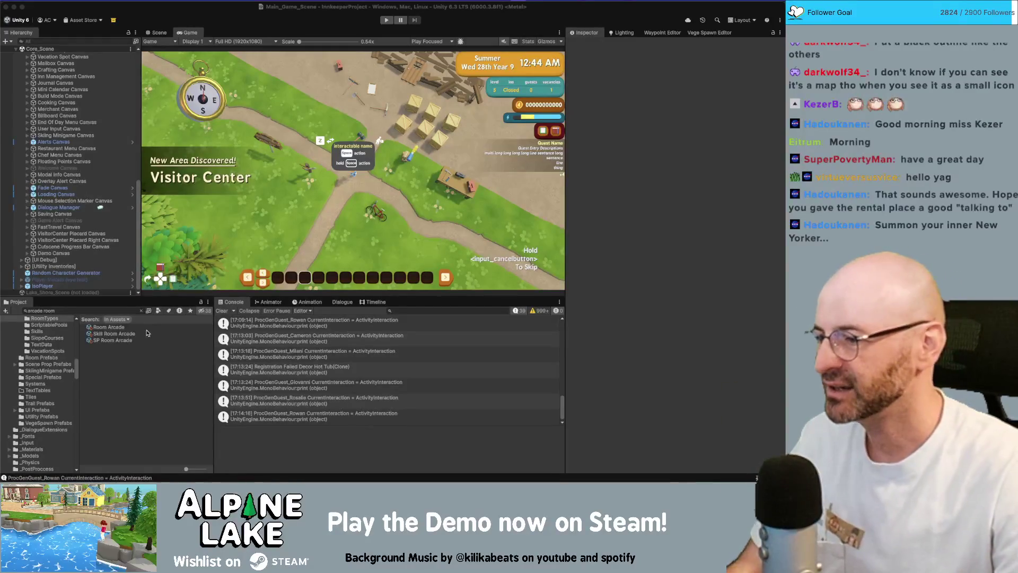
Inspect the Skill Room Arcade skill's gamepad icon and 'Arcades unlocked!' text, then switch to Photoshop.
click(147, 333)
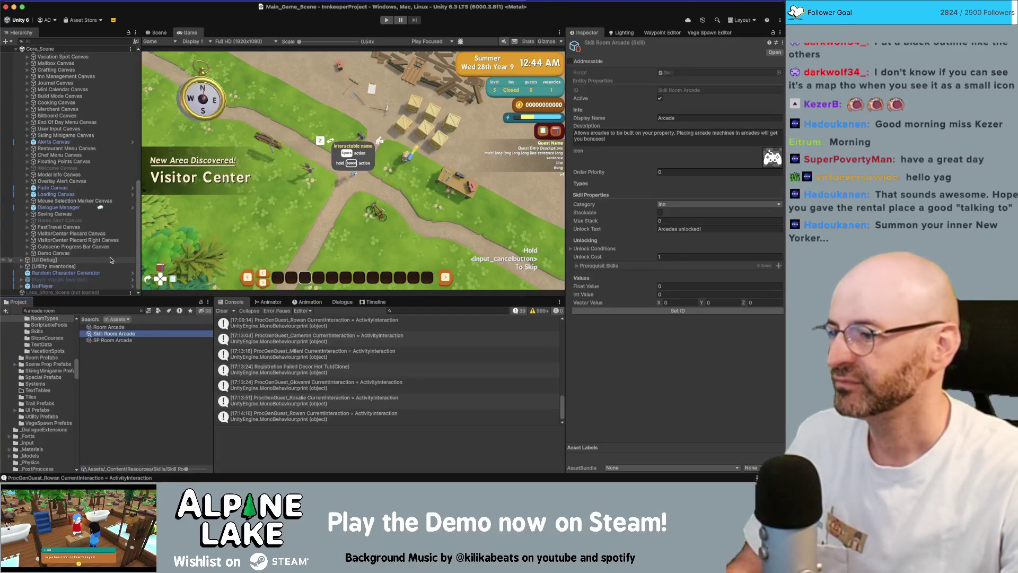
key(super+Tab)
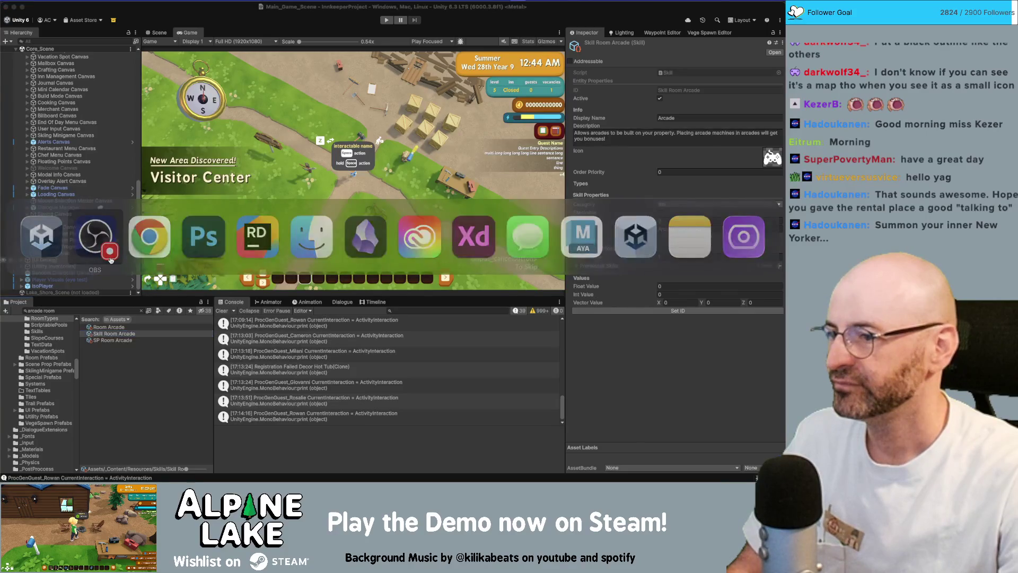
key(super+Tab)
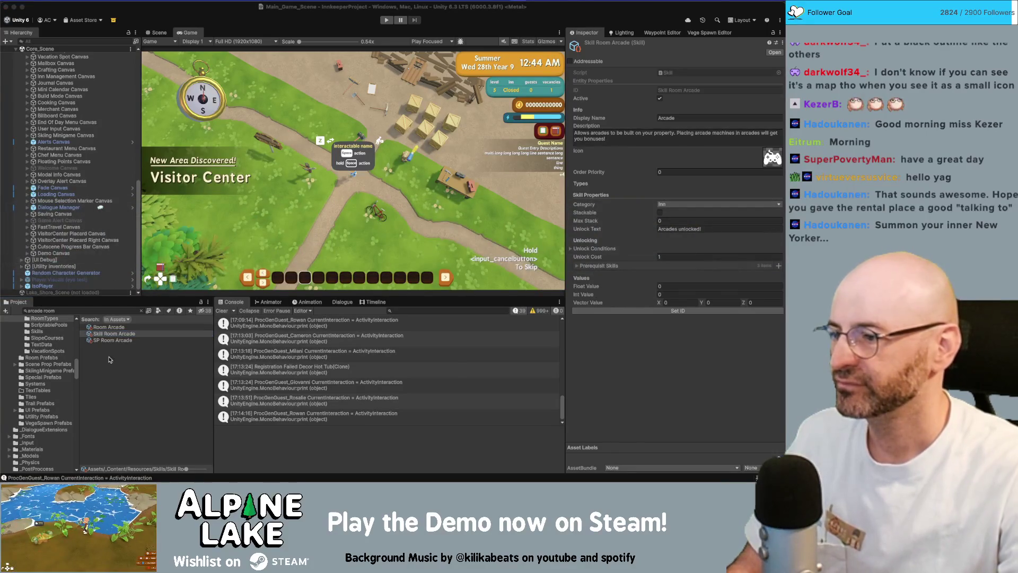
key(super+Tab)
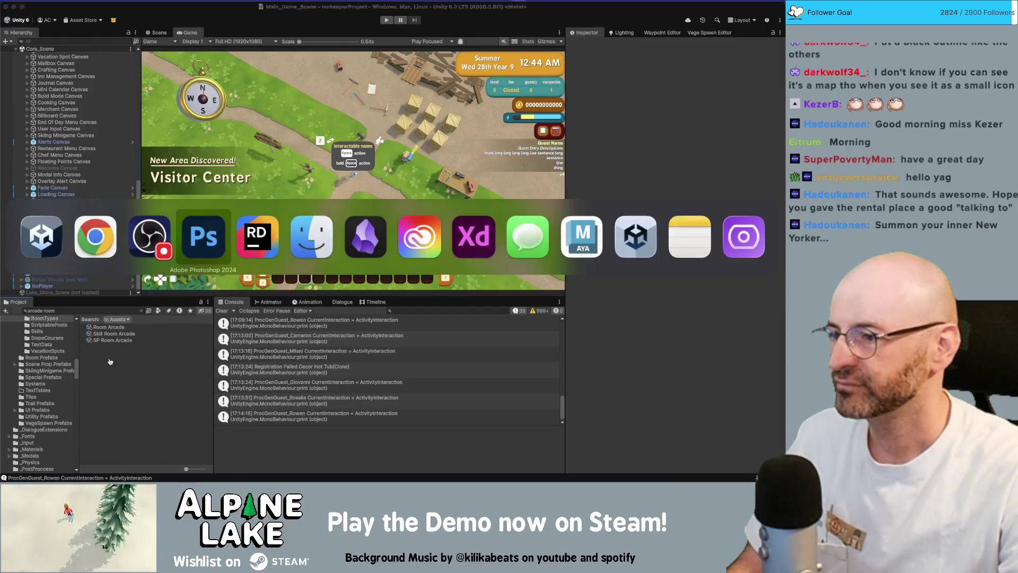
Leave IconsSheet.psd in Photoshop and bring the Unity editor back to the front.
key(super+Tab)
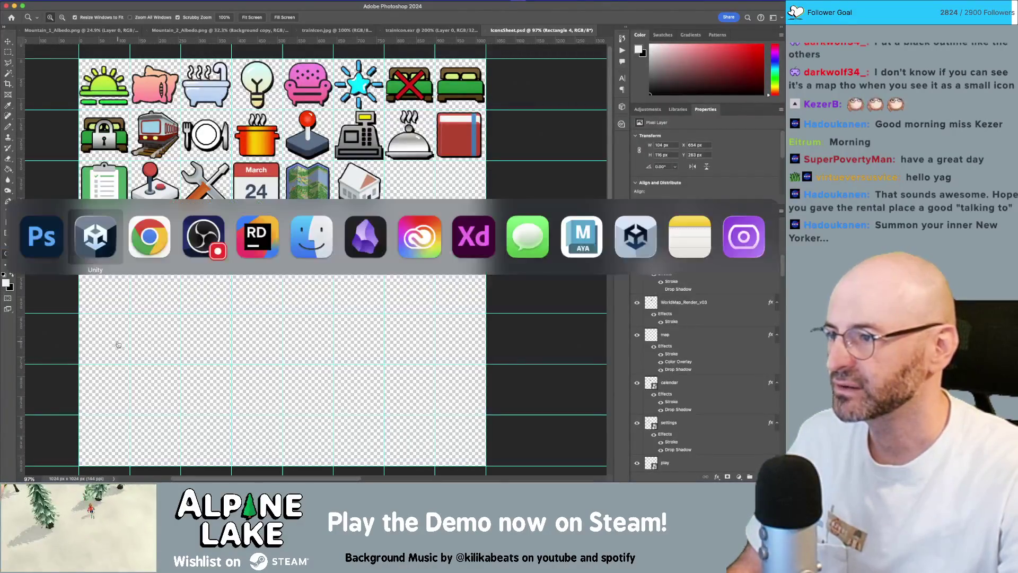
key(super+Tab)
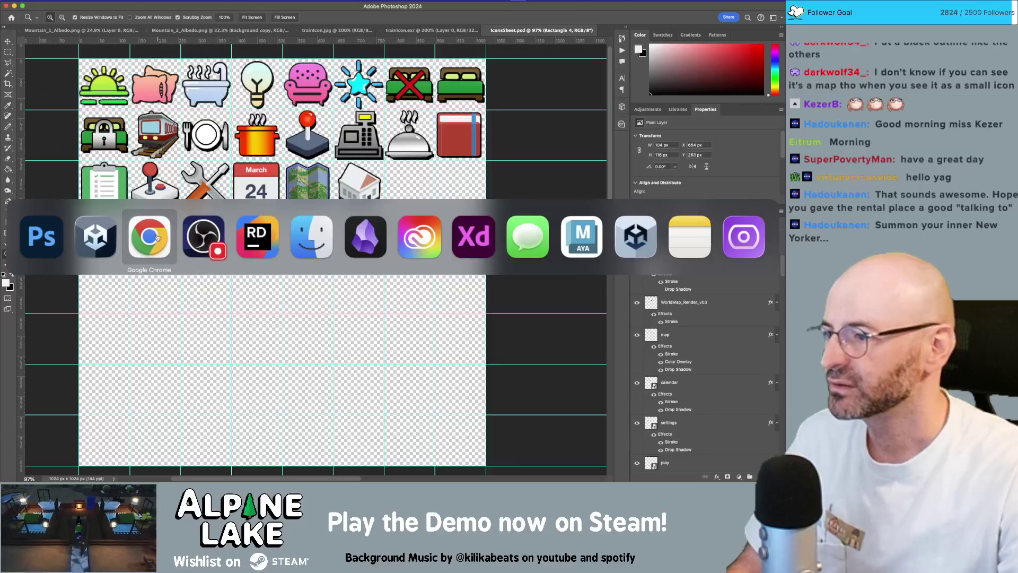
click(112, 237)
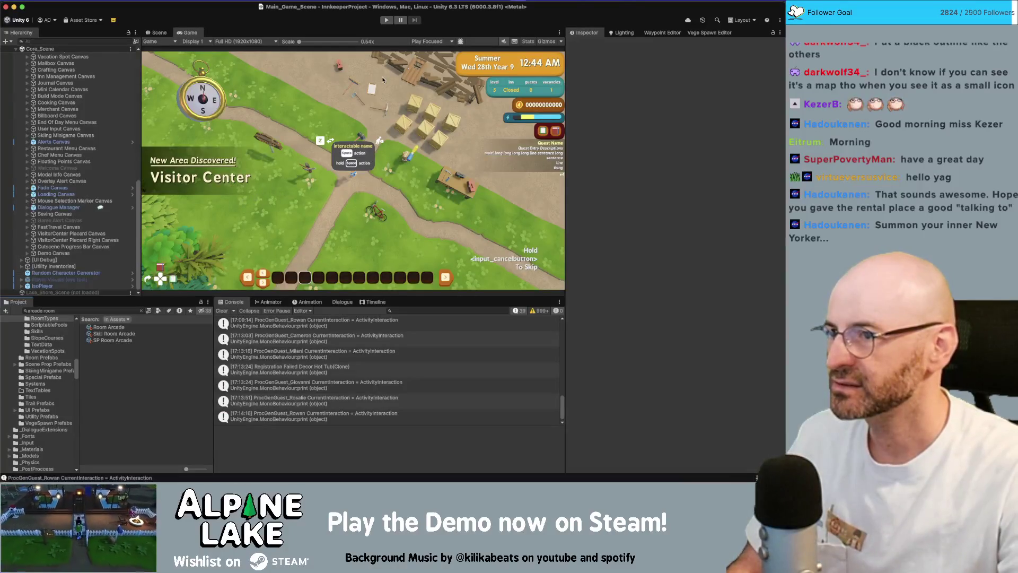
Select Pause Menu Canvas and show the pause menu's icon tabs over the running game.
click(159, 33)
scroll(79, 143, up, 10)
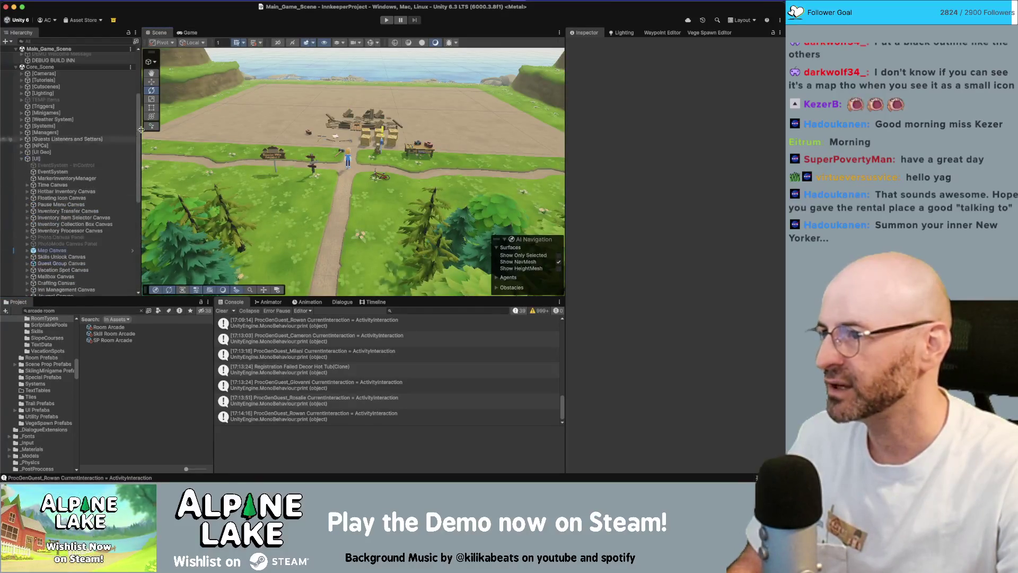
click(188, 33)
click(77, 204)
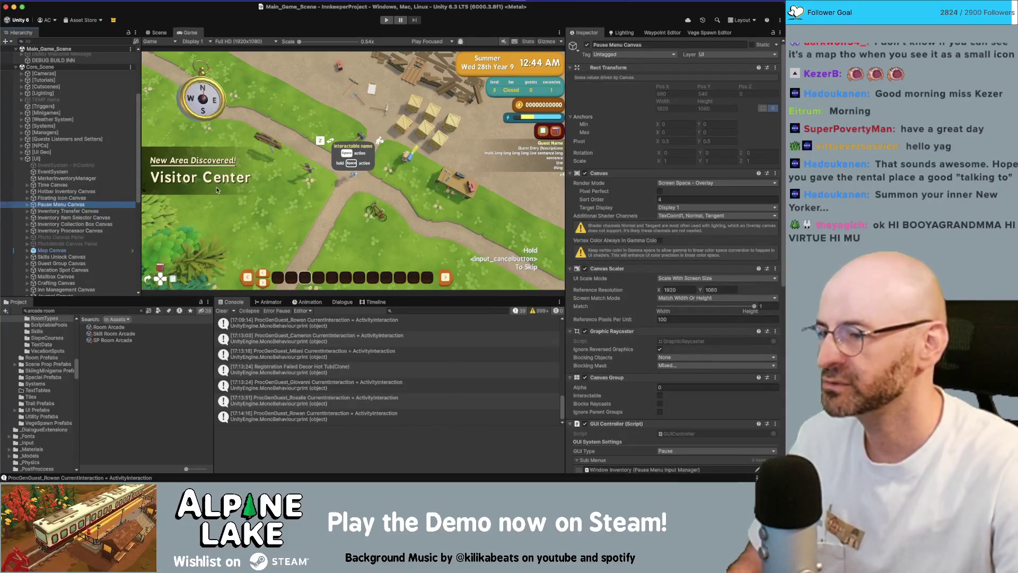
key(Escape)
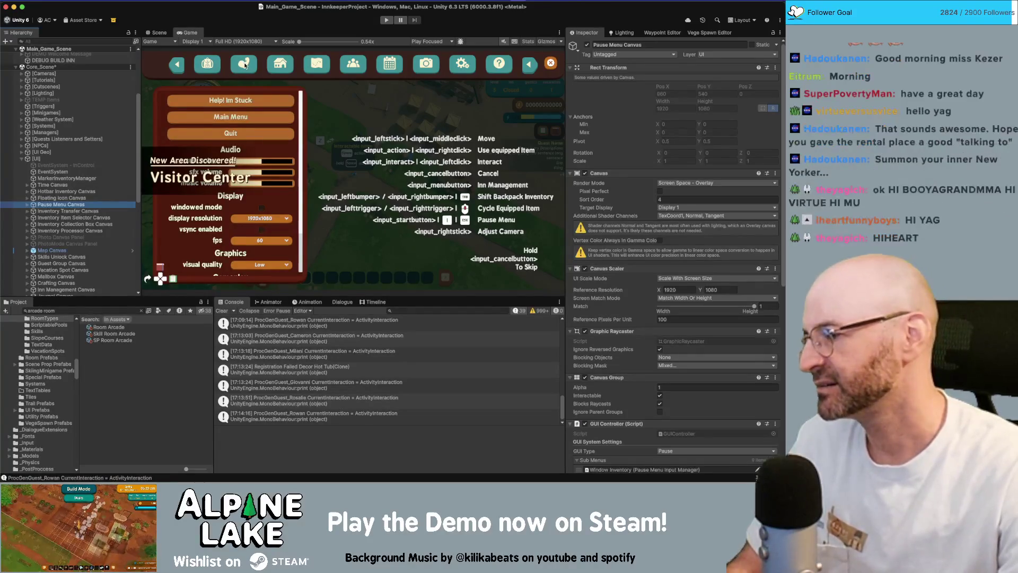
Switch from Unity to the IconsSheet.psd icon grid in Photoshop.
key(super+Tab)
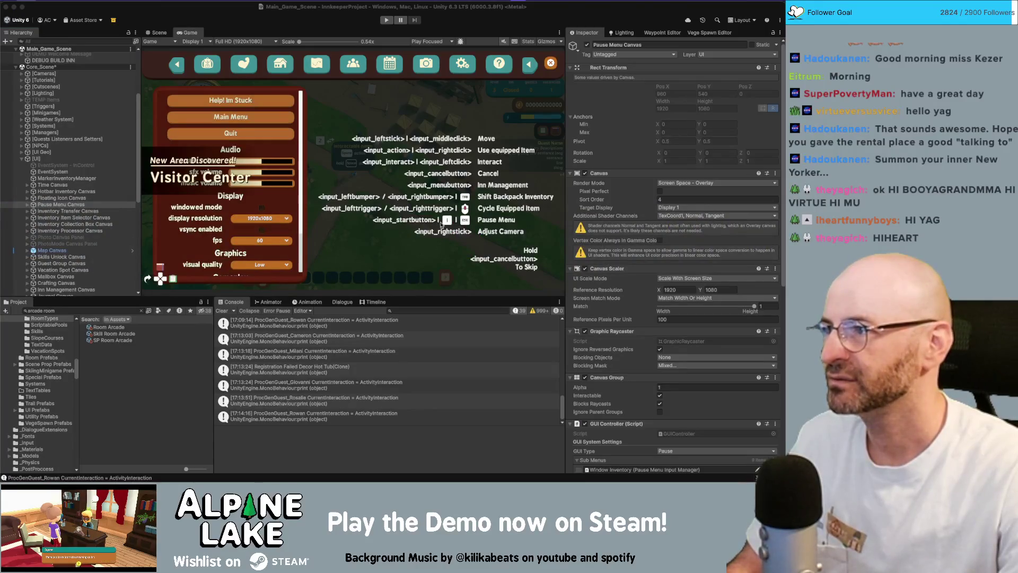
key(super+Tab)
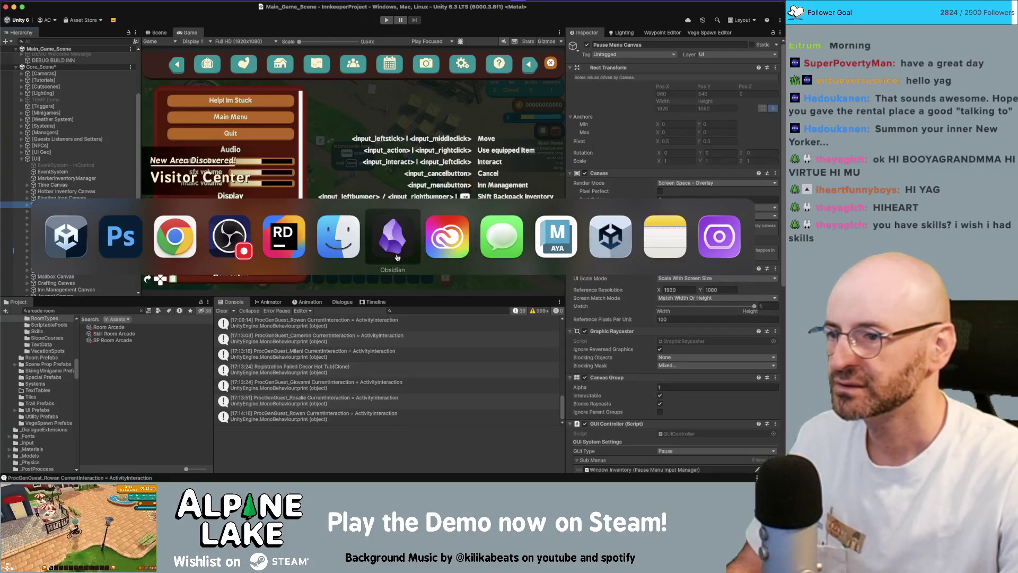
key(super+q)
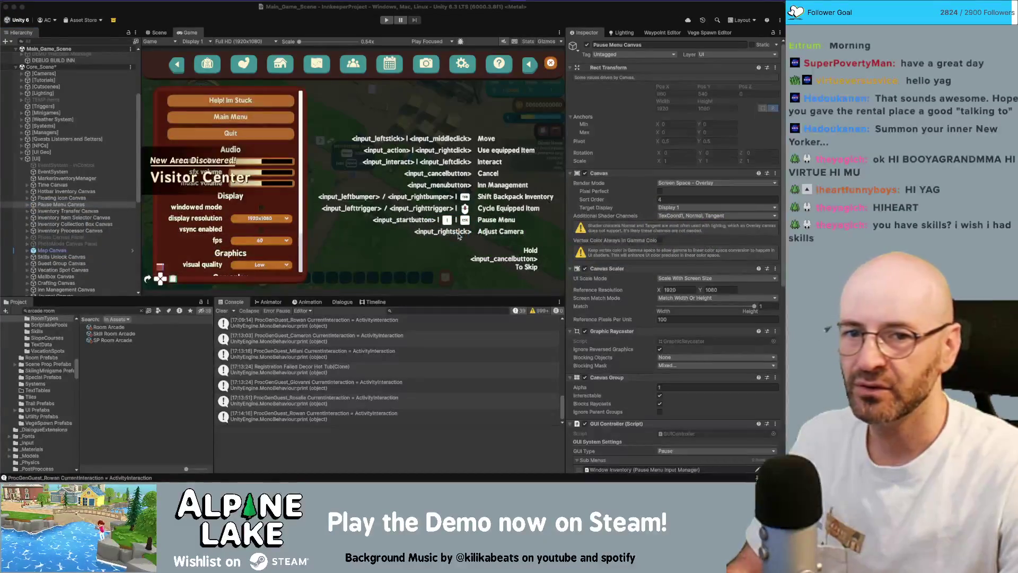
key(super+Tab)
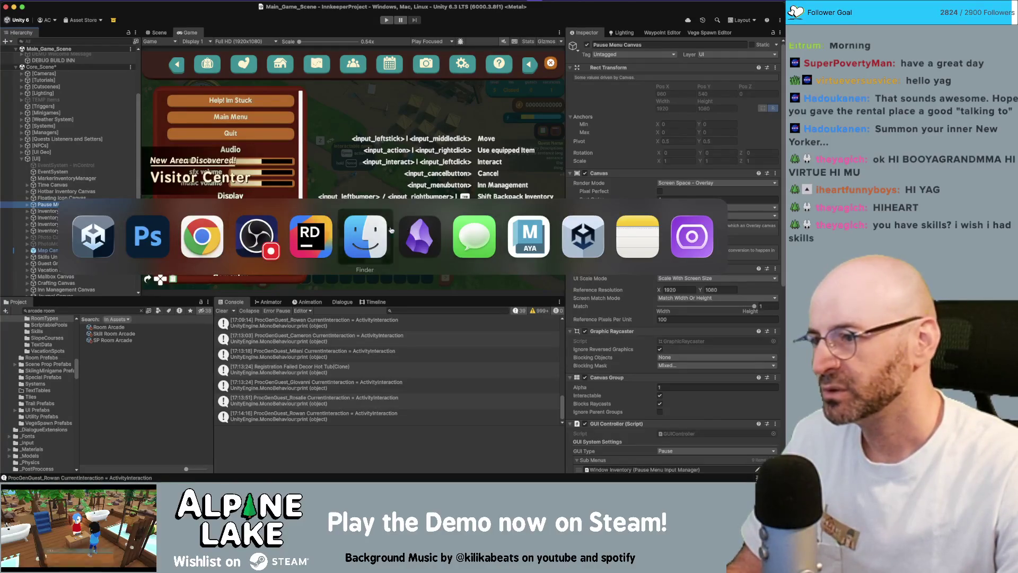
click(139, 232)
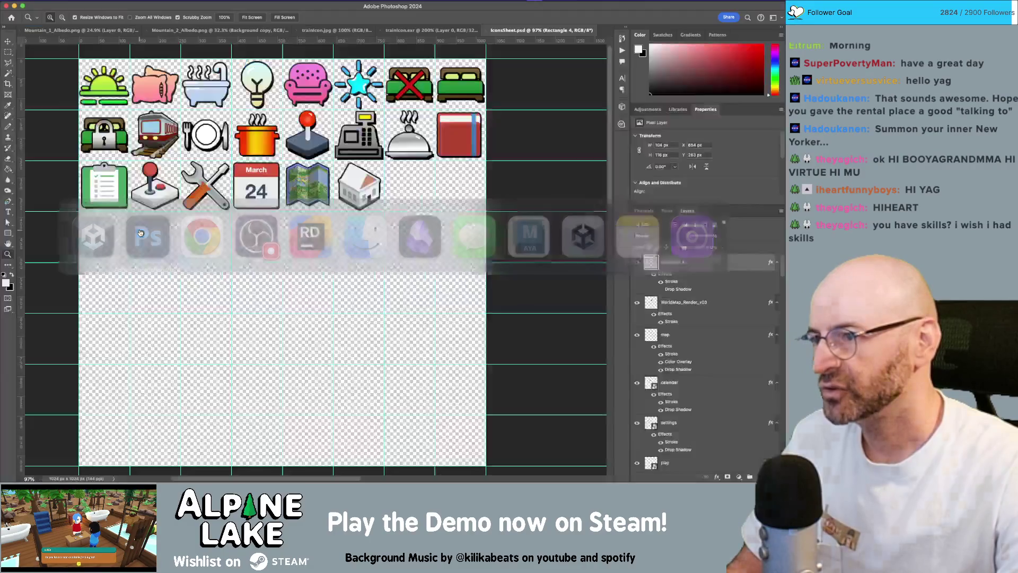
Use the Open Icon plugin to try face and earth icons on the sheet, then delete both layers.
click(271, 0)
mouse_move(270, 36)
click(339, 36)
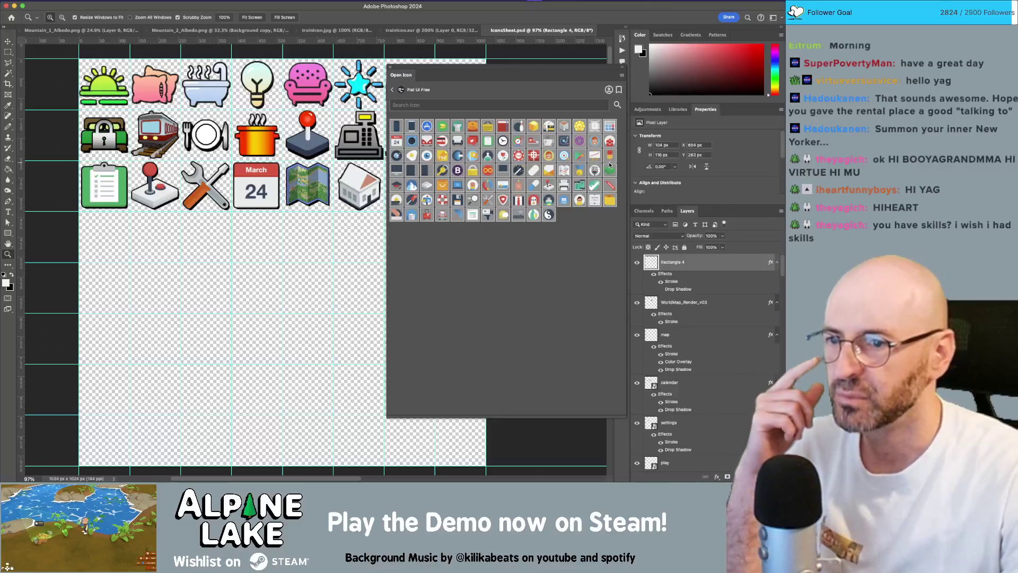
mouse_move(596, 146)
mouse_down()
mouse_move(259, 271)
mouse_move(370, 363)
mouse_up()
key(Return)
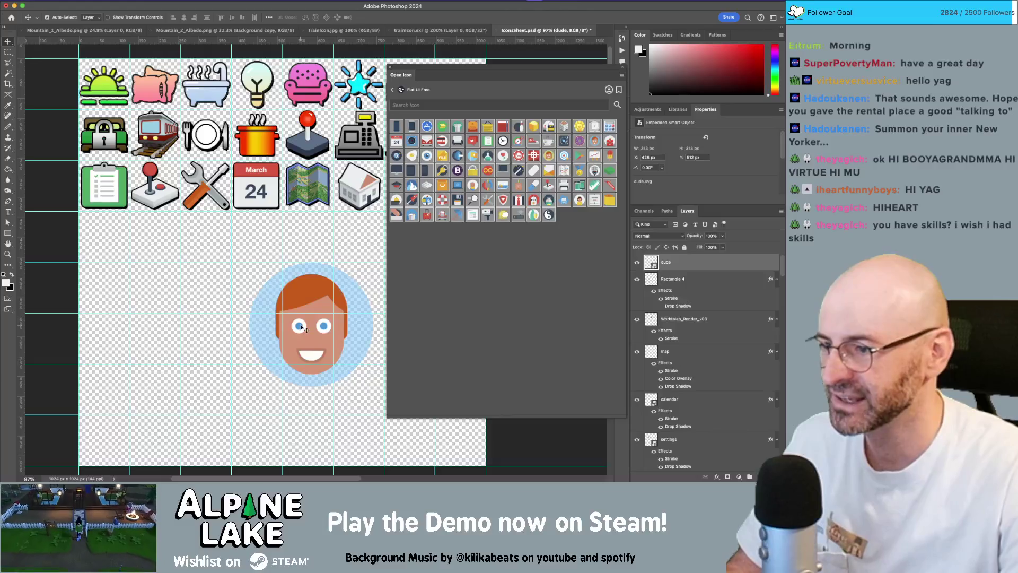
drag(304, 329, 204, 295)
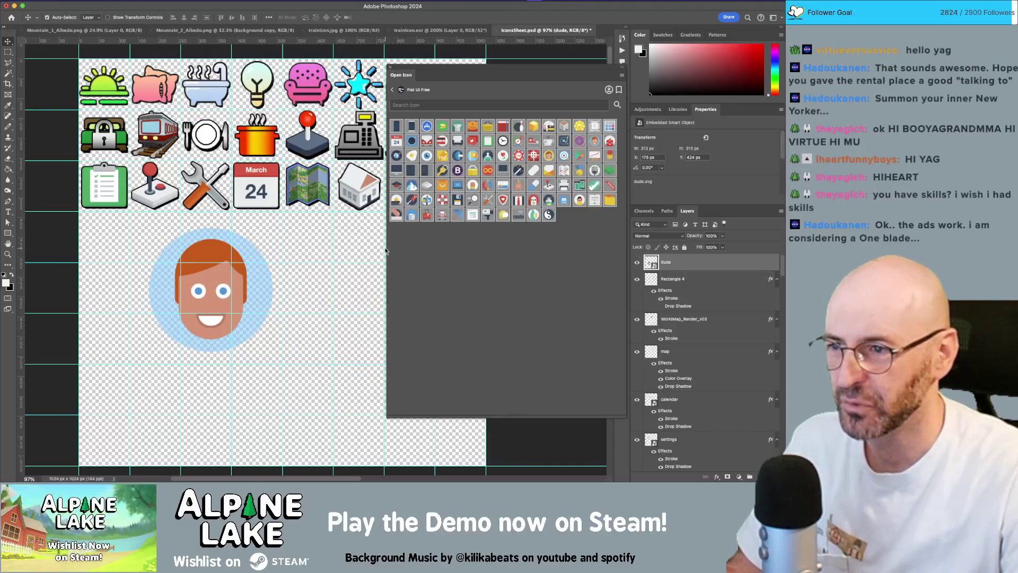
mouse_move(687, 265)
mouse_down()
mouse_move(689, 424)
mouse_move(705, 469)
mouse_move(749, 476)
mouse_up()
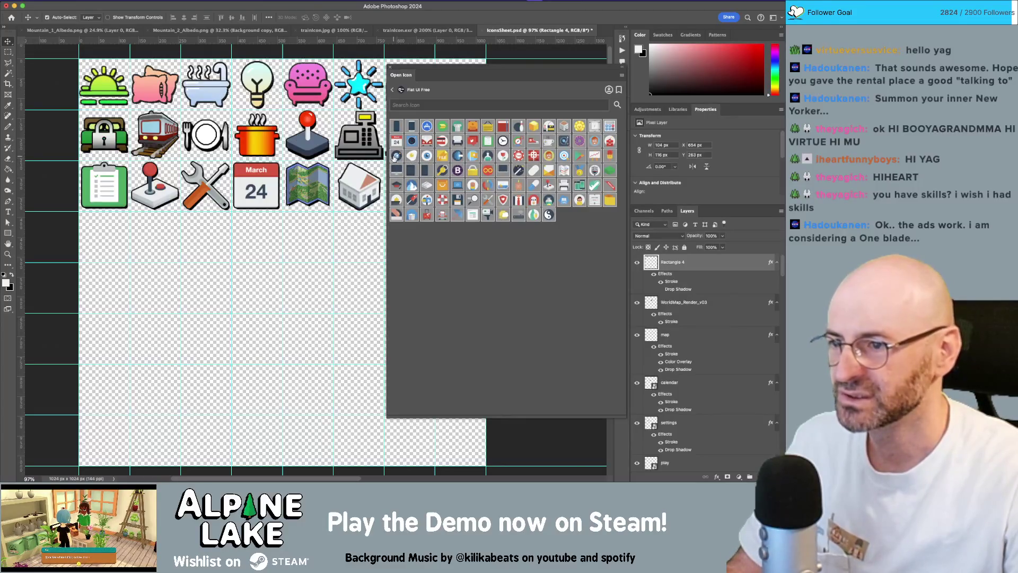
mouse_move(395, 157)
mouse_down()
mouse_move(282, 262)
mouse_move(409, 345)
mouse_up()
key(Return)
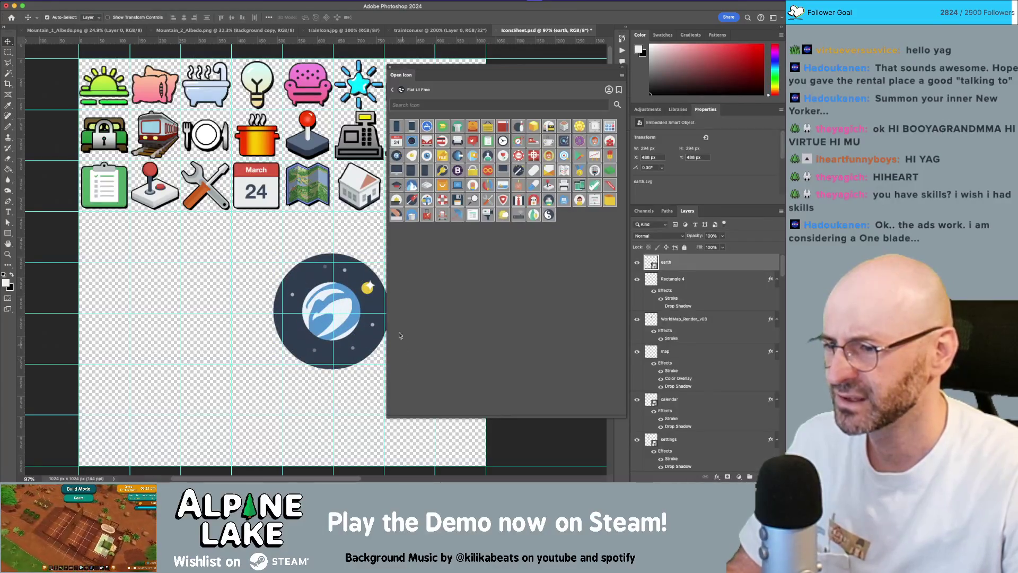
drag(670, 266, 750, 476)
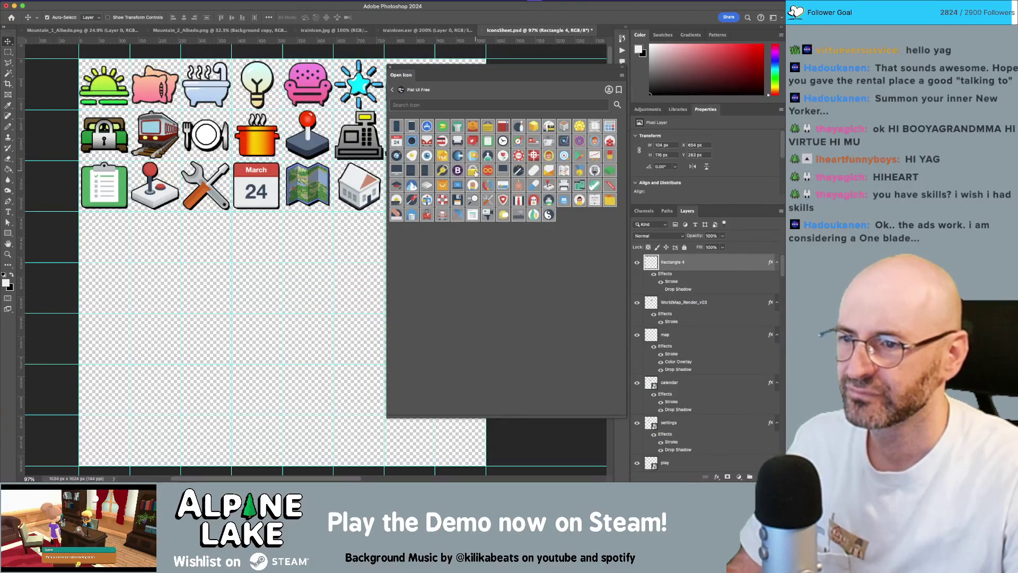
Add a lock icon to the sheet and start scaling it with Free Transform toward the train.
click(475, 173)
key(ctrl+t)
mouse_move(291, 259)
mouse_down()
mouse_move(306, 243)
mouse_move(114, 119)
mouse_move(124, 112)
mouse_move(113, 135)
mouse_up()
Centre the yellow padlock over the bed icon and hide the old silver padlock layer icon_tool_26.
key(Return)
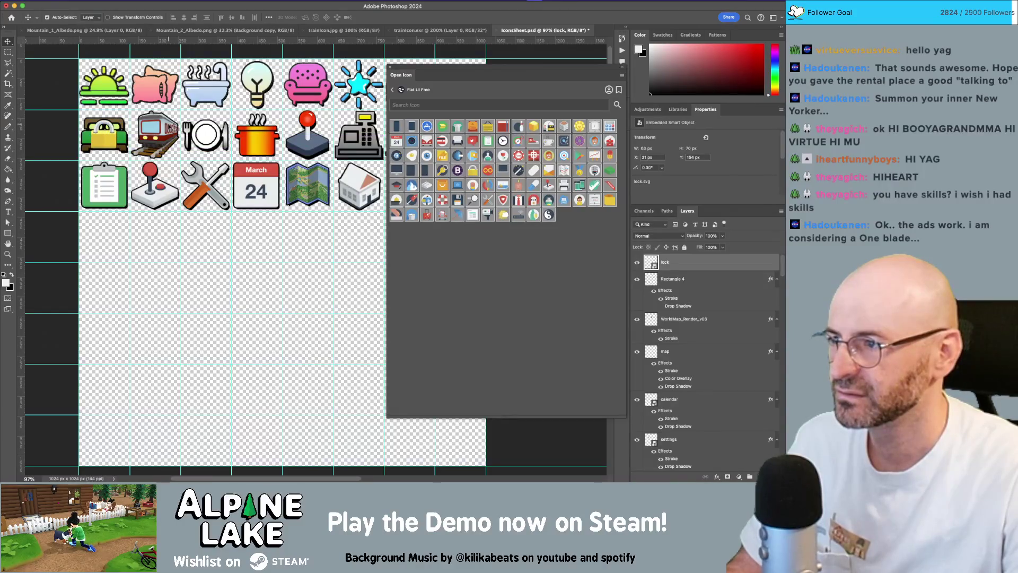
scroll(146, 129, up, 5)
drag(144, 160, 326, 177)
scroll(252, 164, down, 8)
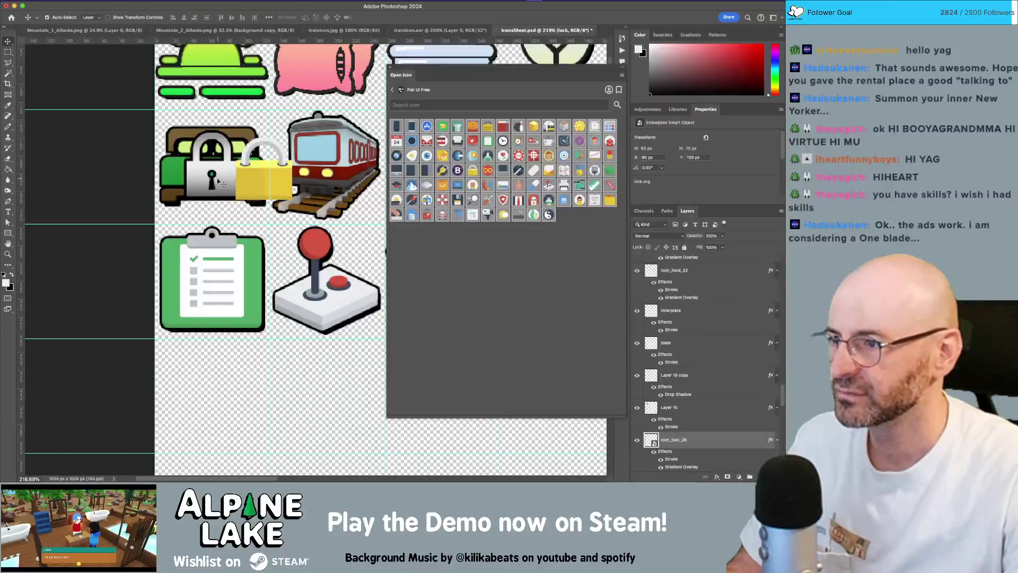
click(636, 439)
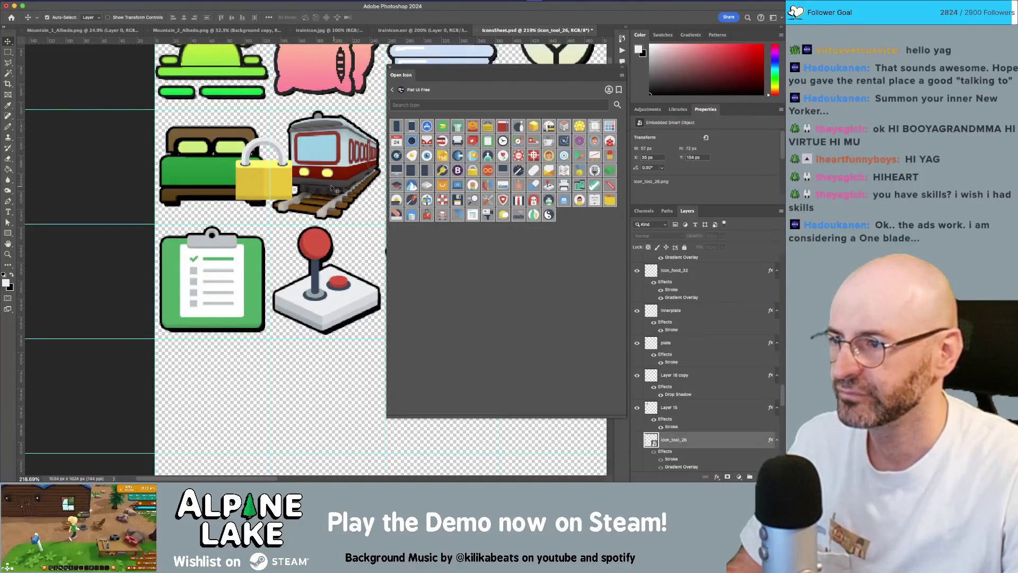
click(261, 173)
drag(203, 161, 206, 162)
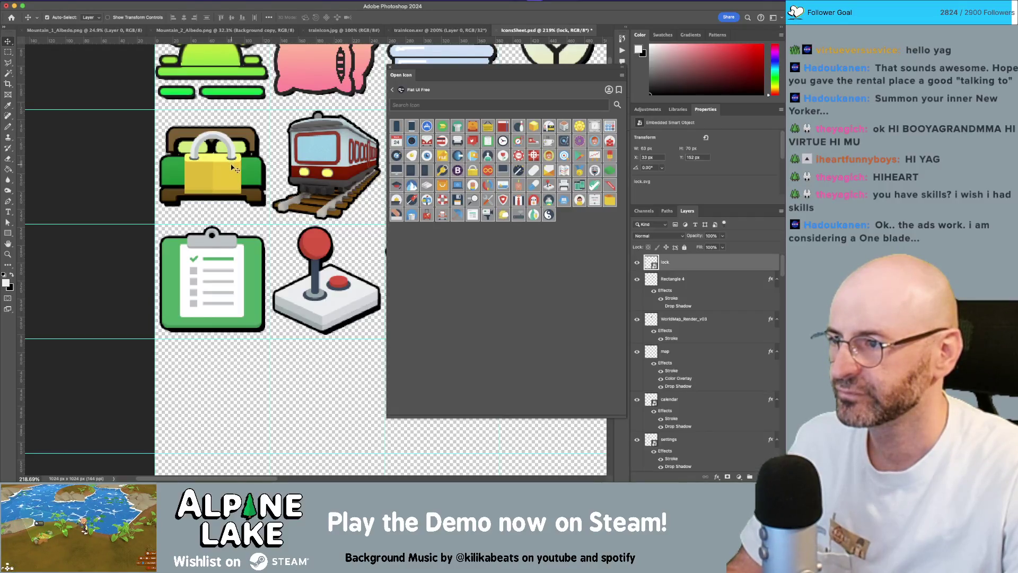
drag(233, 168, 232, 168)
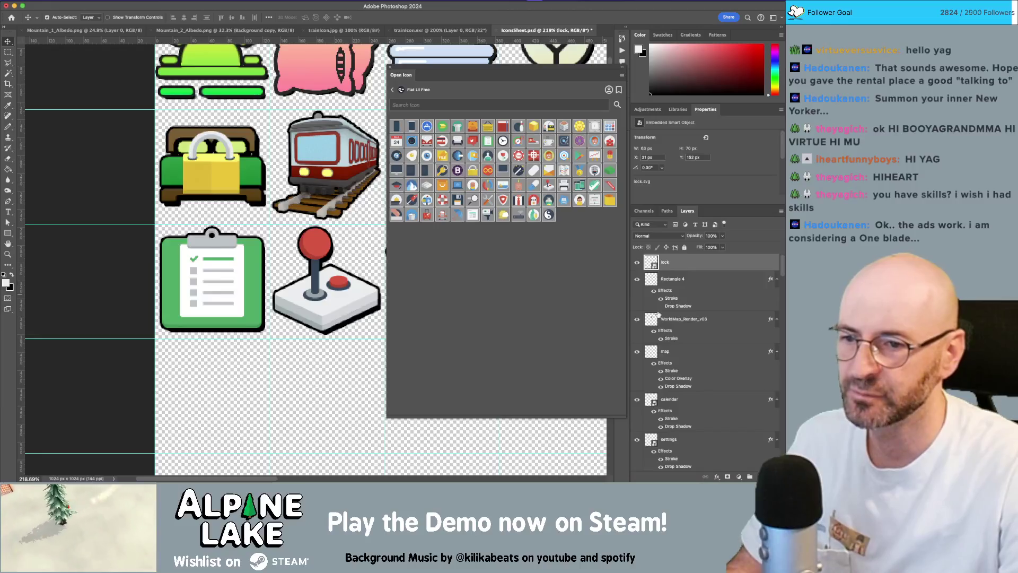
Paste the copied stroke and drop shadow style onto the lock layer, save, and return to Unity.
right_click(702, 265)
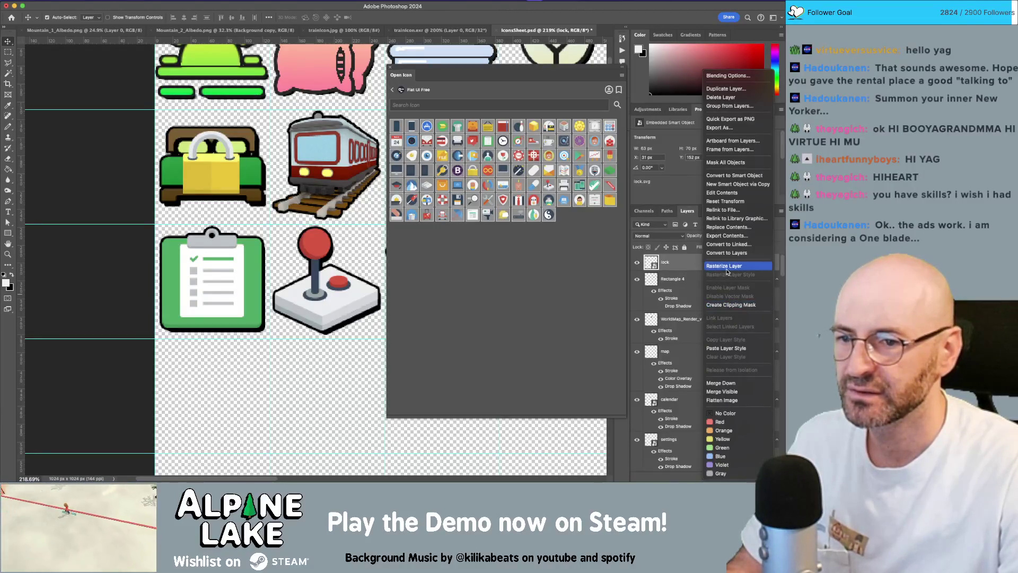
click(726, 348)
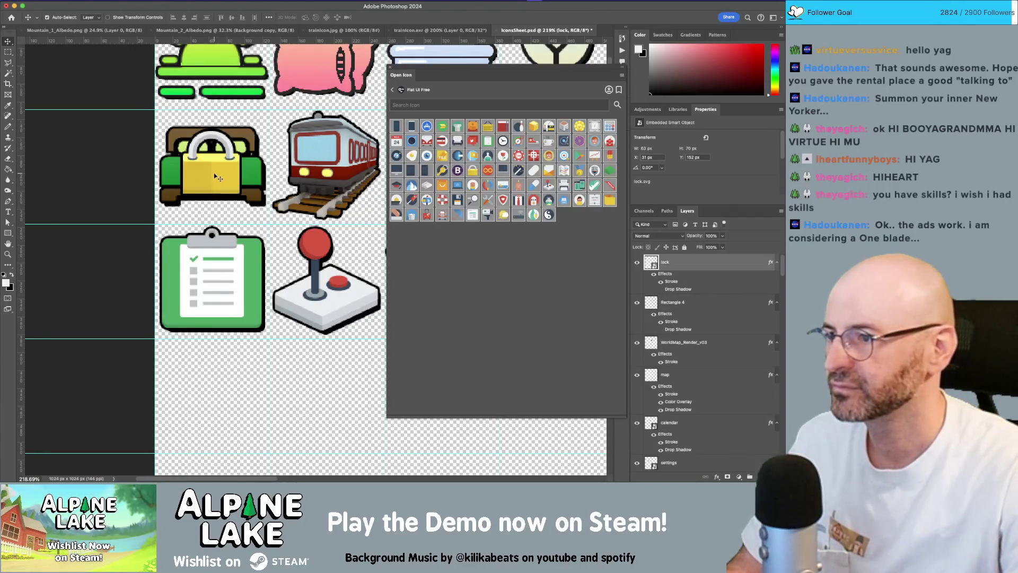
key(super+s)
key(z)
drag(318, 206, 204, 217)
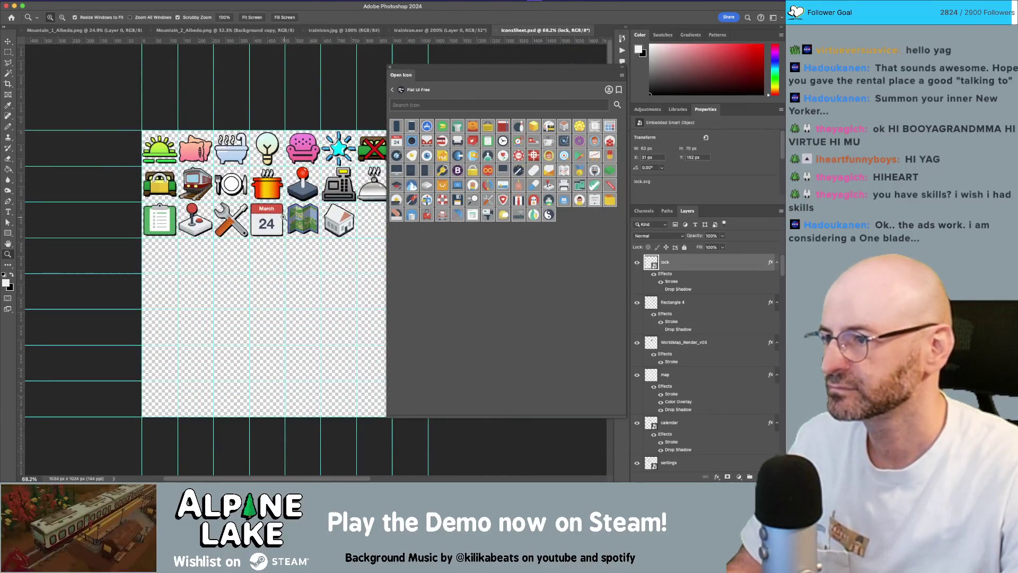
scroll(299, 222, up, 2)
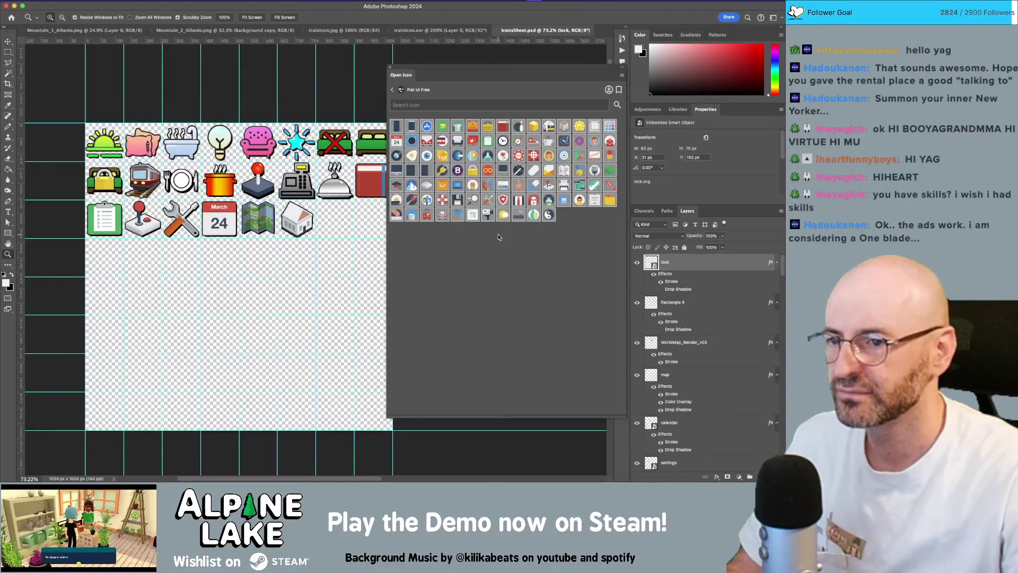
key(super+Tab)
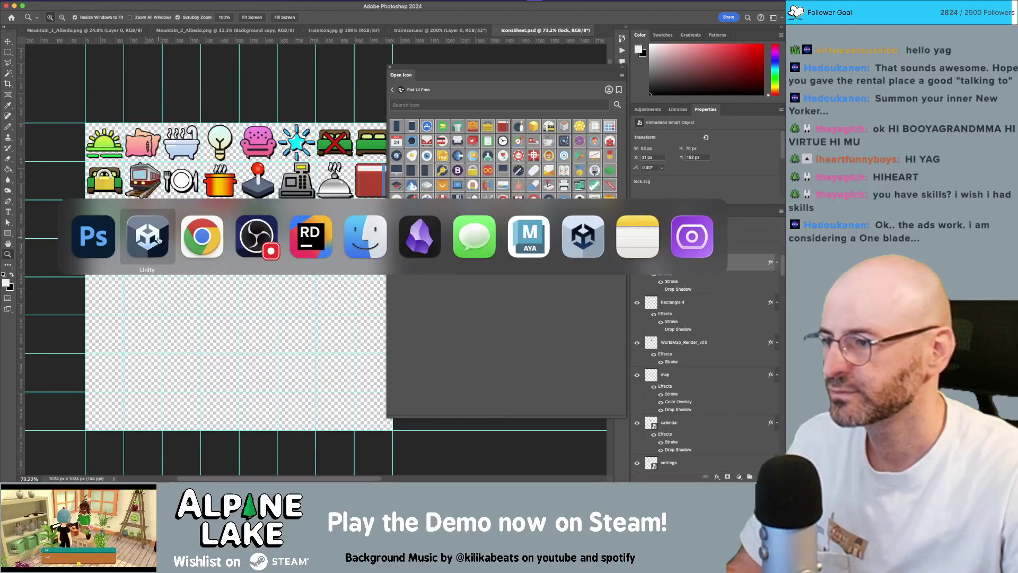
key(super+Tab)
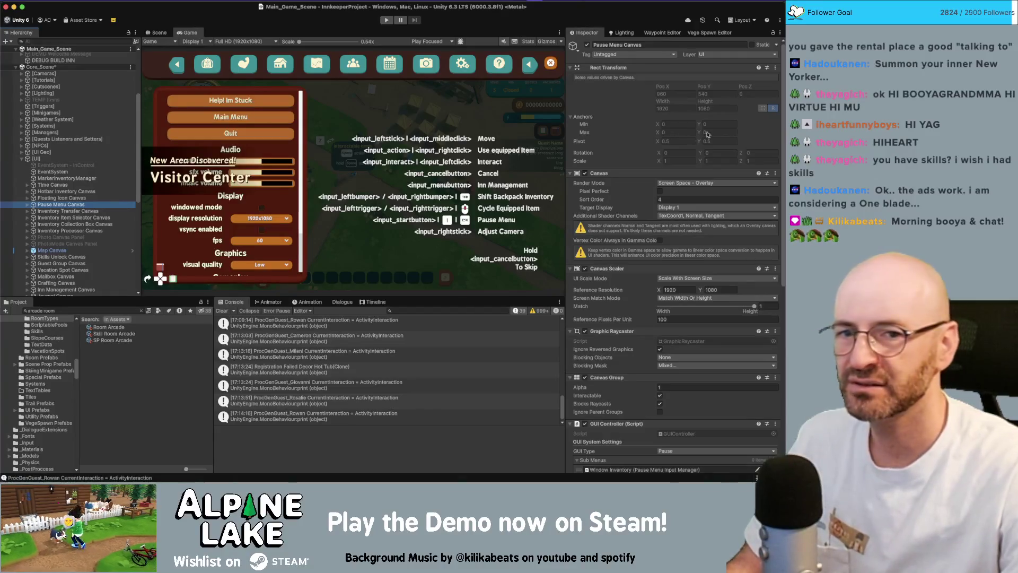
Check the pause menu in the Game view, then switch to the browser showing the razor offer.
key(super+Tab)
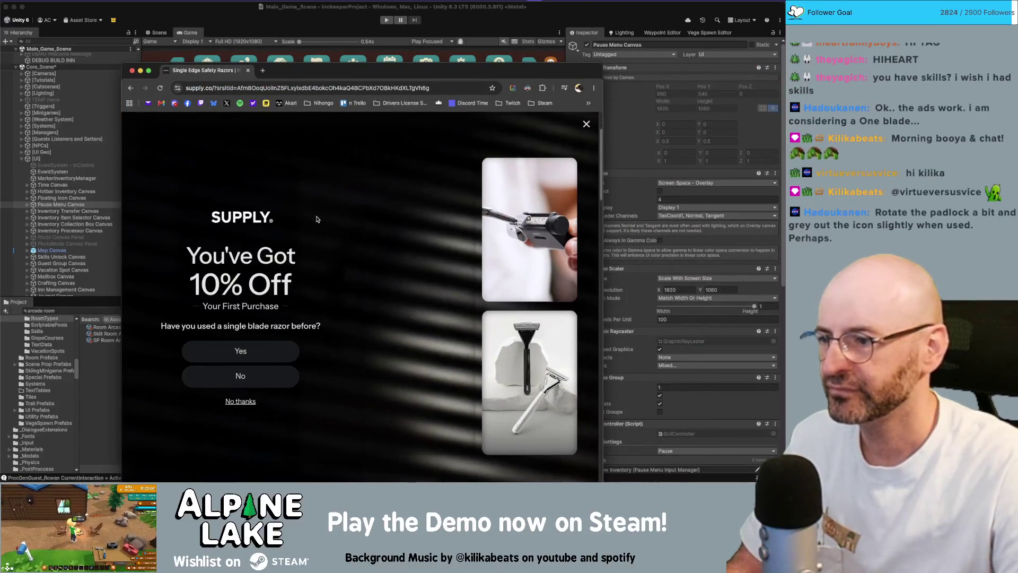
Dismiss the 10% off popup, scroll through the Single Edge razor products, and return to Unity.
click(240, 401)
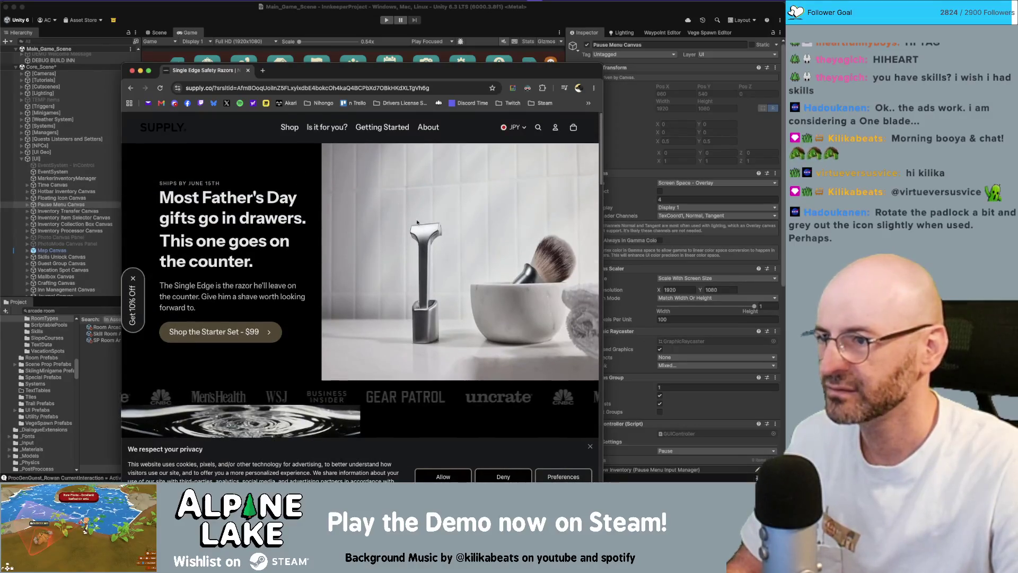
scroll(403, 228, down, 5)
scroll(391, 244, up, 3)
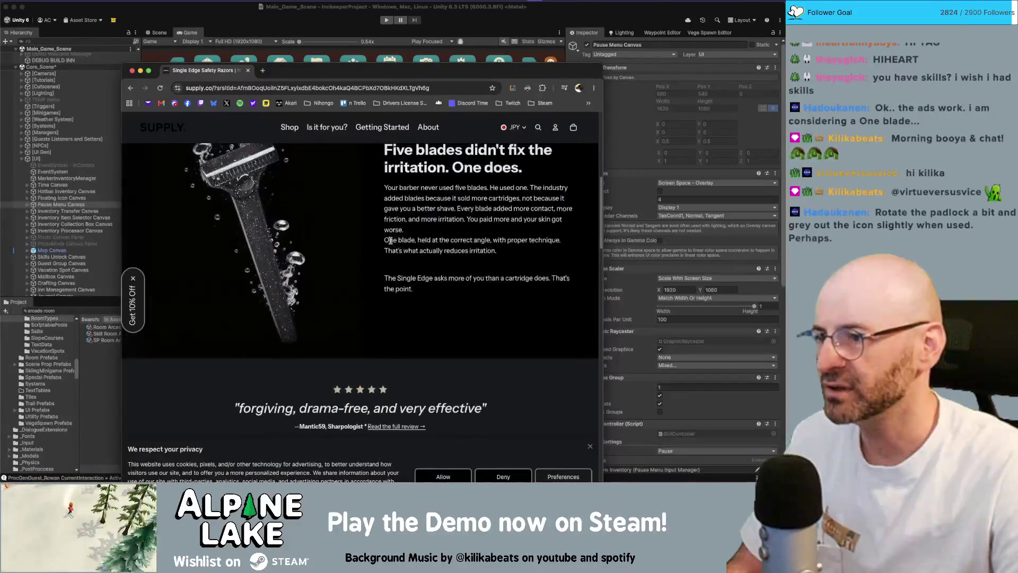
scroll(390, 240, down, 10)
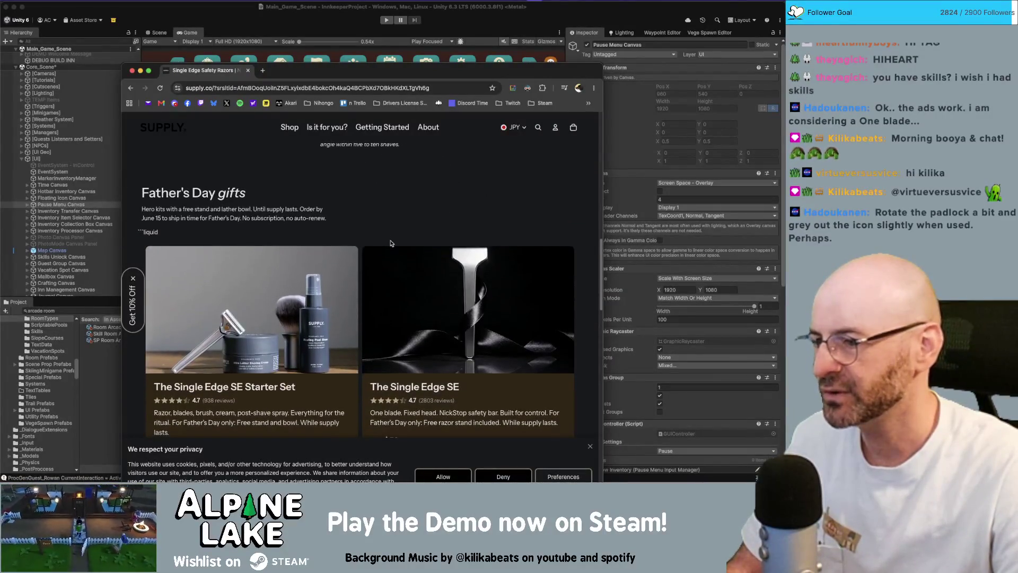
scroll(390, 242, down, 2)
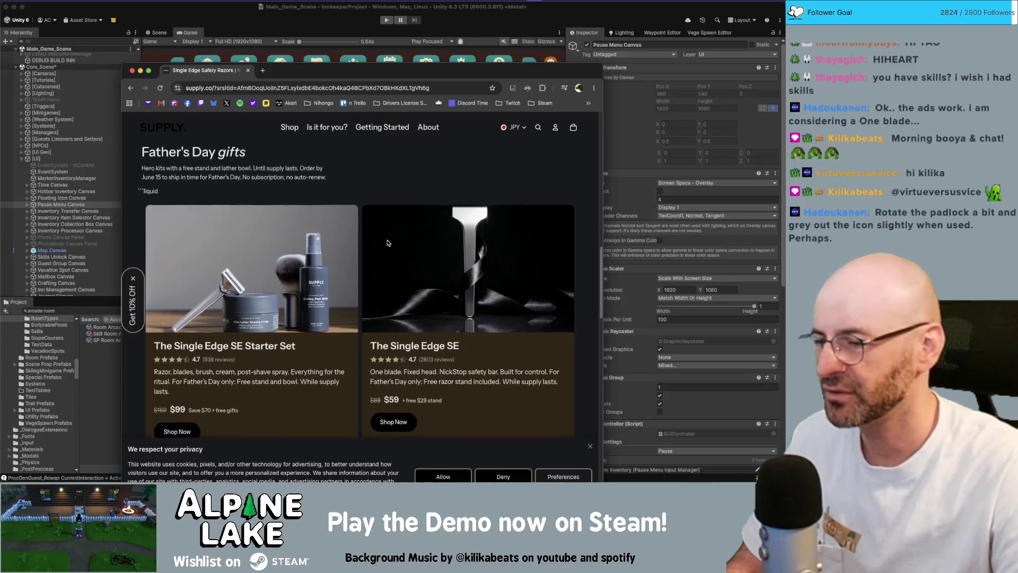
scroll(387, 244, down, 1)
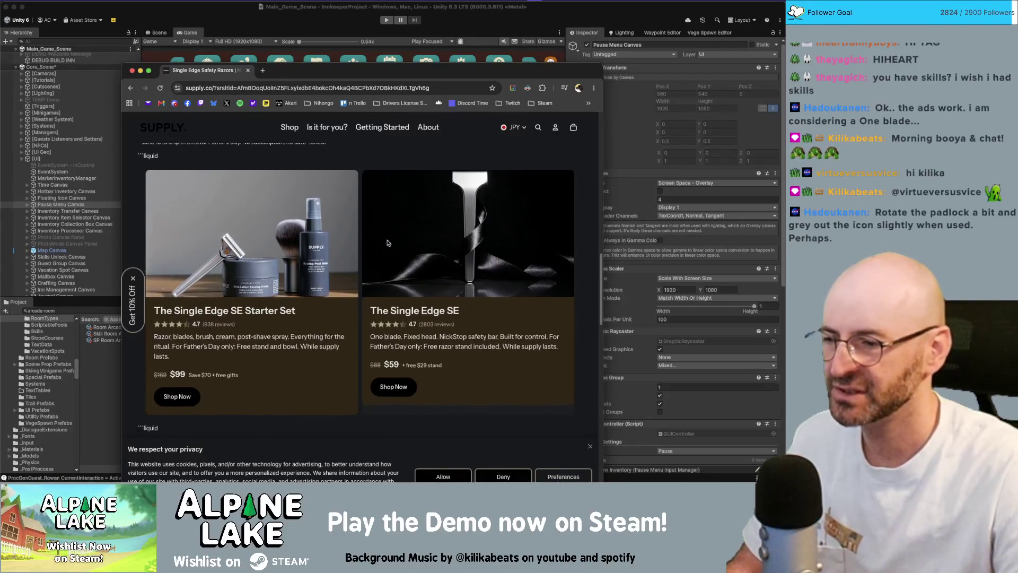
scroll(387, 241, down, 8)
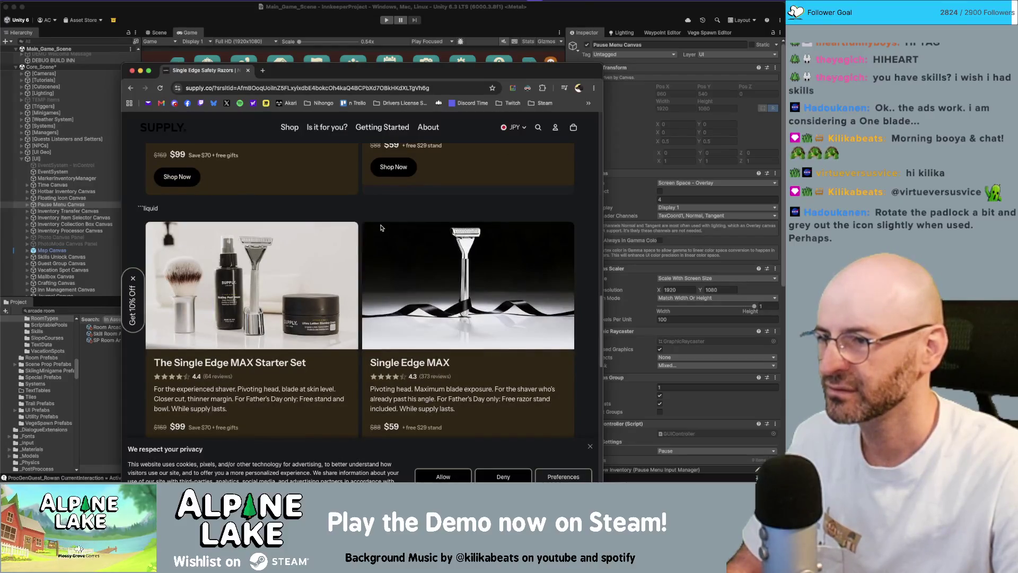
key(super+Tab)
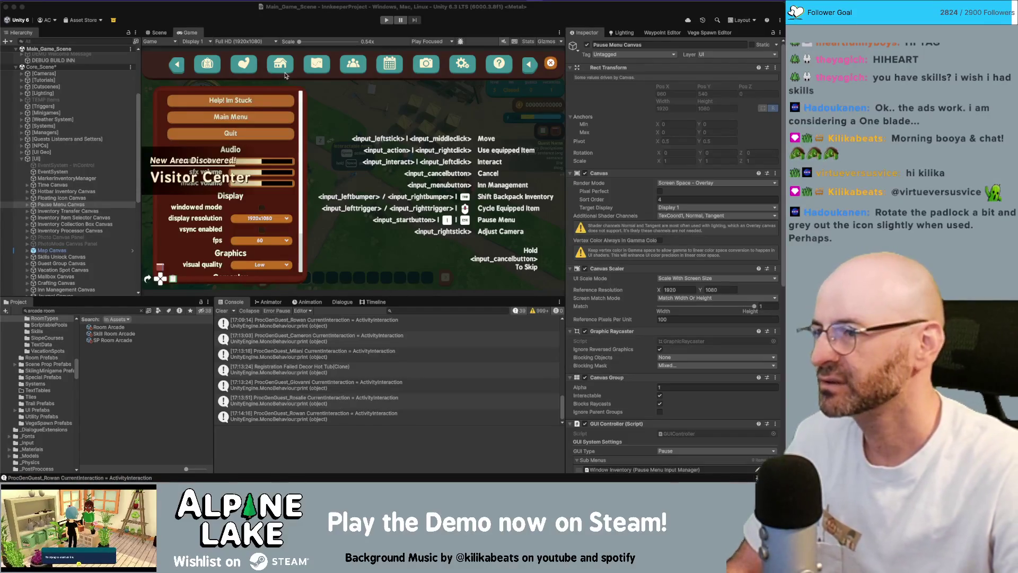
Return to Photoshop and start Free Transform on the lock to rotate it about 18.6°.
key(super+Tab)
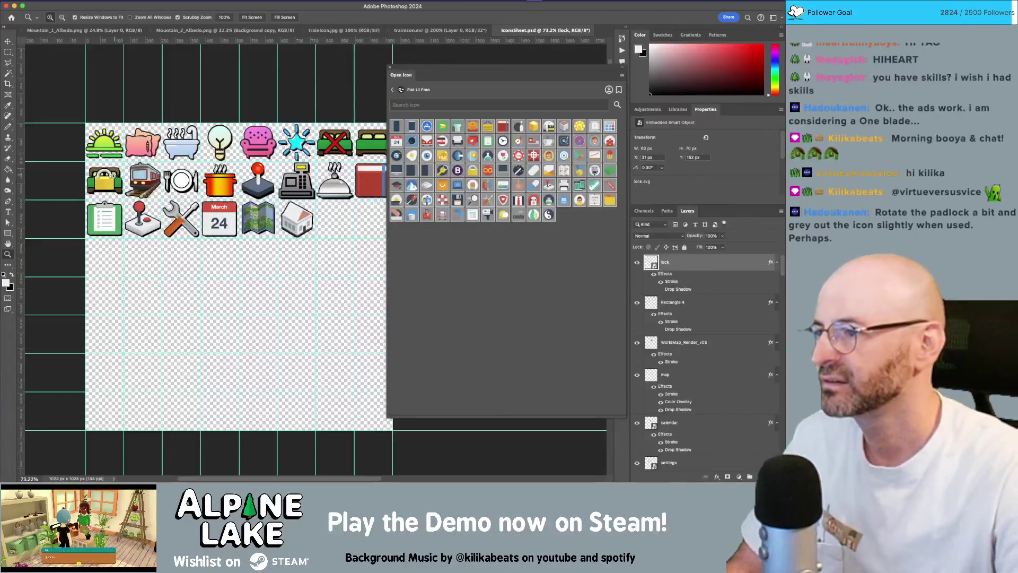
key(ctrl+t)
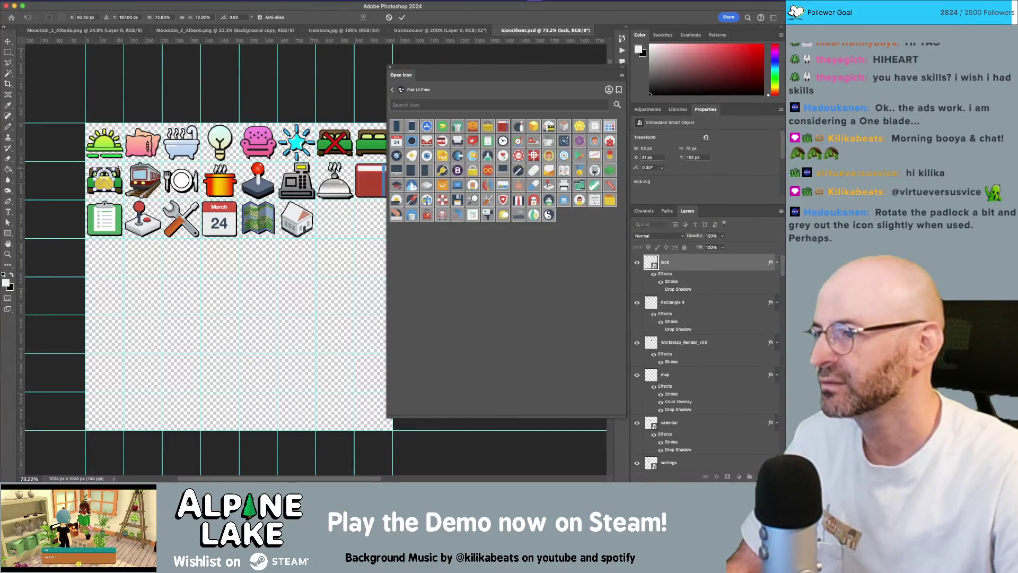